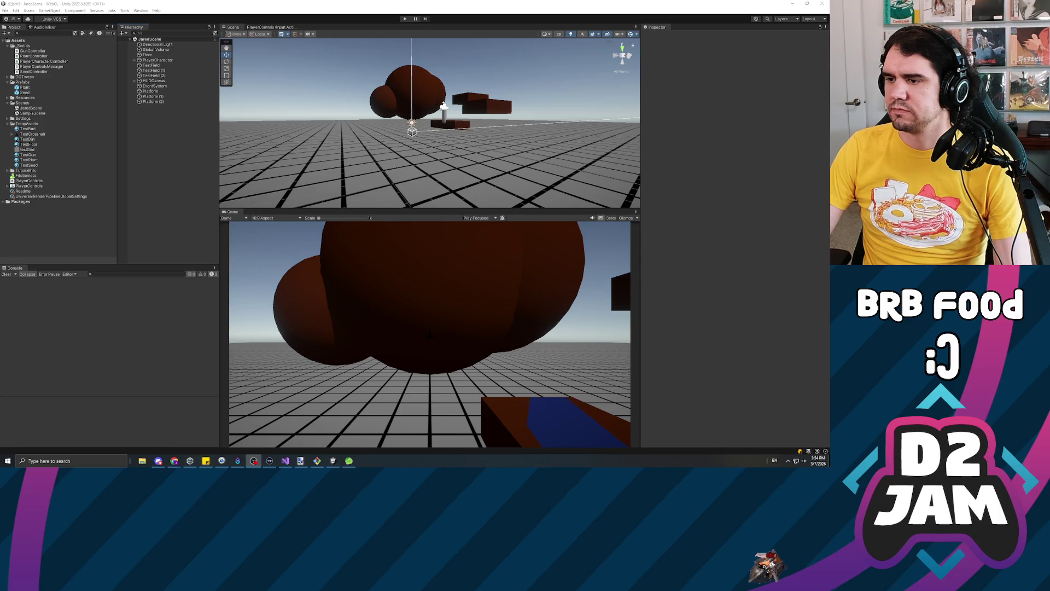
Check the web browser, chat app and Unity scene hierarchy, then return to the browser.
{"action": "key", "text": "alt+Tab"}
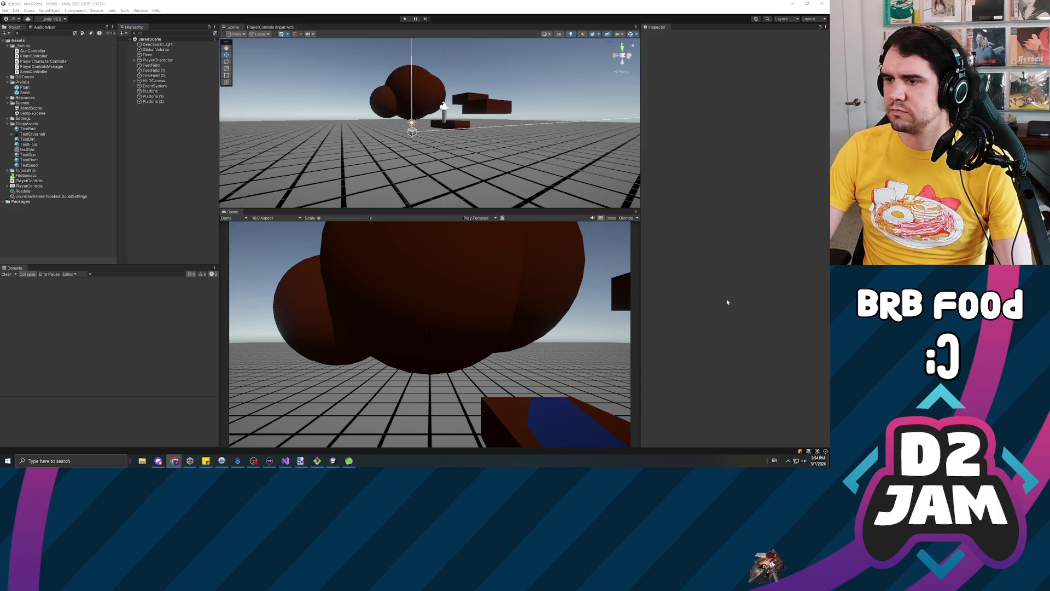
{"action": "key", "text": "alt+Tab"}
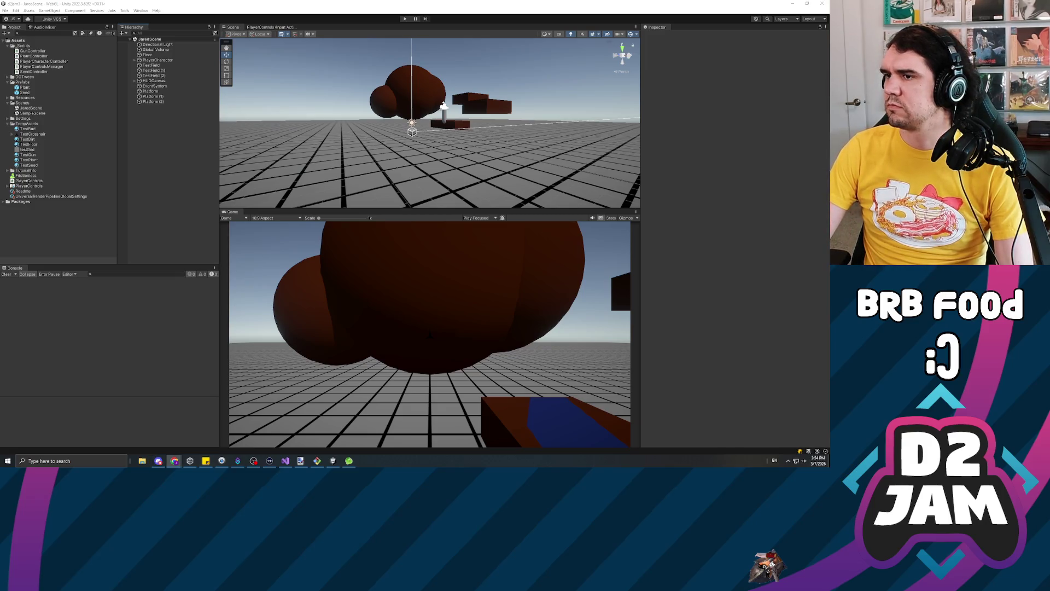
{"action": "left_click", "coordinate": [675, 227]}
{"action": "left_click", "coordinate": [169, 222]}
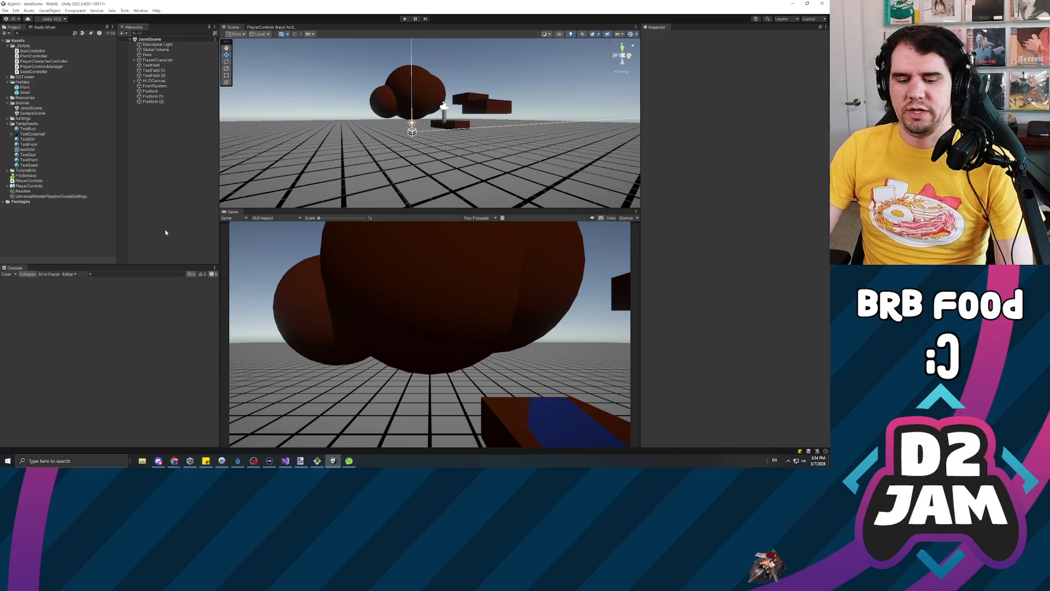
{"action": "key", "text": "alt+Tab"}
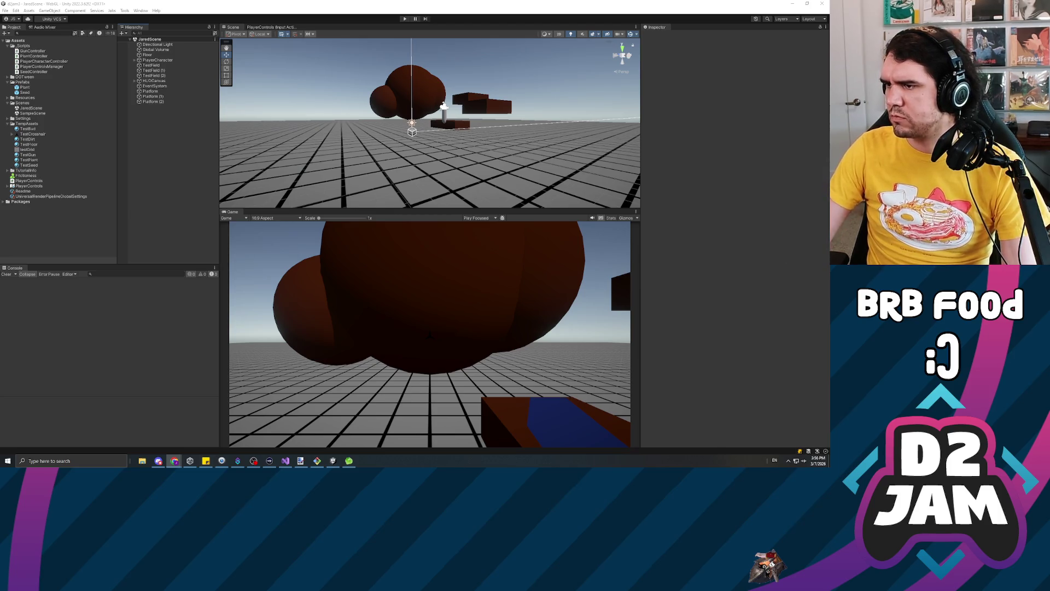
Add 'private float _mouseSensitivity = 0.5f;' on line 12 of the controller script and save.
{"action": "key", "text": "alt+Tab"}
{"action": "type", "text": "pri"}
{"action": "type", "text": "vate floa"}
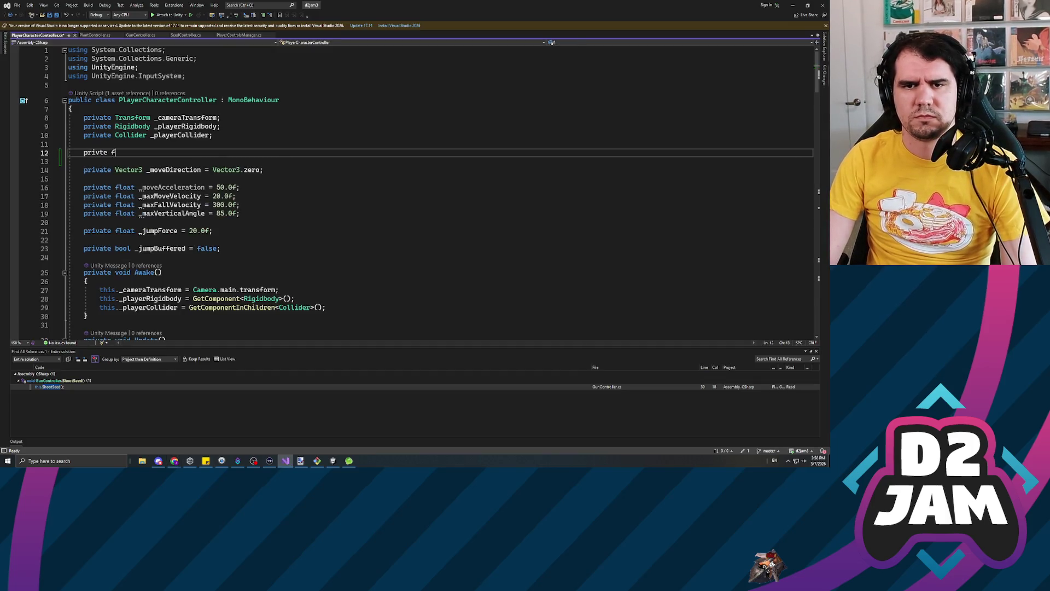
{"action": "key", "text": "BackSpace"}
{"action": "key", "text": "BackSpace"}
{"action": "key", "text": "BackSpace"}
{"action": "type", "text": "ate "}
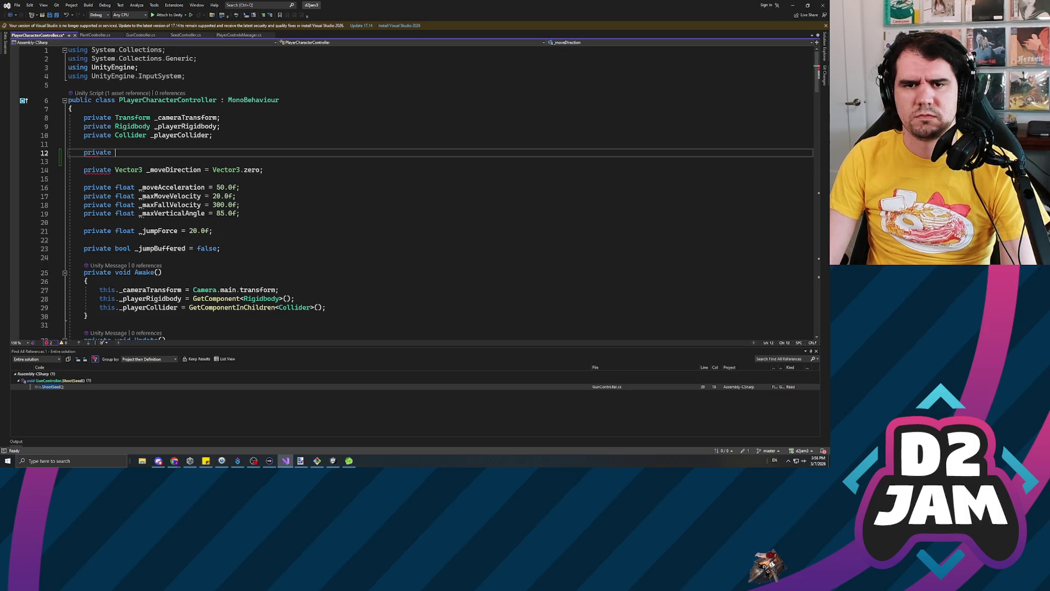
{"action": "type", "text": "float _"}
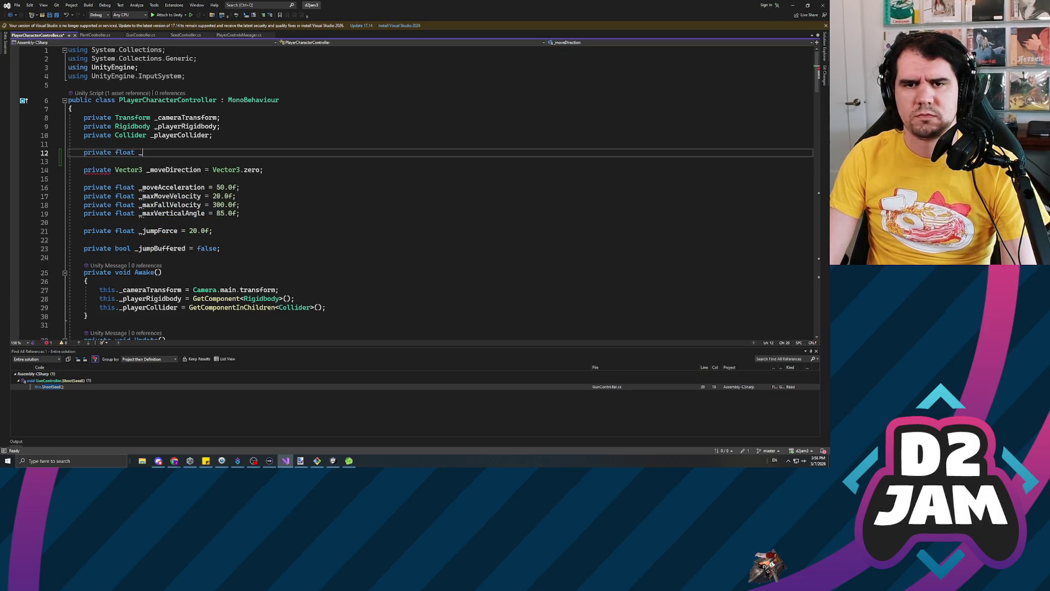
{"action": "type", "text": "mouseSensitivity ="}
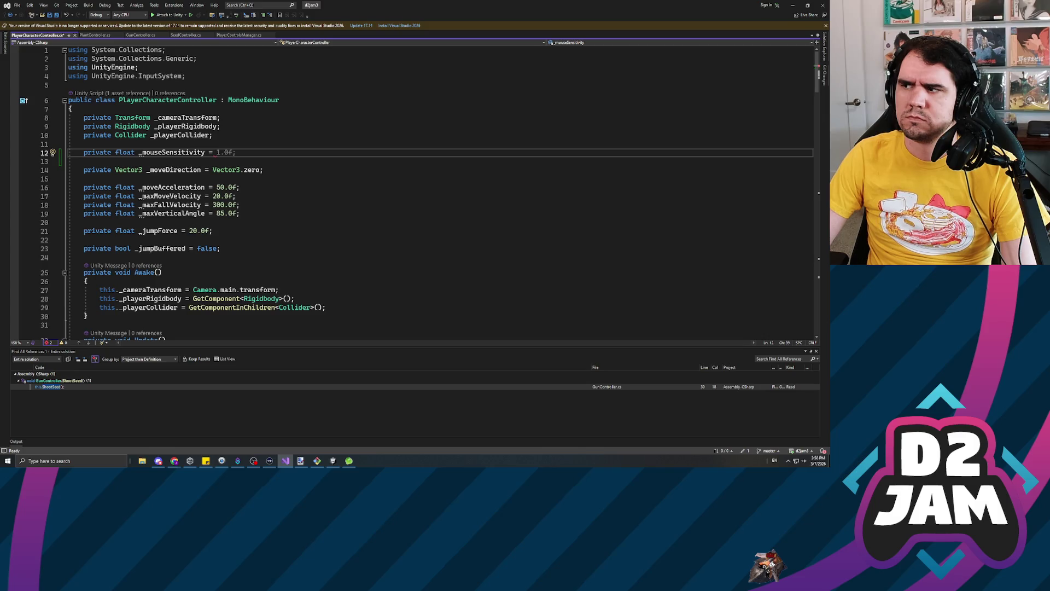
{"action": "type", "text": "0.5f;"}
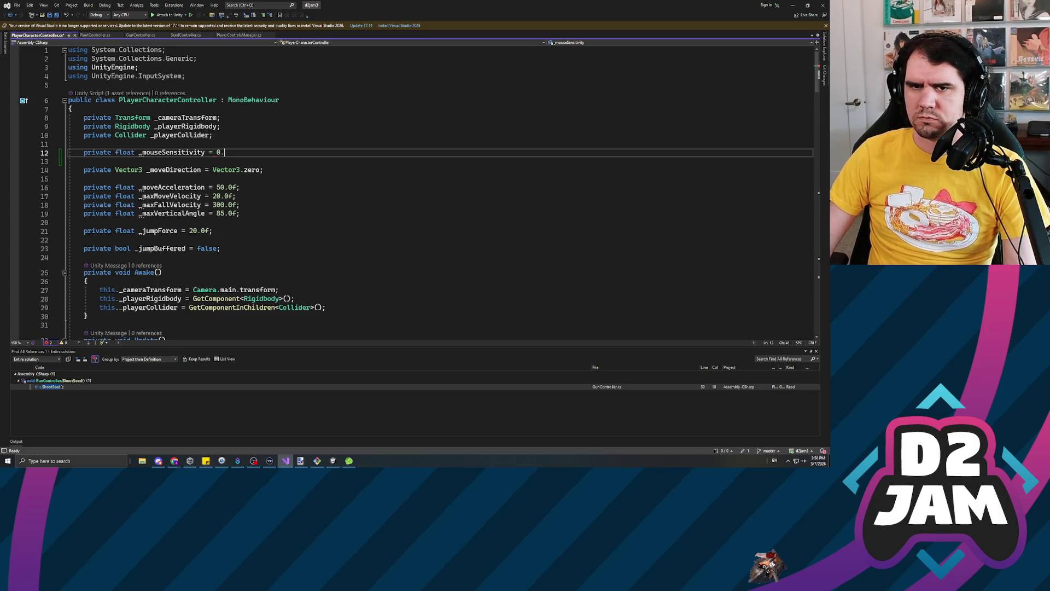
{"action": "key", "text": "ctrl+s"}
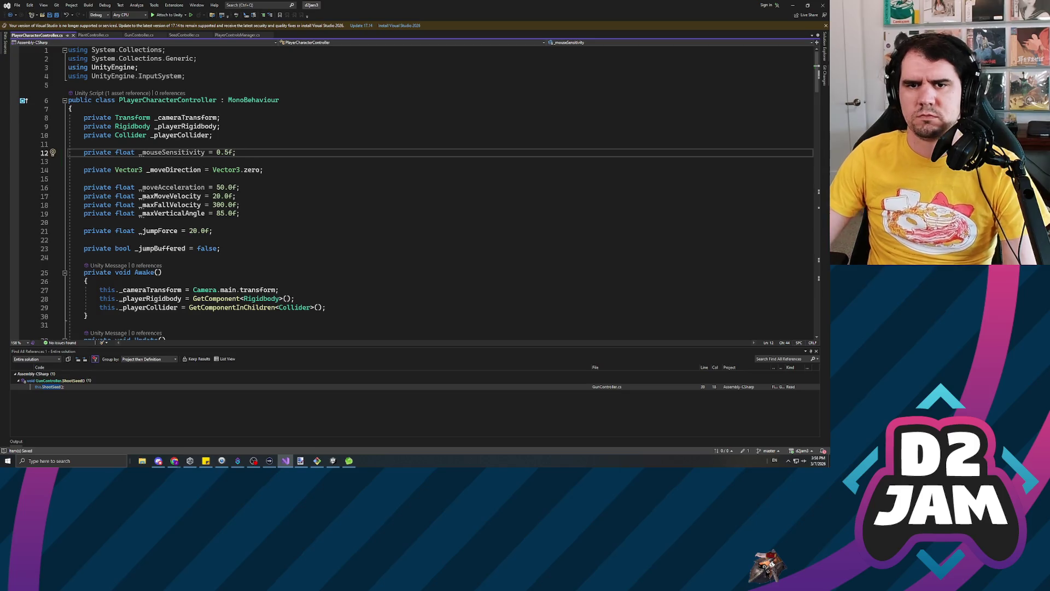
Review the lookDelta assignment on line 51 of PlayerControlsManager.cs.
{"action": "scroll", "coordinate": [328, 192], "scroll_direction": "down", "scroll_amount": 15}
{"action": "scroll", "coordinate": [410, 191], "scroll_direction": "down", "scroll_amount": 6}
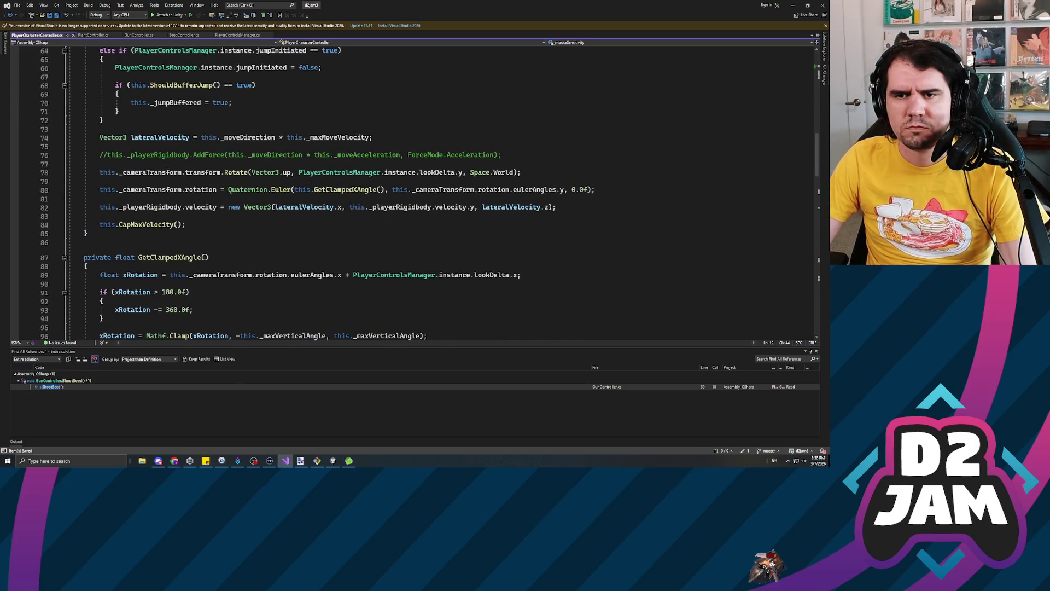
{"action": "scroll", "coordinate": [410, 192], "scroll_direction": "down", "scroll_amount": 5}
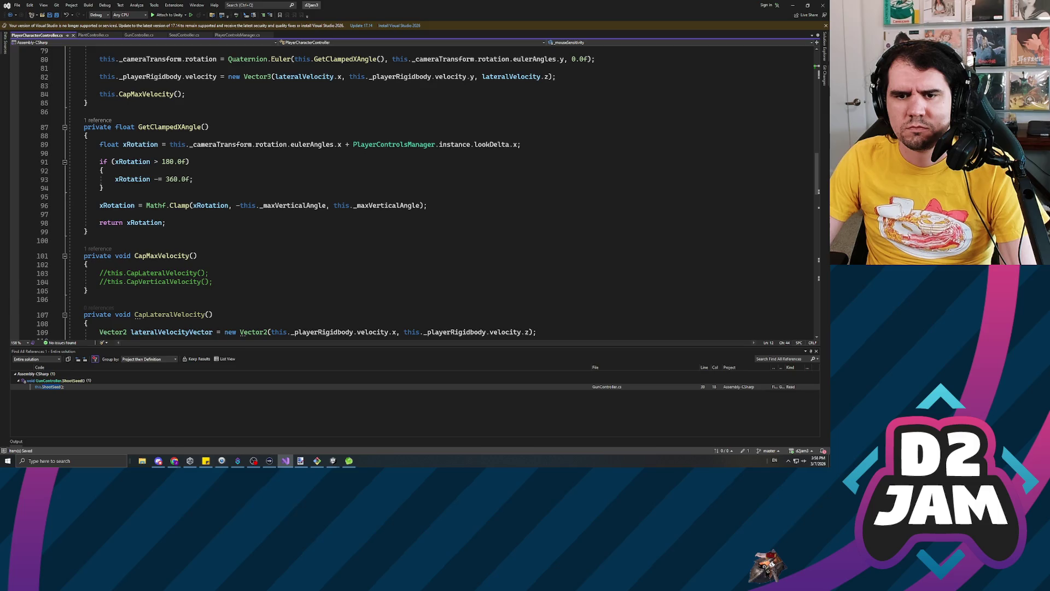
{"action": "scroll", "coordinate": [410, 192], "scroll_direction": "down", "scroll_amount": 4}
{"action": "scroll", "coordinate": [410, 192], "scroll_direction": "up", "scroll_amount": 11}
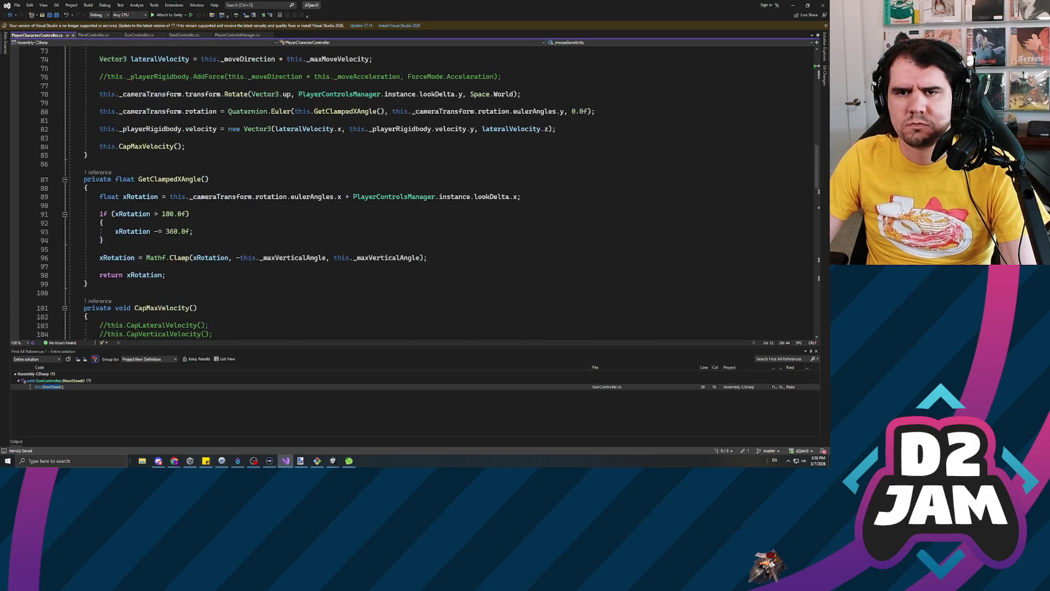
{"action": "left_click", "coordinate": [236, 36]}
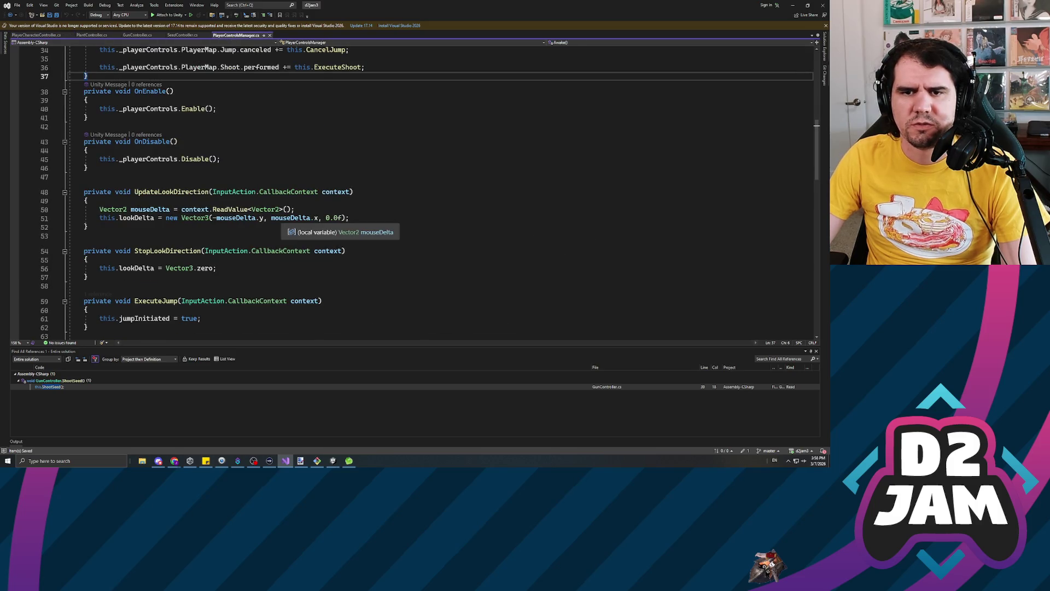
{"action": "left_click_drag", "start_coordinate": [119, 217], "coordinate": [342, 218]}
{"action": "key", "text": "End"}
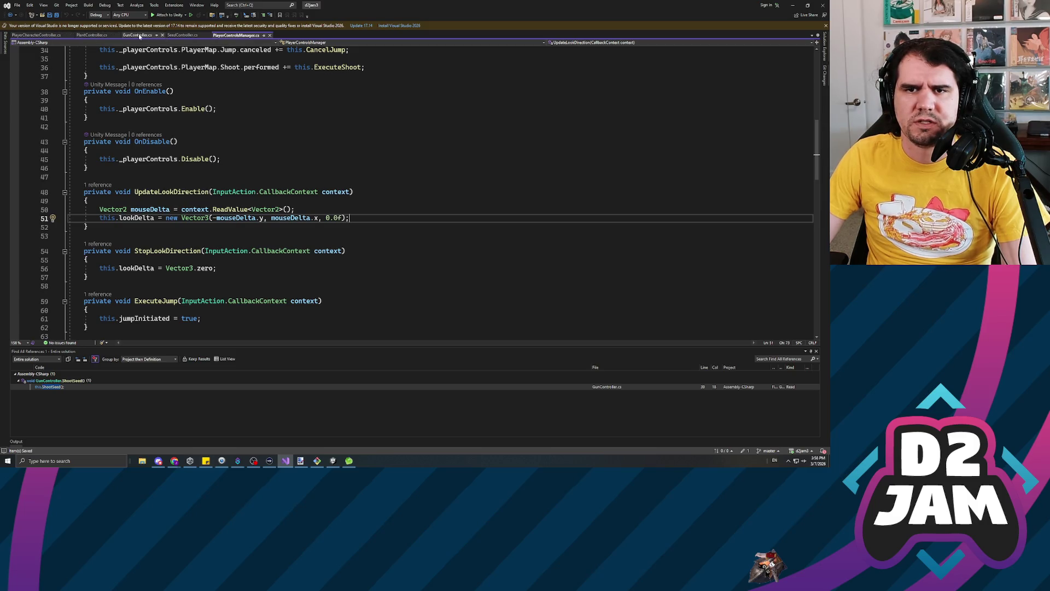
Search PlayerCharacterController.cs for 'camera' and inspect the lookDelta.y and GetClampedXAngle lines.
{"action": "left_click", "coordinate": [61, 36]}
{"action": "scroll", "coordinate": [410, 191], "scroll_direction": "up", "scroll_amount": 4}
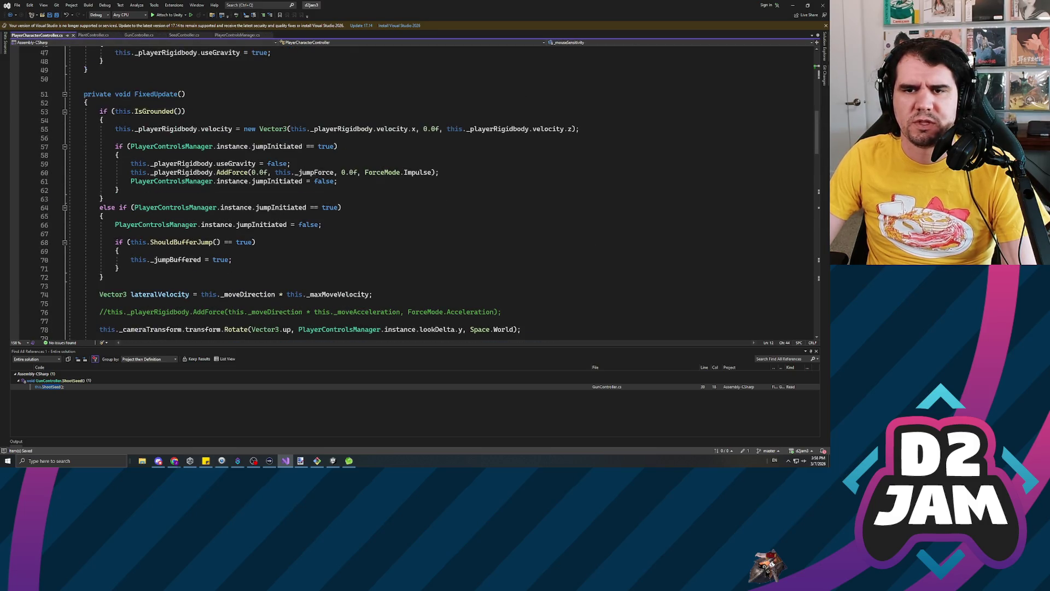
{"action": "left_click", "coordinate": [257, 173]}
{"action": "scroll", "coordinate": [257, 172], "scroll_direction": "up", "scroll_amount": 3}
{"action": "left_click", "coordinate": [186, 172]}
{"action": "key", "text": "ctrl+f"}
{"action": "type", "text": "camera"}
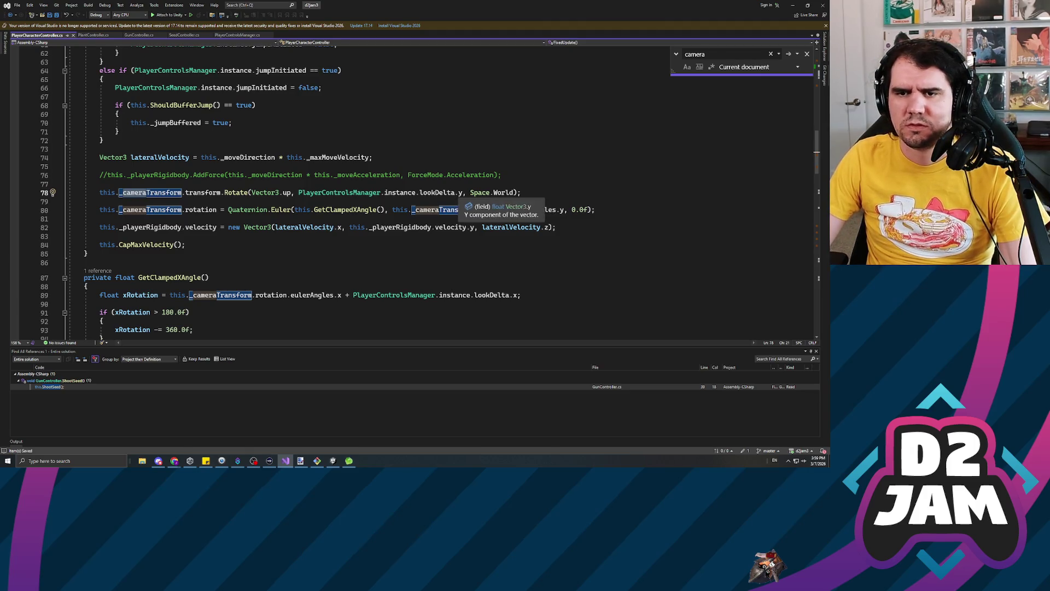
{"action": "left_click", "coordinate": [461, 193]}
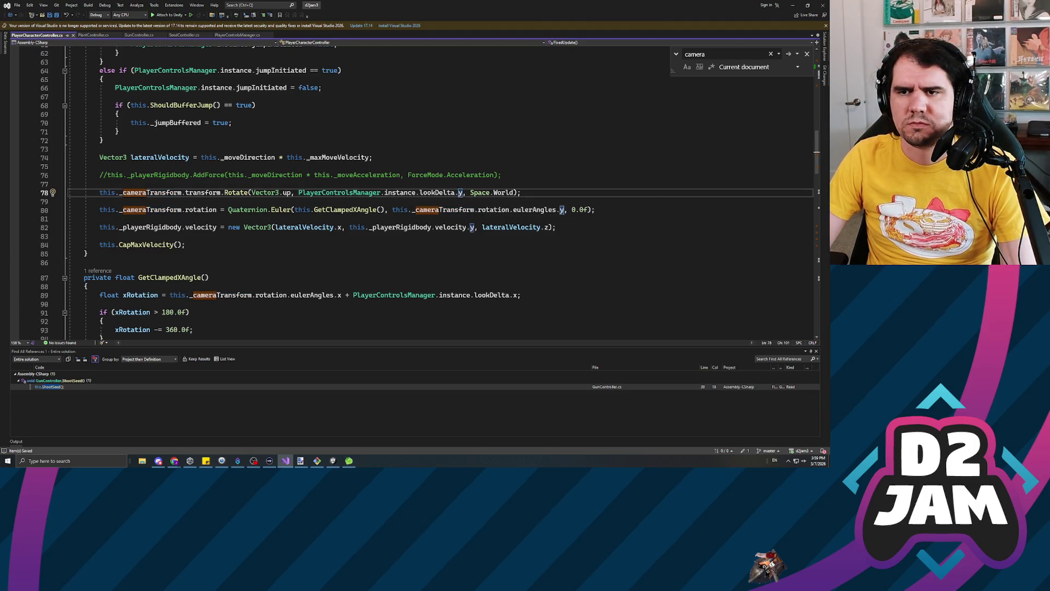
{"action": "left_click", "coordinate": [338, 209]}
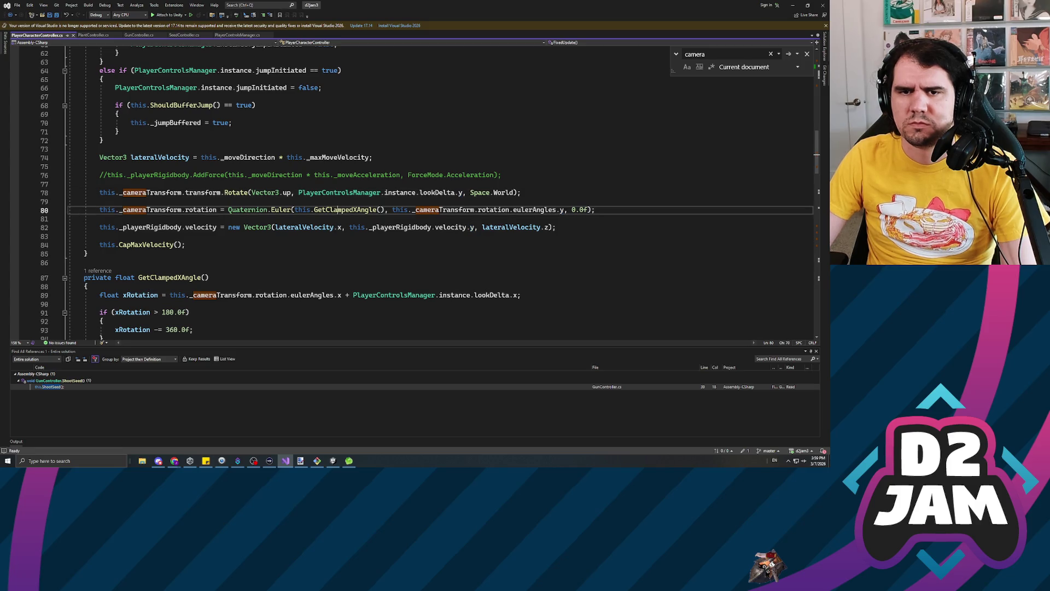
{"action": "scroll", "coordinate": [410, 191], "scroll_direction": "down", "scroll_amount": 3}
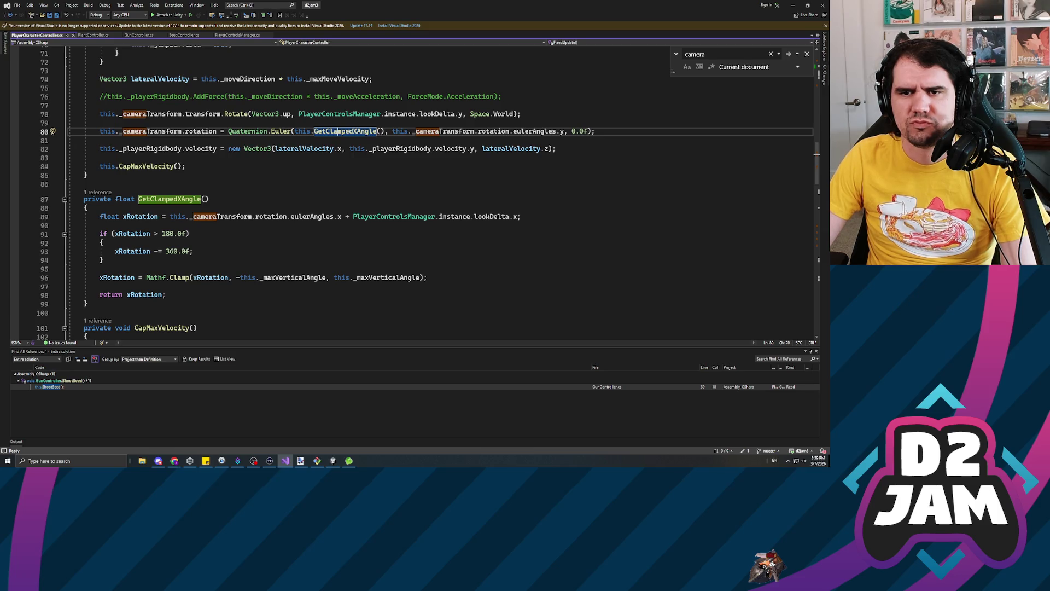
{"action": "left_click", "coordinate": [518, 216]}
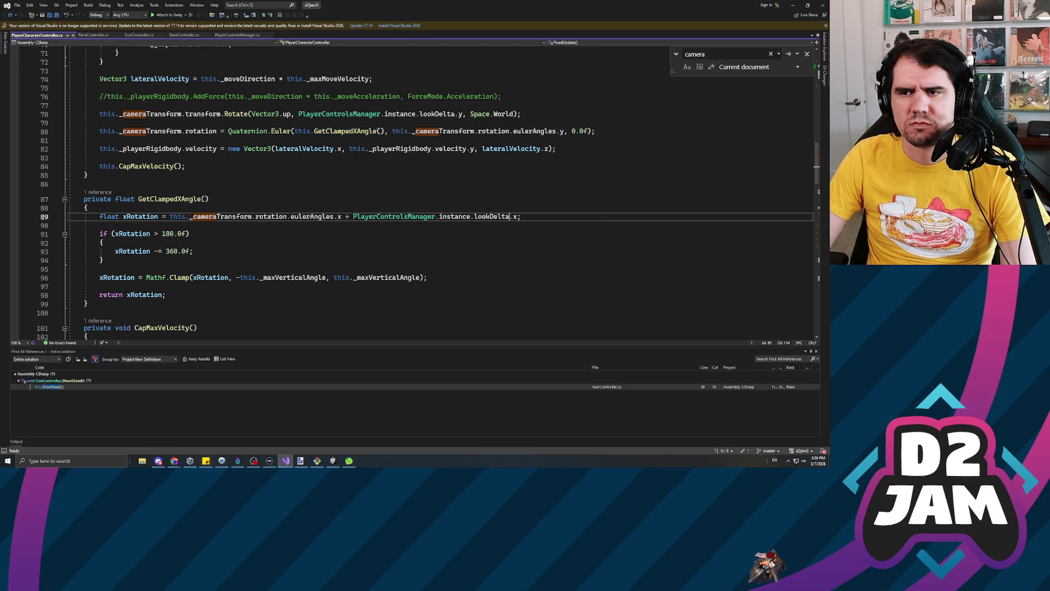
Wrap the line-89 xRotation expression in parentheses multiplied by this._mouseSensitivity and save.
{"action": "left_click", "coordinate": [353, 217]}
{"action": "type", "text": "("}
{"action": "left_click", "coordinate": [521, 217]}
{"action": "type", "text": ")"}
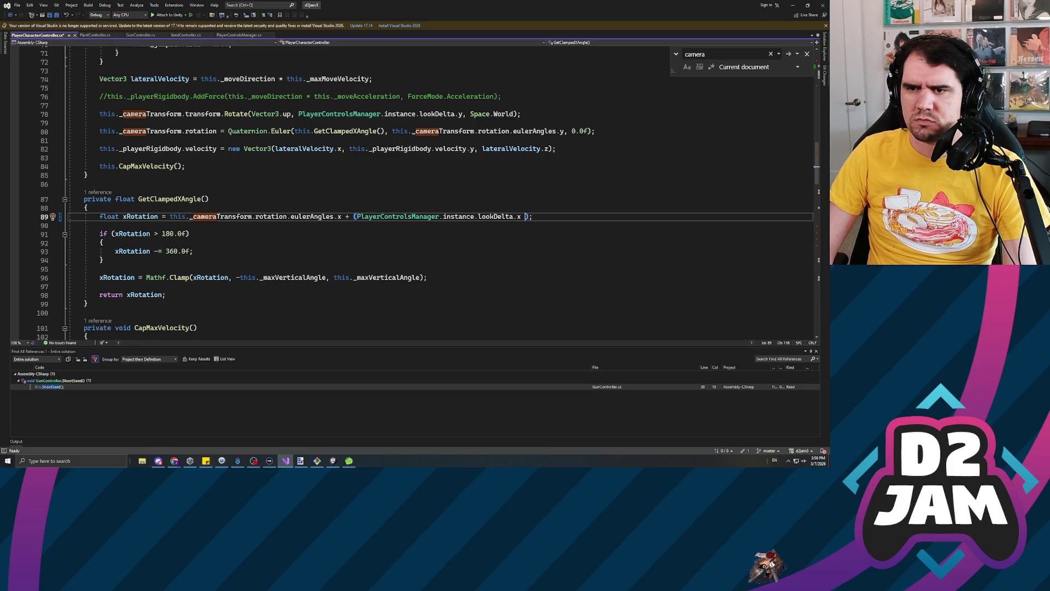
{"action": "type", "text": "*"}
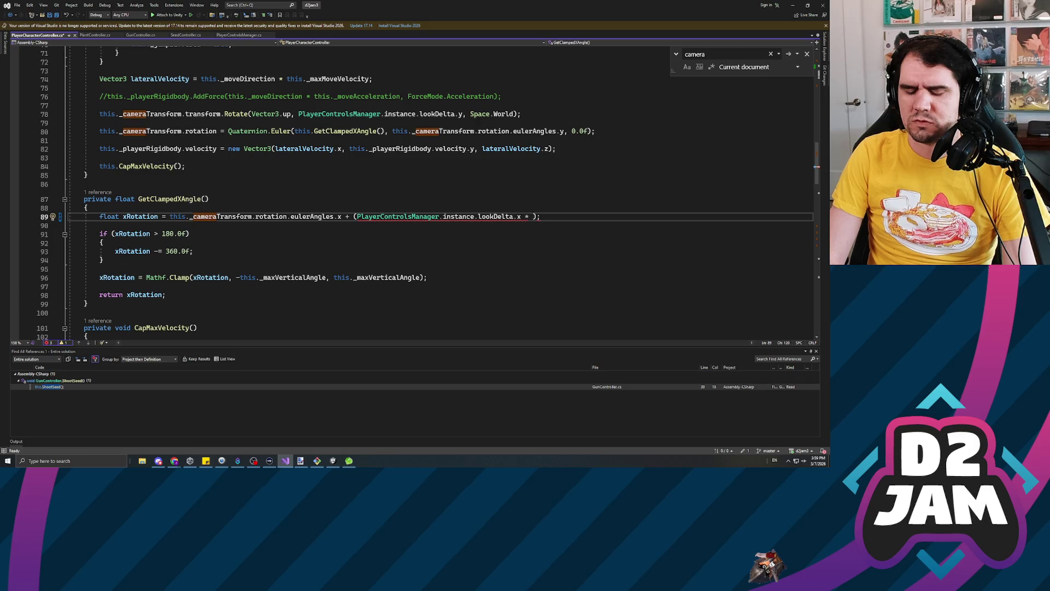
{"action": "type", "text": "this._mouse"}
{"action": "key", "text": "Tab"}
{"action": "type", "text": ")"}
{"action": "key", "text": "ctrl+s"}
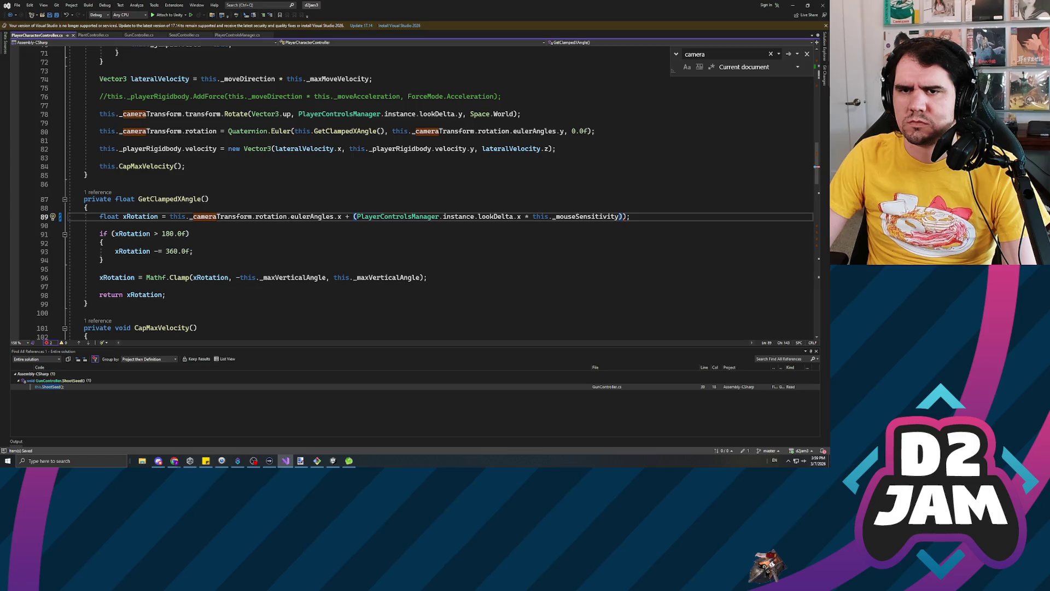
Revert line 89 by removing the sensitivity multiplier and added parenthesis, then save.
{"action": "left_click", "coordinate": [299, 114]}
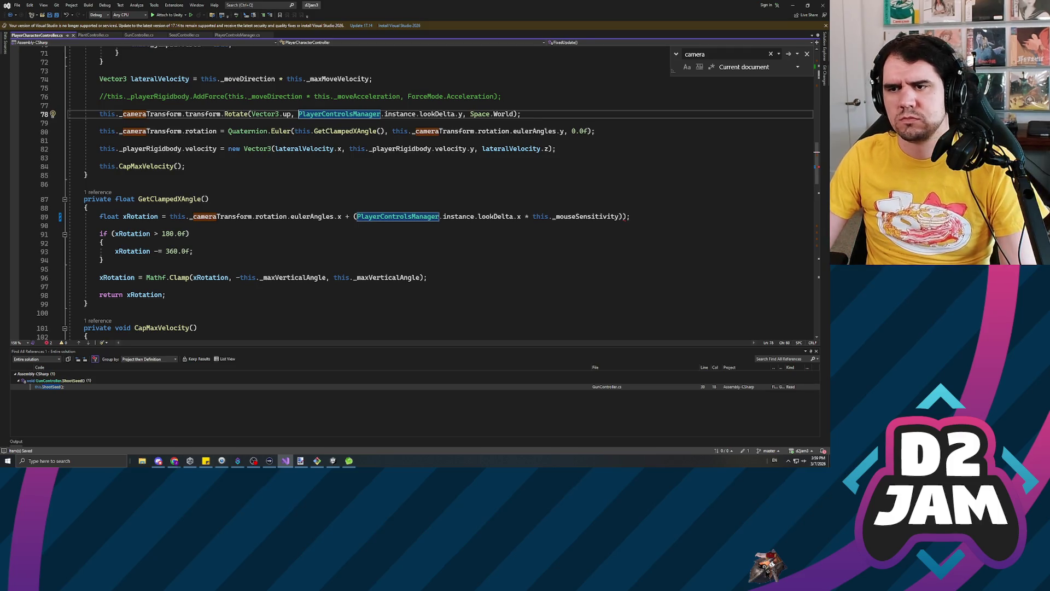
{"action": "left_click", "coordinate": [621, 216]}
{"action": "key", "text": "ctrl+BackSpace"}
{"action": "key", "text": "ctrl+BackSpace"}
{"action": "key", "text": "ctrl+BackSpace"}
{"action": "key", "text": "ctrl+BackSpace"}
{"action": "key", "text": "Delete"}
{"action": "key", "text": "BackSpace"}
{"action": "key", "text": "BackSpace"}
{"action": "key", "text": "BackSpace"}
{"action": "left_click", "coordinate": [355, 216]}
{"action": "key", "text": "BackSpace"}
{"action": "key", "text": "ctrl+s"}
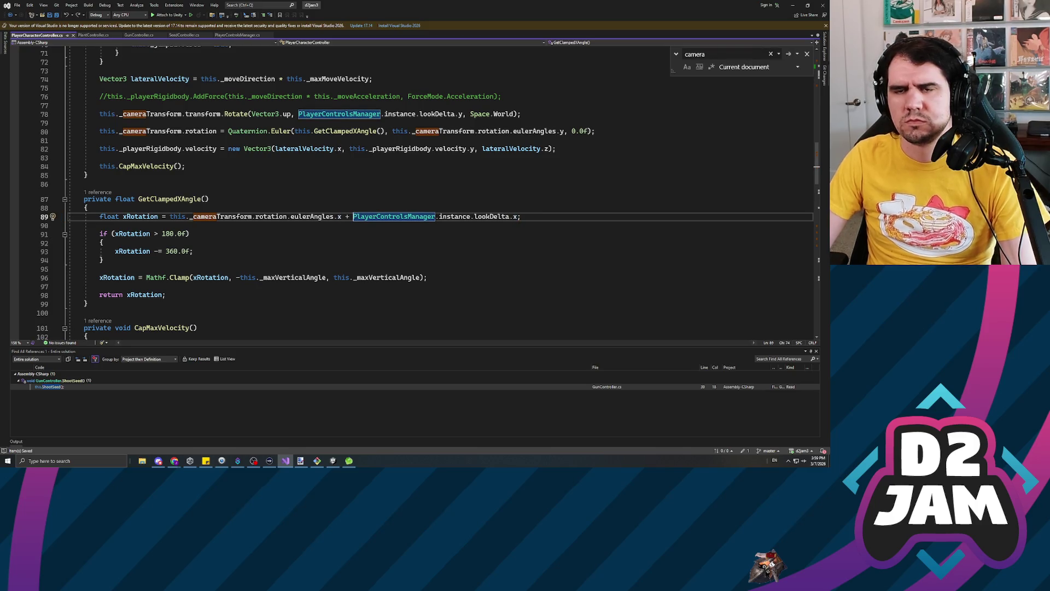
Highlight lookDelta on line 78, then scroll back up to the field declarations.
{"action": "scroll", "coordinate": [410, 191], "scroll_direction": "up", "scroll_amount": 2}
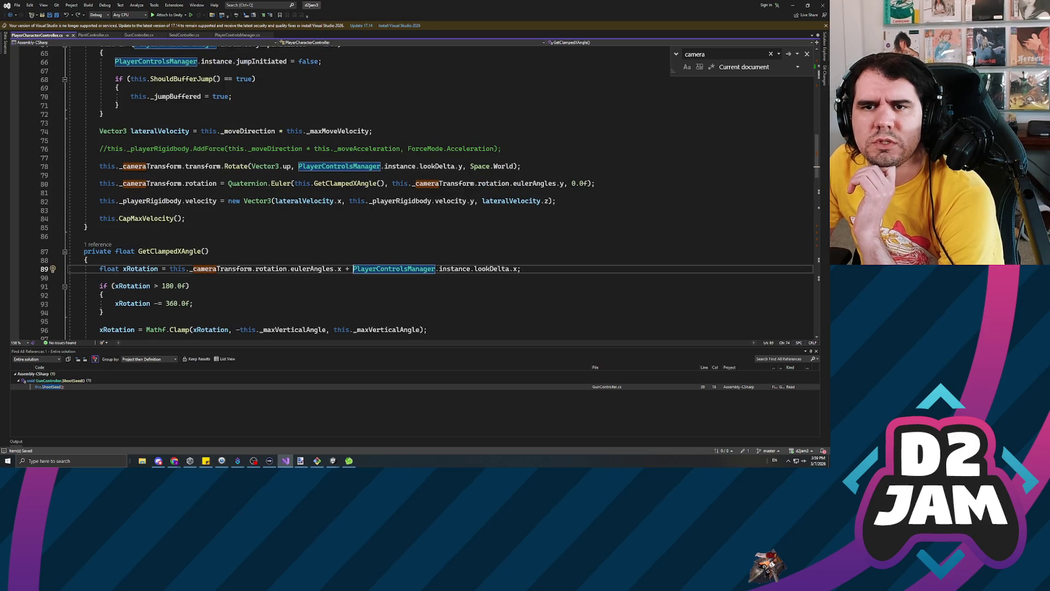
{"action": "double_click", "coordinate": [437, 166]}
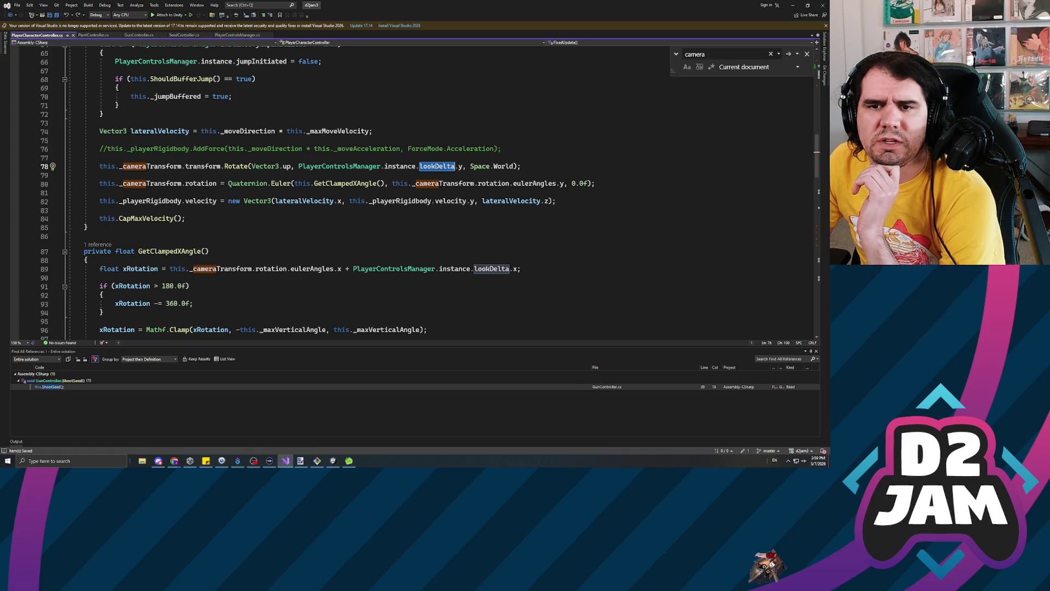
{"action": "scroll", "coordinate": [350, 219], "scroll_direction": "up", "scroll_amount": 2}
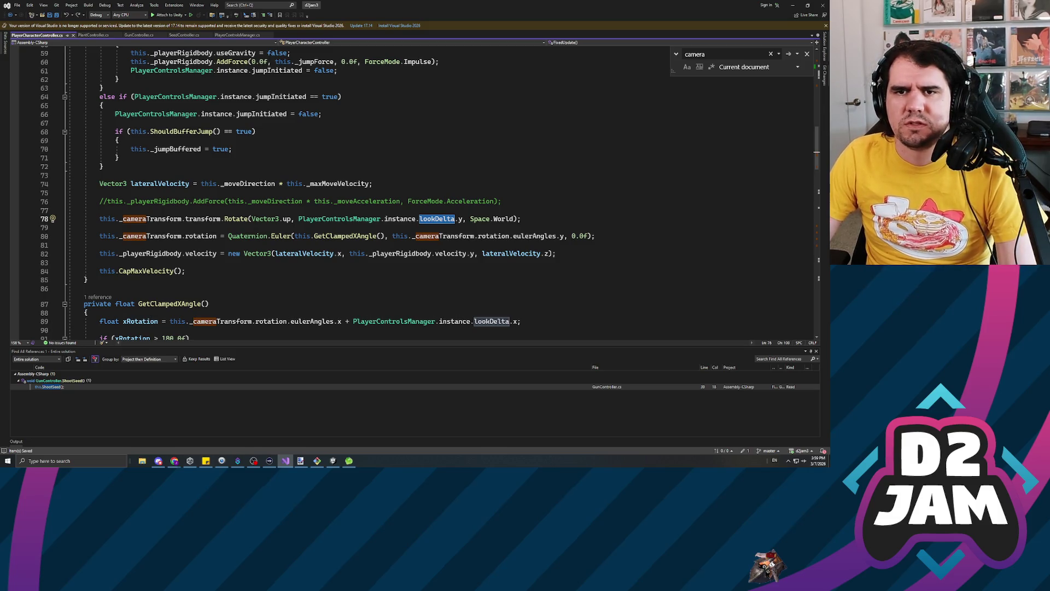
{"action": "scroll", "coordinate": [350, 191], "scroll_direction": "up", "scroll_amount": 19}
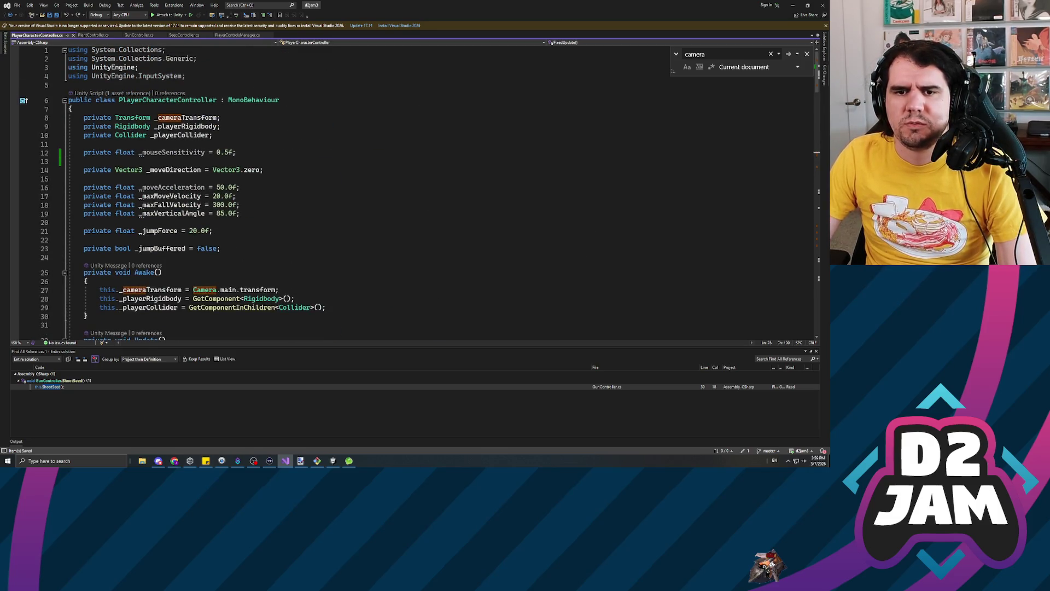
Move the _mouseSensitivity field from PlayerCharacterController to below shootInitiated in PlayerControlsManager, saving both.
{"action": "triple_click", "coordinate": [173, 152]}
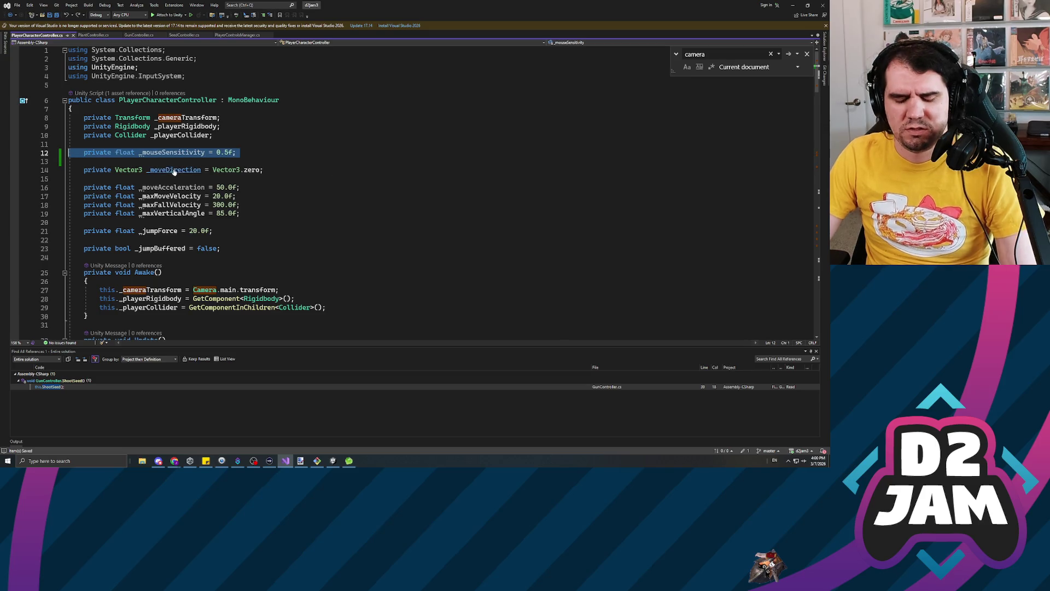
{"action": "key", "text": "Delete"}
{"action": "key", "text": "Delete"}
{"action": "key", "text": "ctrl+s"}
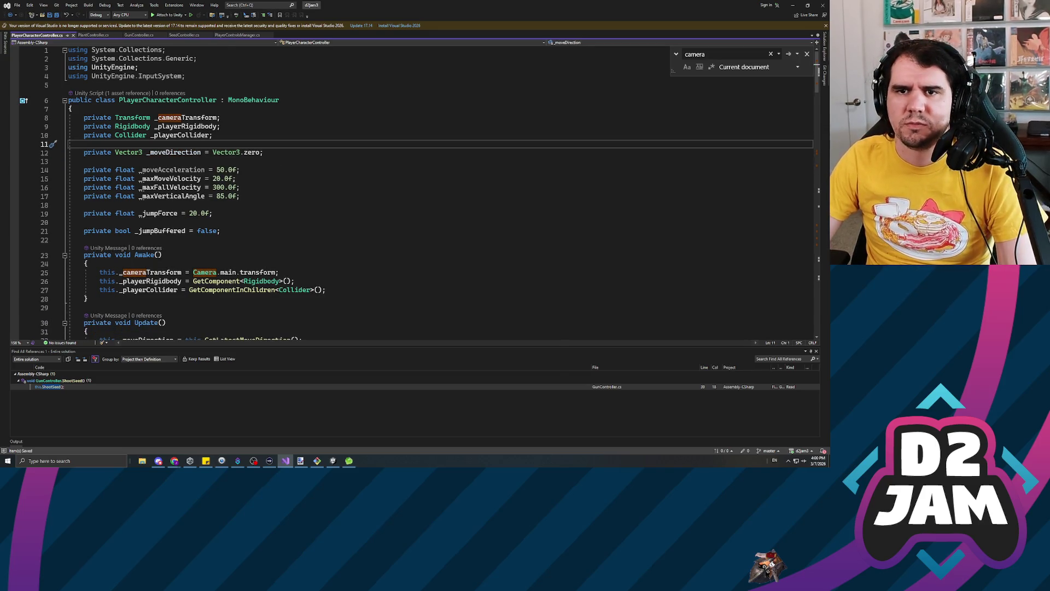
{"action": "left_click", "coordinate": [236, 34]}
{"action": "scroll", "coordinate": [164, 202], "scroll_direction": "up", "scroll_amount": 11}
{"action": "left_click", "coordinate": [164, 205]}
{"action": "type", "text": "private float _mouseSensitivity = 0.5f;"}
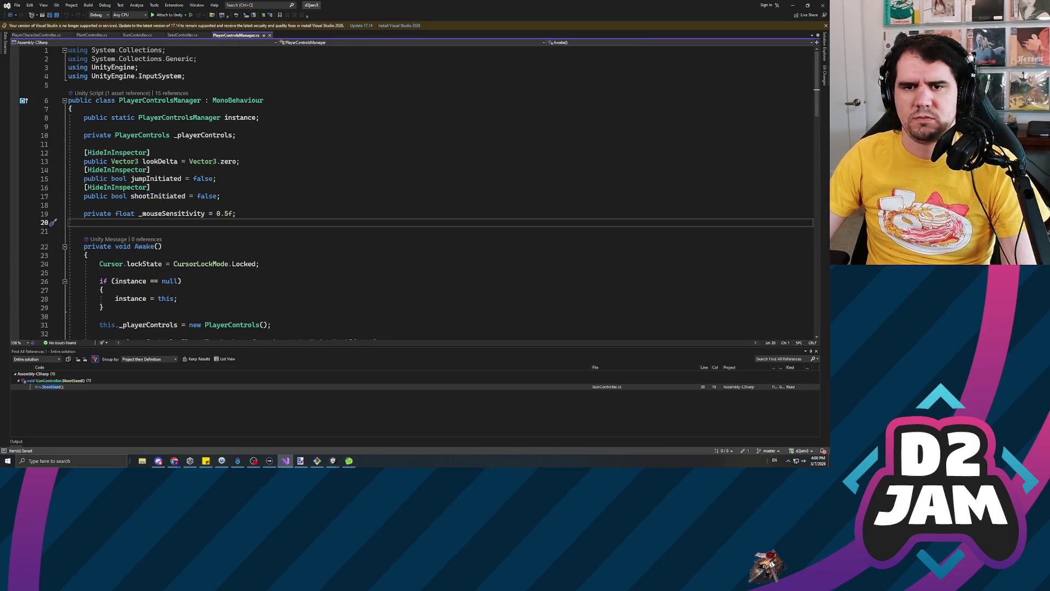
{"action": "key", "text": "ctrl+s"}
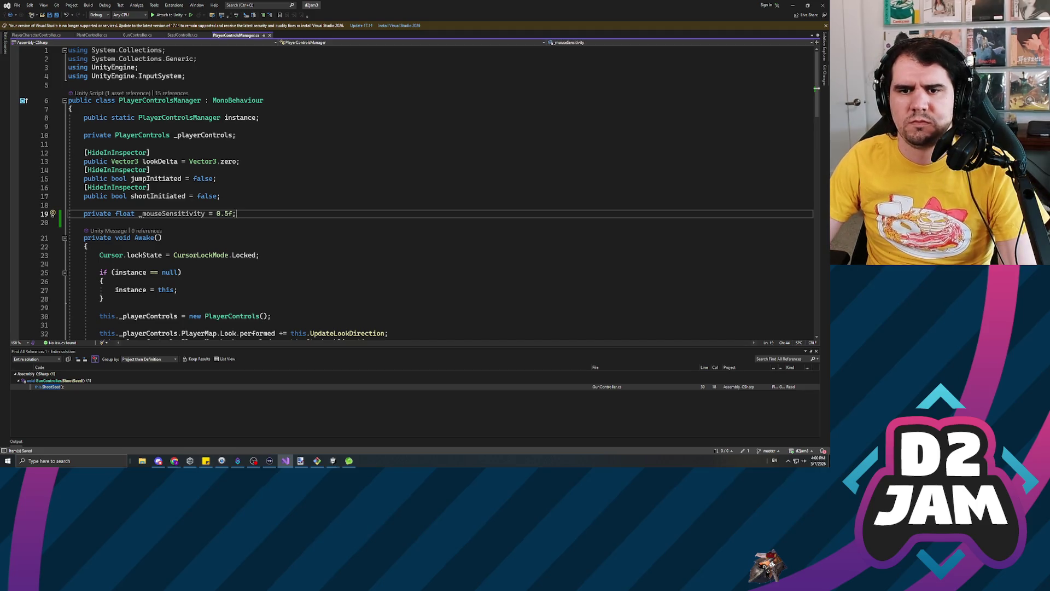
Add 'this.lookDelta *= this._mouseSensitivity;' after the lookDelta assignment in UpdateLookDirection.
{"action": "scroll", "coordinate": [427, 191], "scroll_direction": "down", "scroll_amount": 12}
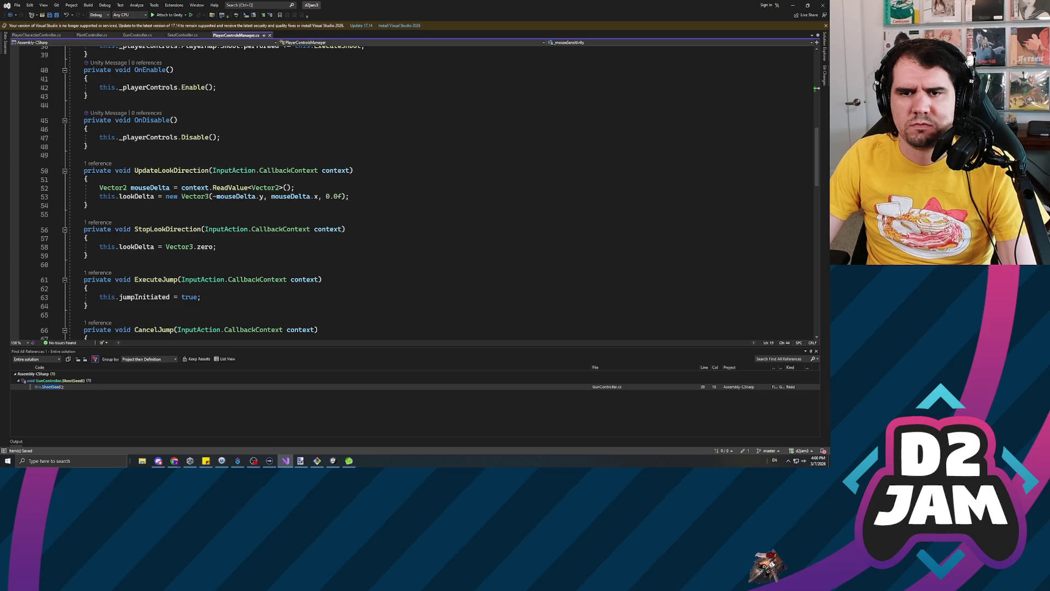
{"action": "left_click", "coordinate": [166, 196]}
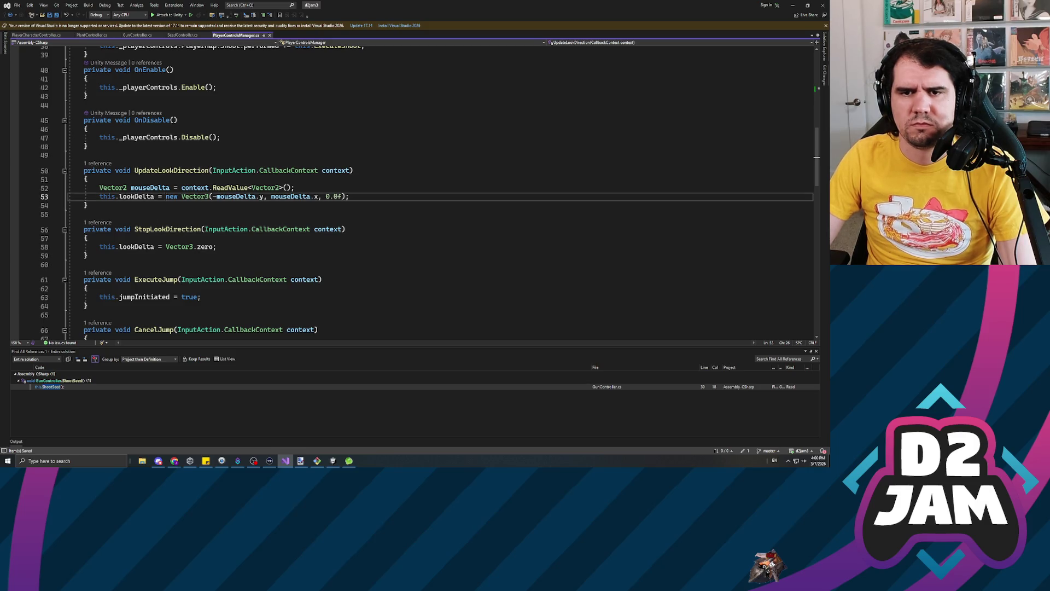
{"action": "key", "text": "Return"}
{"action": "type", "text": "this.look"}
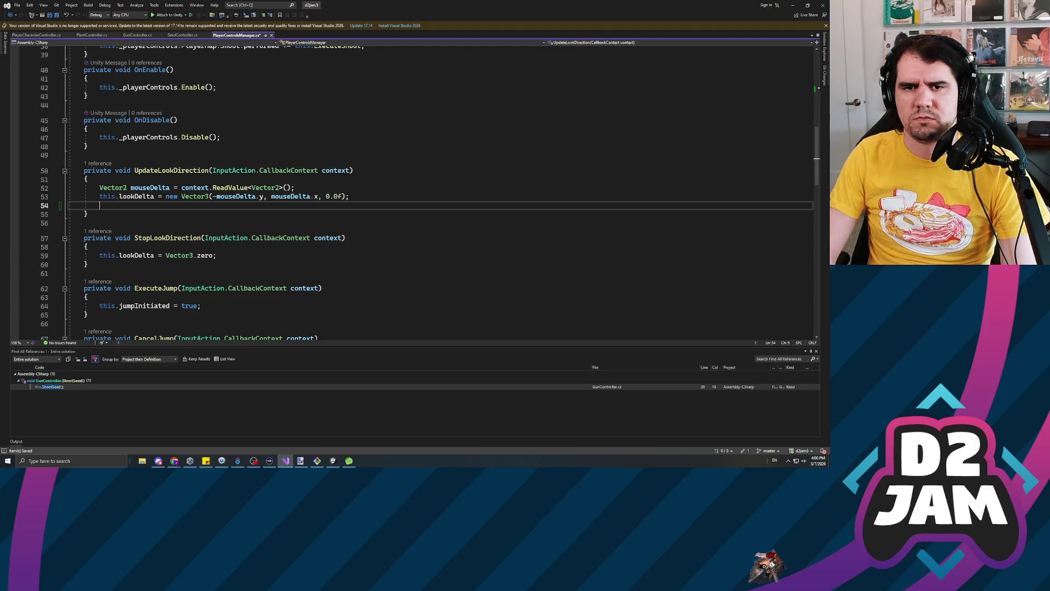
{"action": "key", "text": "Tab"}
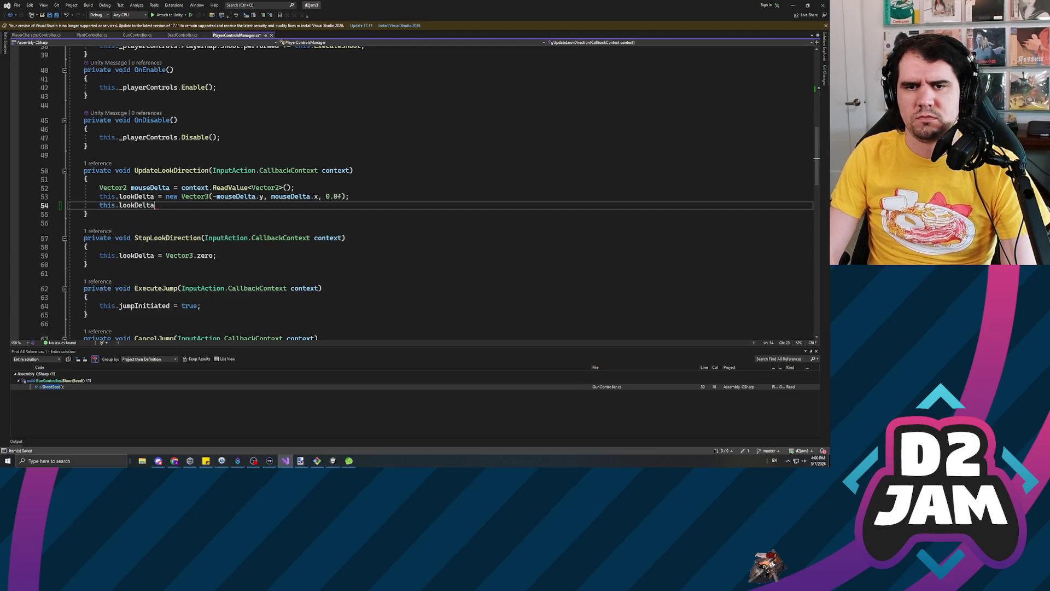
{"action": "key", "text": "Escape"}
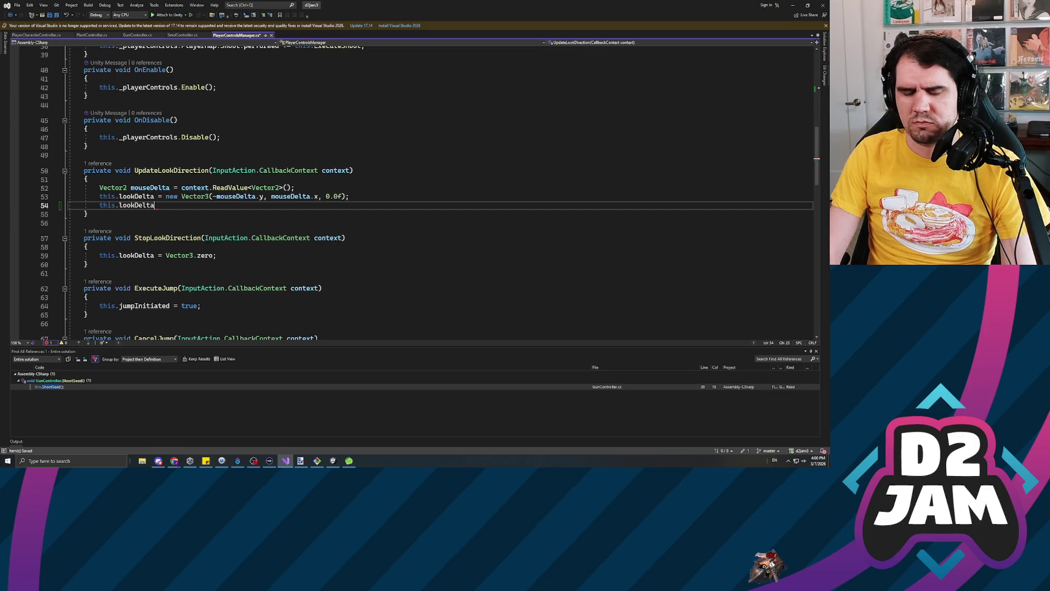
{"action": "type", "text": " *= "}
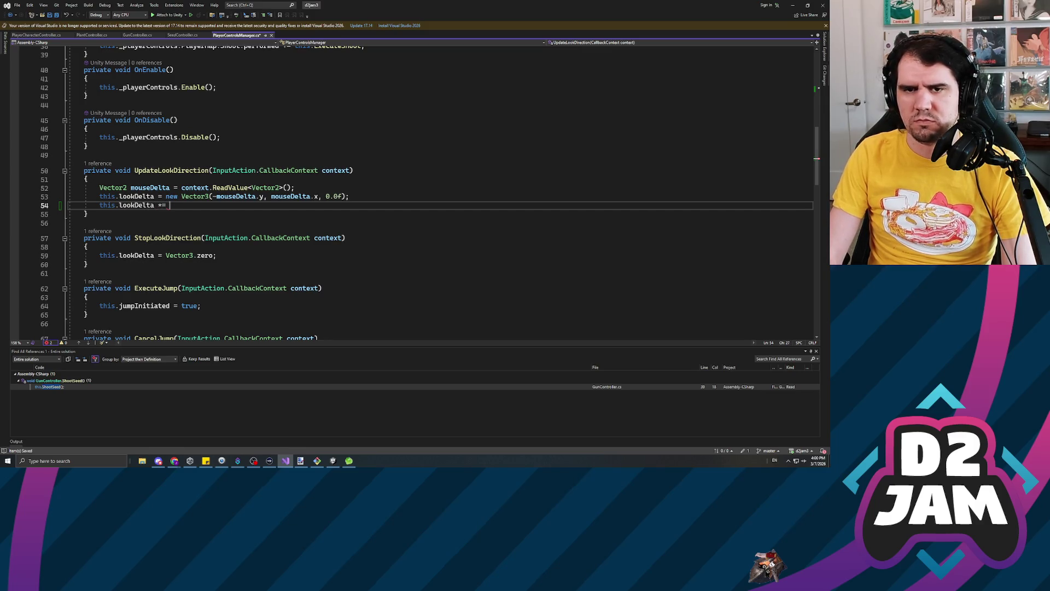
{"action": "type", "text": "this."}
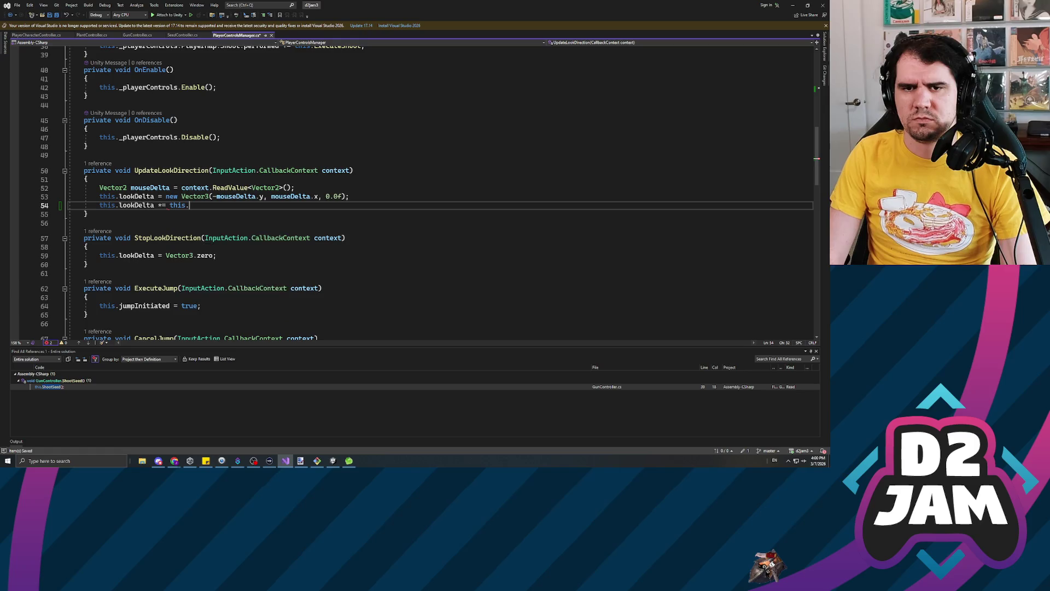
{"action": "type", "text": "_mouseSensitivity;"}
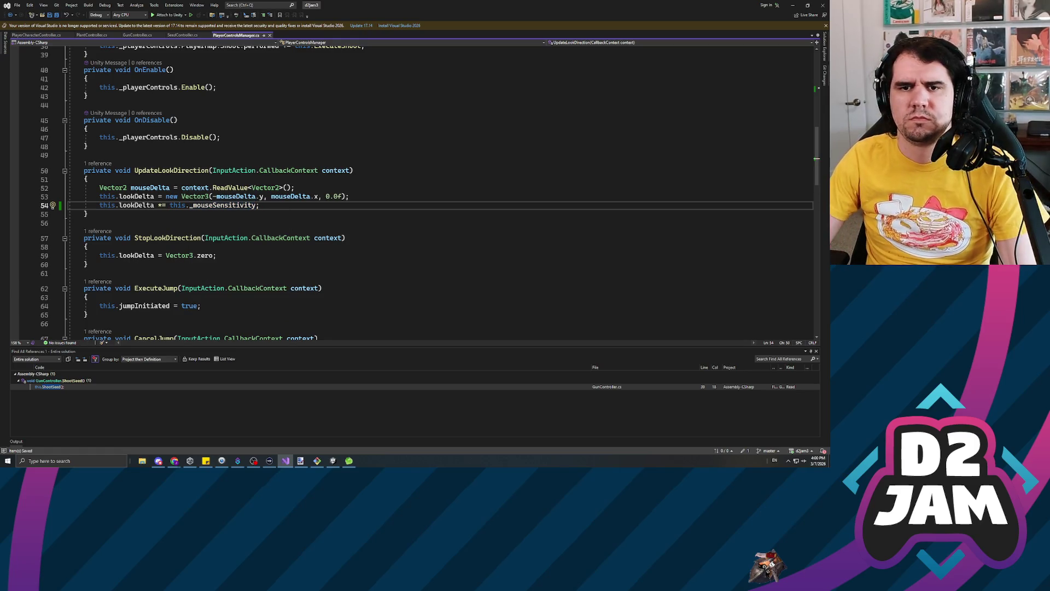
{"action": "scroll", "coordinate": [410, 192], "scroll_direction": "down", "scroll_amount": 4}
{"action": "left_click", "coordinate": [218, 210]}
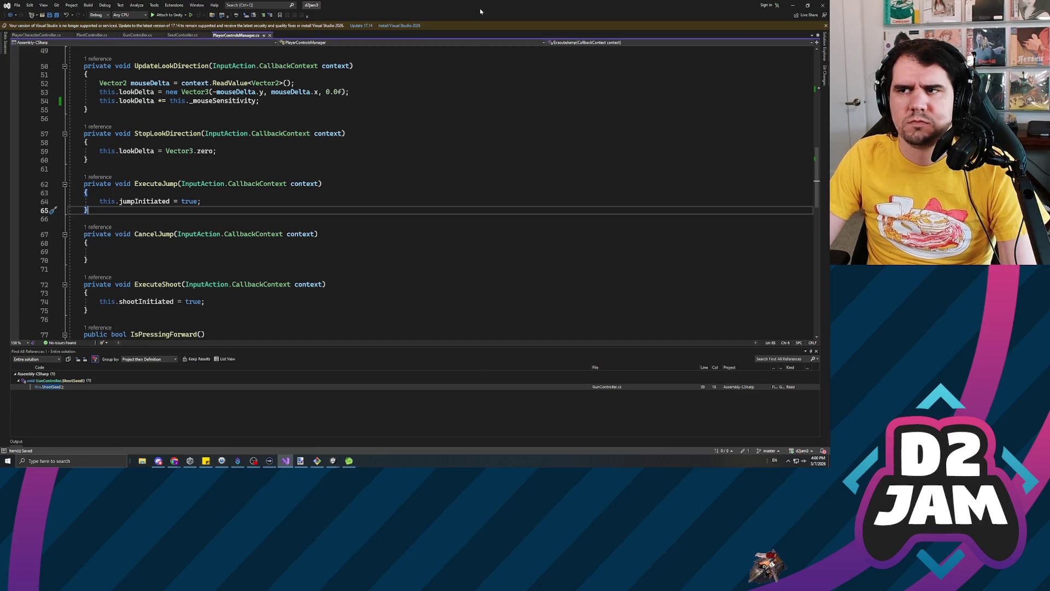
{"action": "key", "text": "super+Down"}
{"action": "key", "text": "super+Down"}
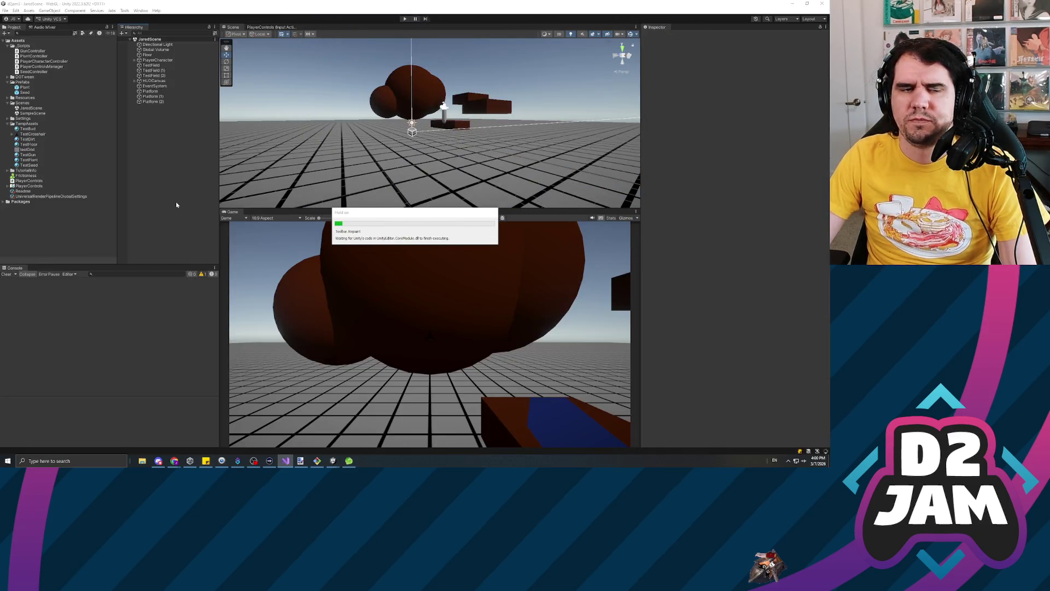
{"action": "left_click", "coordinate": [405, 19]}
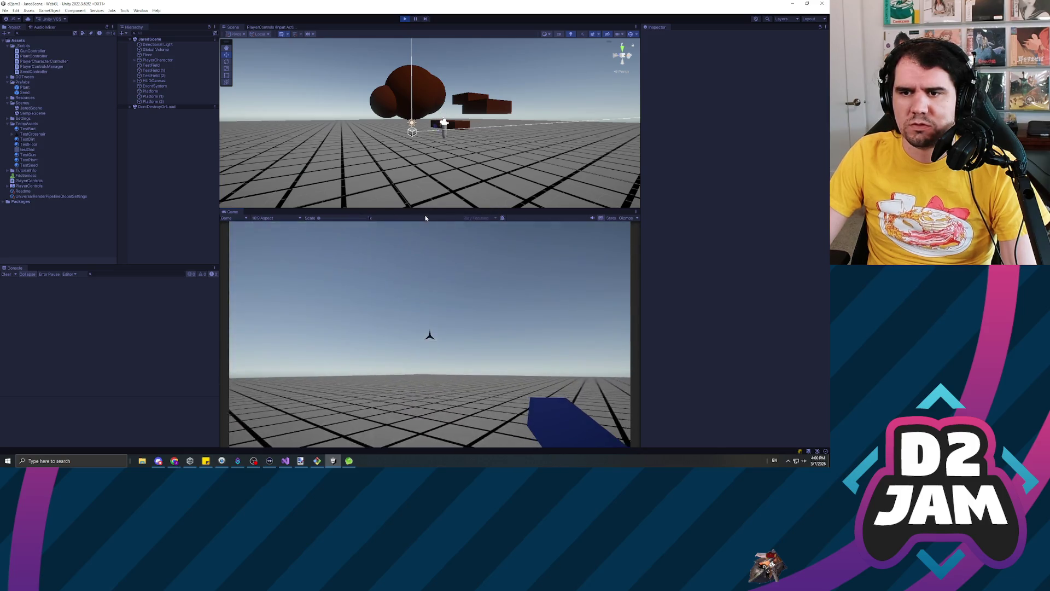
{"action": "left_click", "coordinate": [429, 335]}
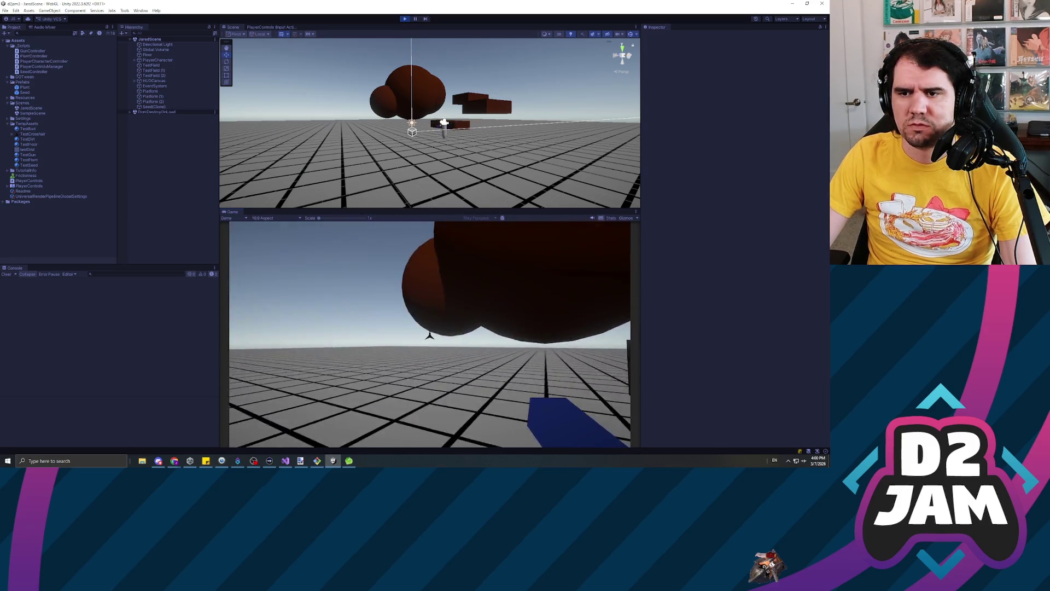
{"action": "key", "text": "w"}
{"action": "key", "text": "d"}
{"action": "left_click", "coordinate": [430, 335]}
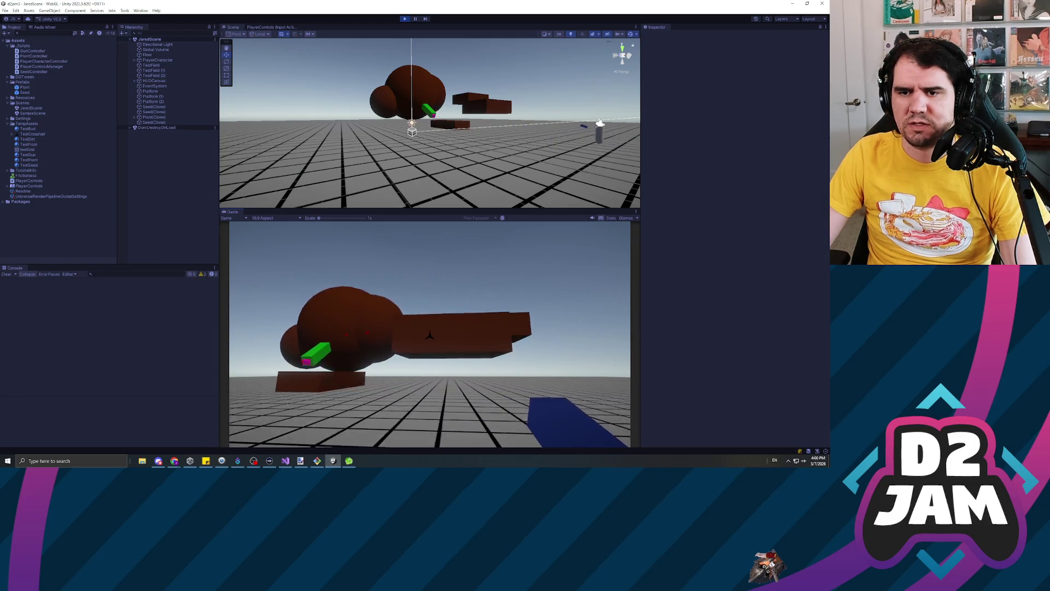
{"action": "key", "text": "w"}
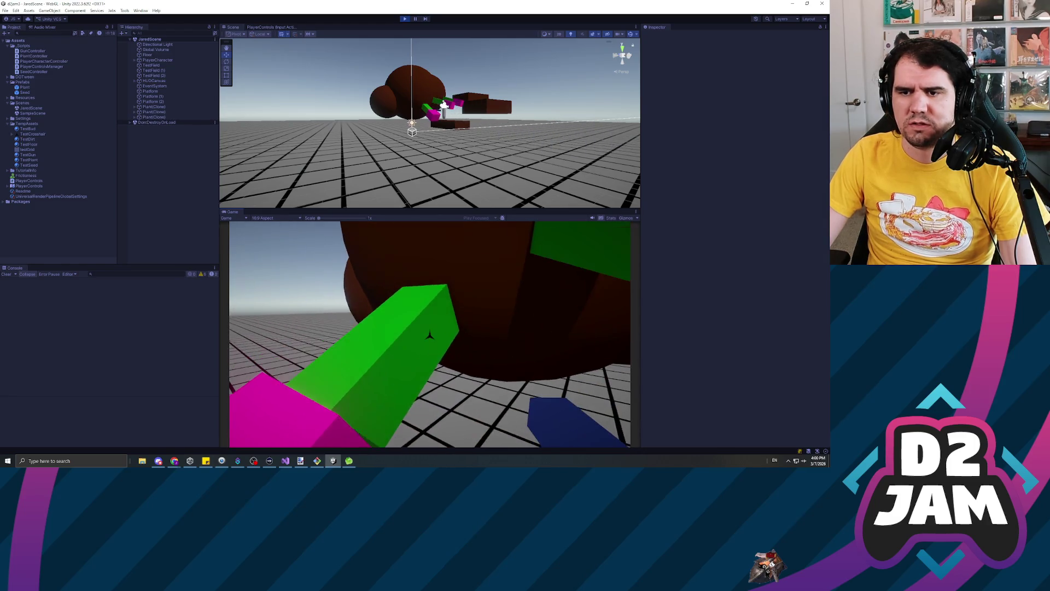
{"action": "key", "text": "s"}
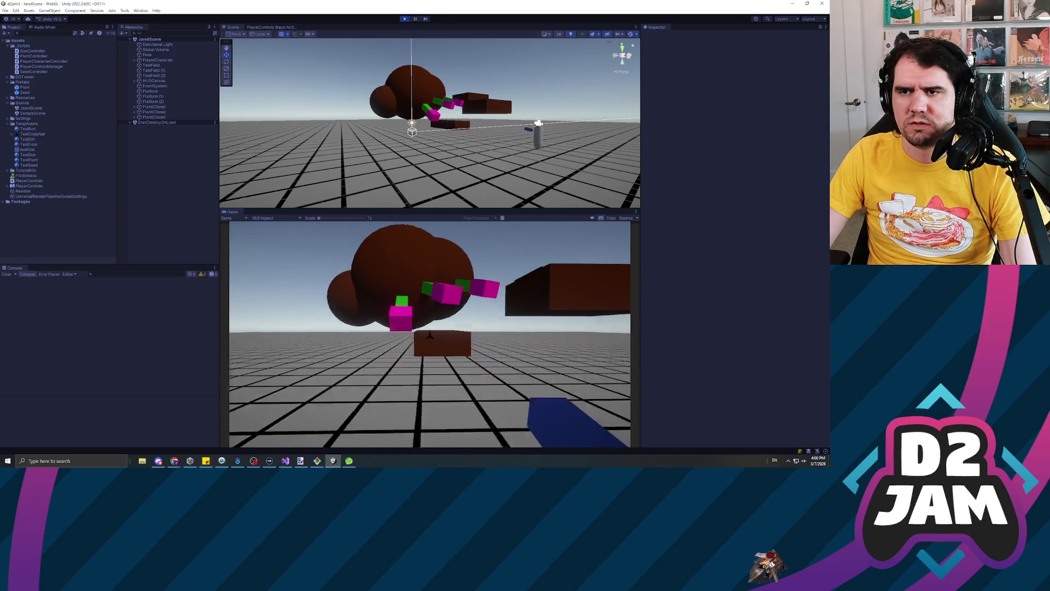
{"action": "key", "text": "w"}
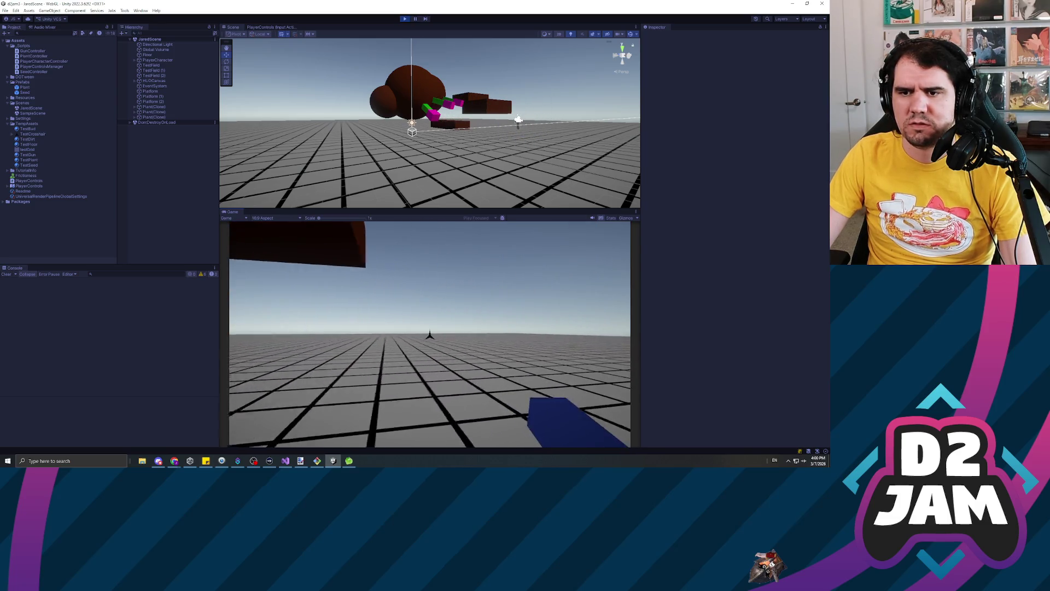
{"action": "key", "text": "s"}
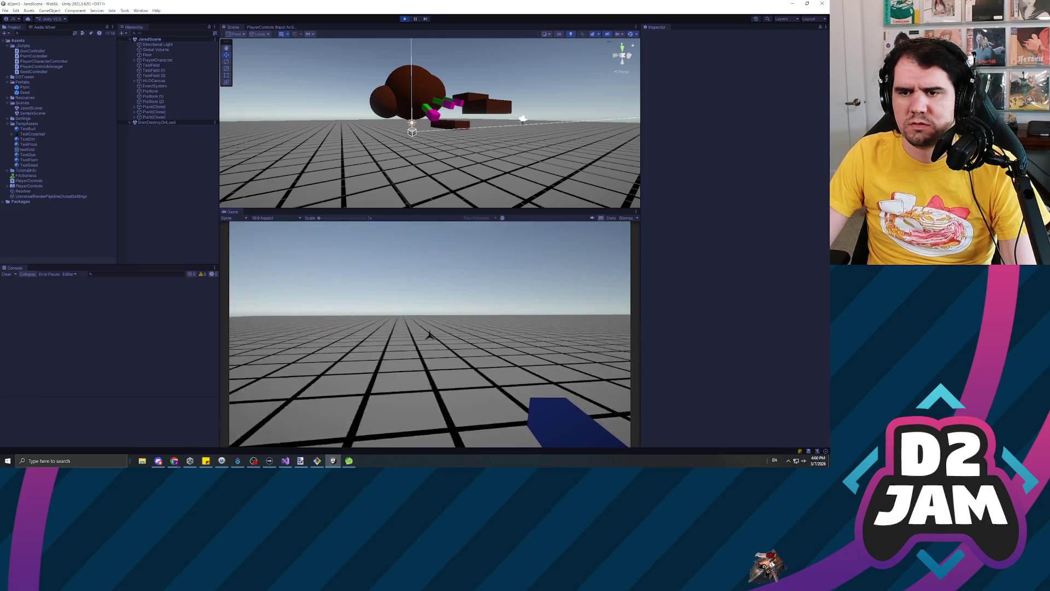
{"action": "key", "text": "w"}
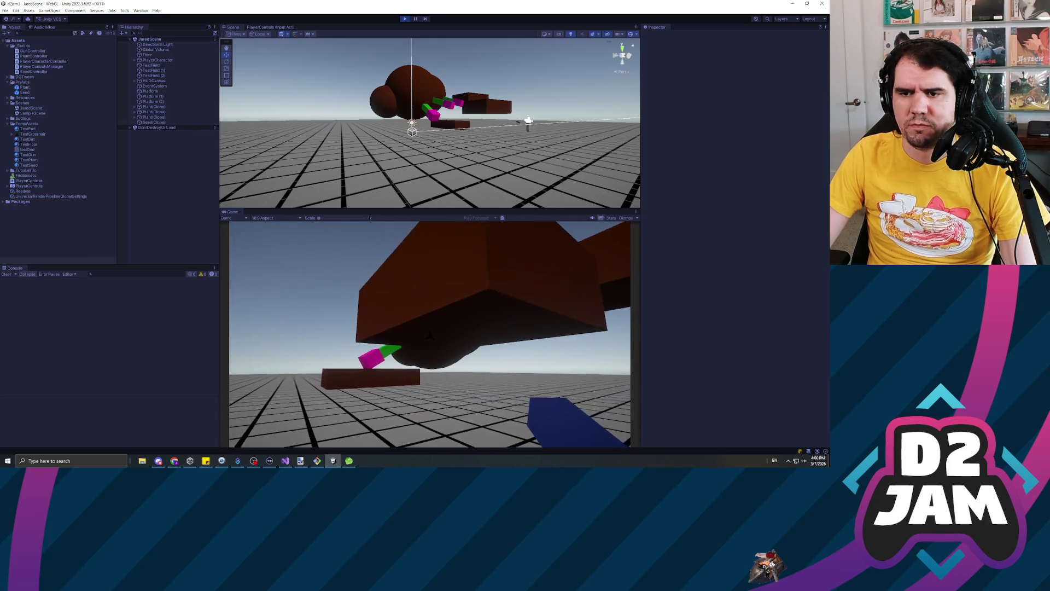
{"action": "left_click", "coordinate": [429, 336]}
{"action": "key", "text": "w"}
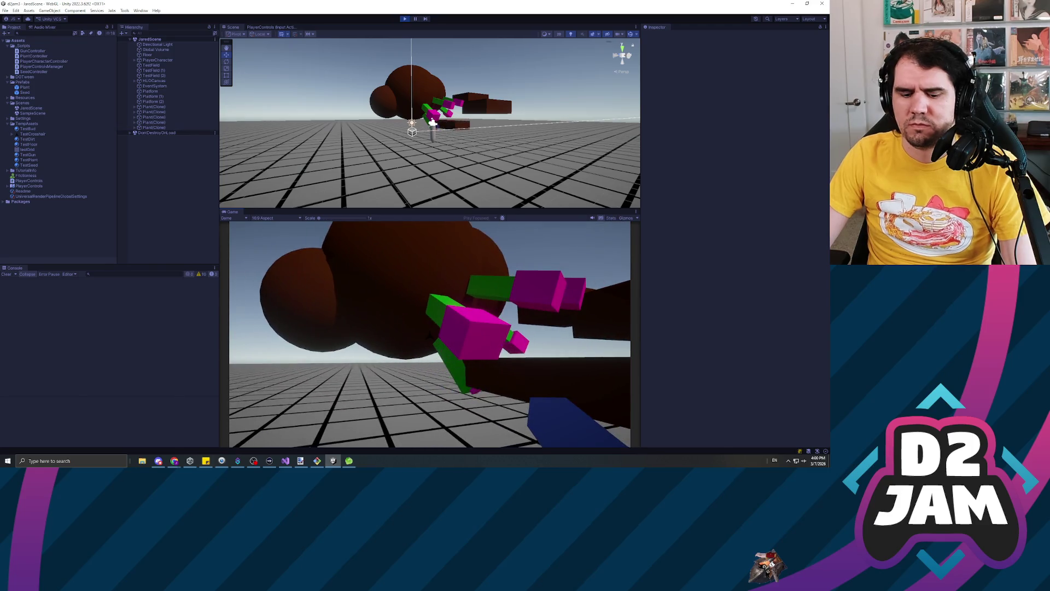
{"action": "mouse_move", "coordinate": [402, 92]}
{"action": "left_click", "coordinate": [406, 19]}
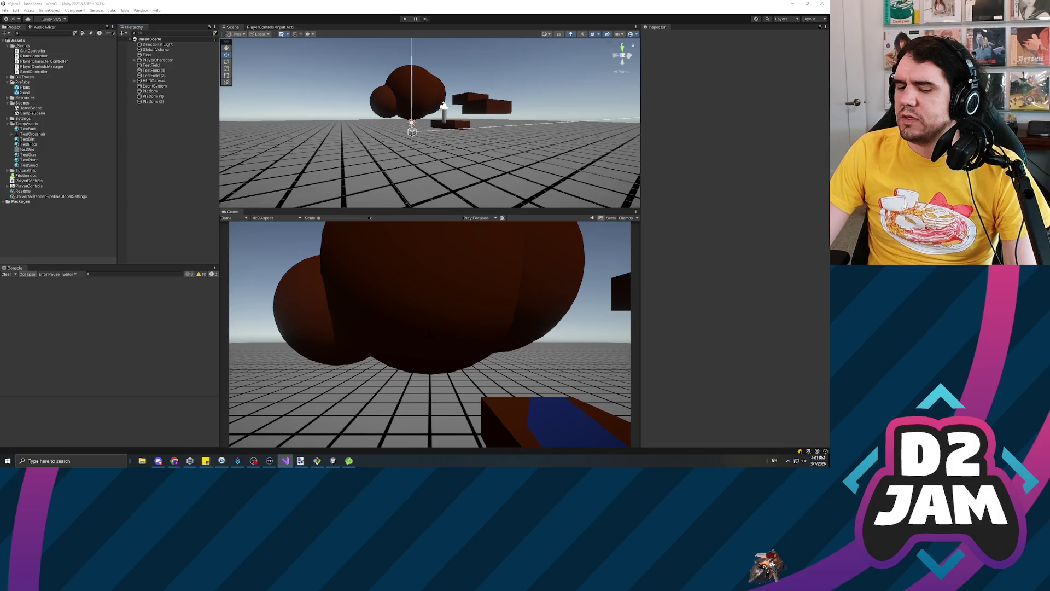
{"action": "left_click", "coordinate": [285, 460]}
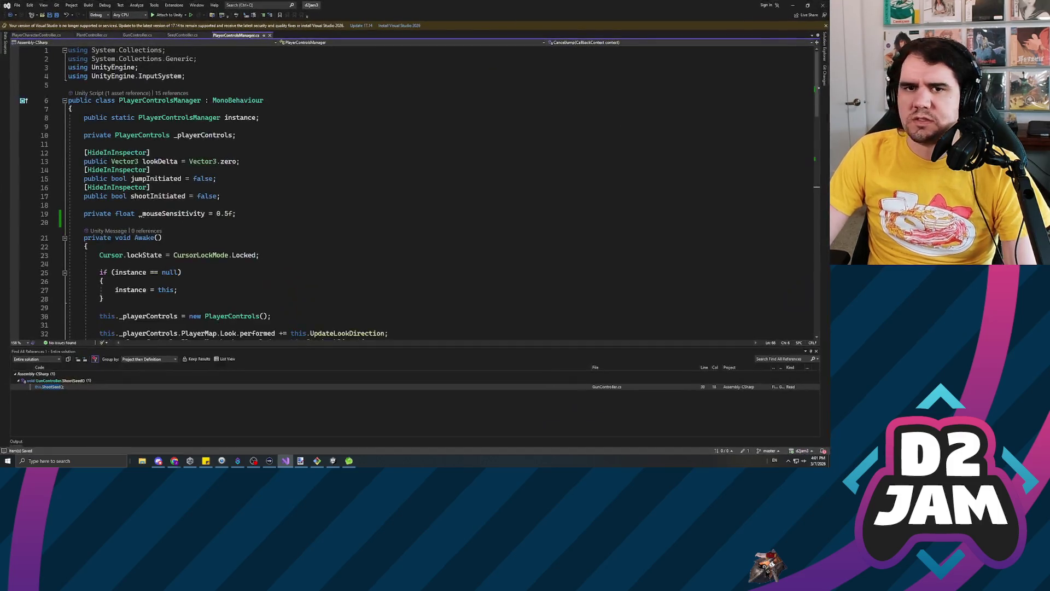
{"action": "left_click", "coordinate": [43, 36]}
{"action": "scroll", "coordinate": [383, 191], "scroll_direction": "down", "scroll_amount": 20}
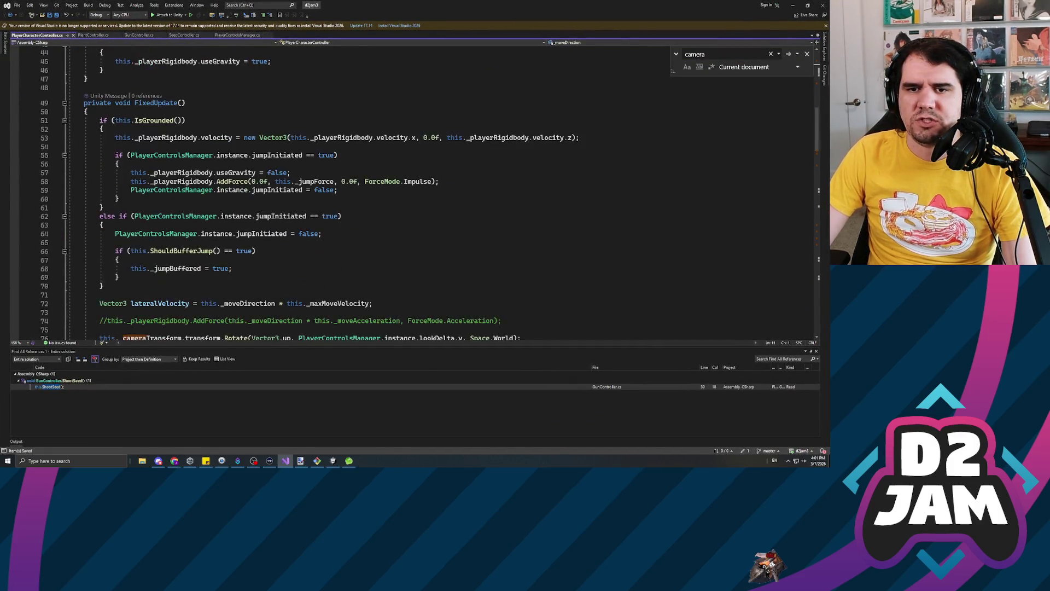
{"action": "scroll", "coordinate": [235, 210], "scroll_direction": "up", "scroll_amount": 10}
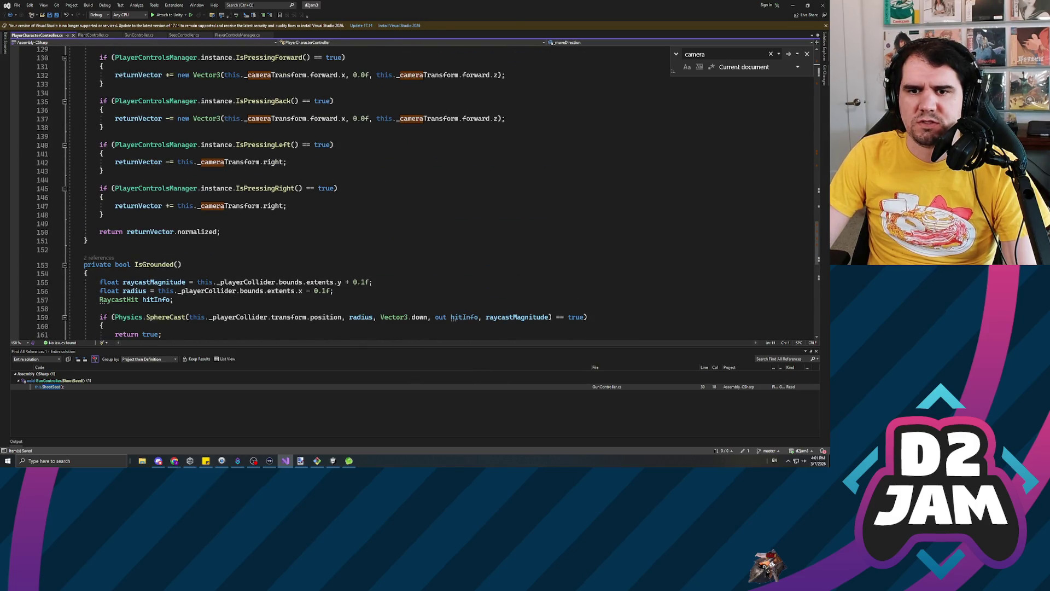
{"action": "scroll", "coordinate": [235, 211], "scroll_direction": "up", "scroll_amount": 6}
{"action": "scroll", "coordinate": [235, 211], "scroll_direction": "up", "scroll_amount": 6}
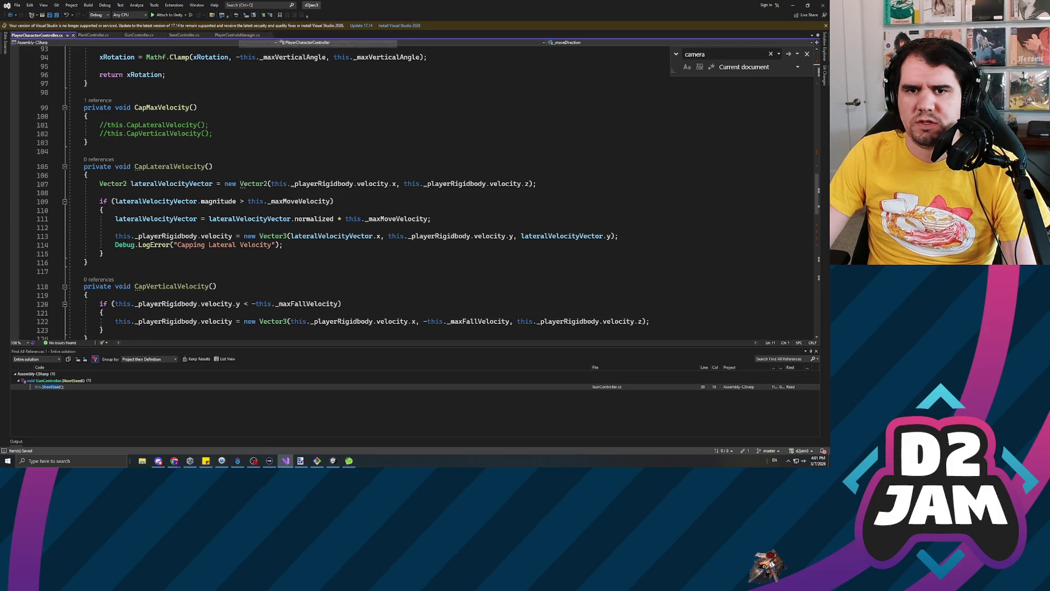
{"action": "scroll", "coordinate": [309, 221], "scroll_direction": "up", "scroll_amount": 12}
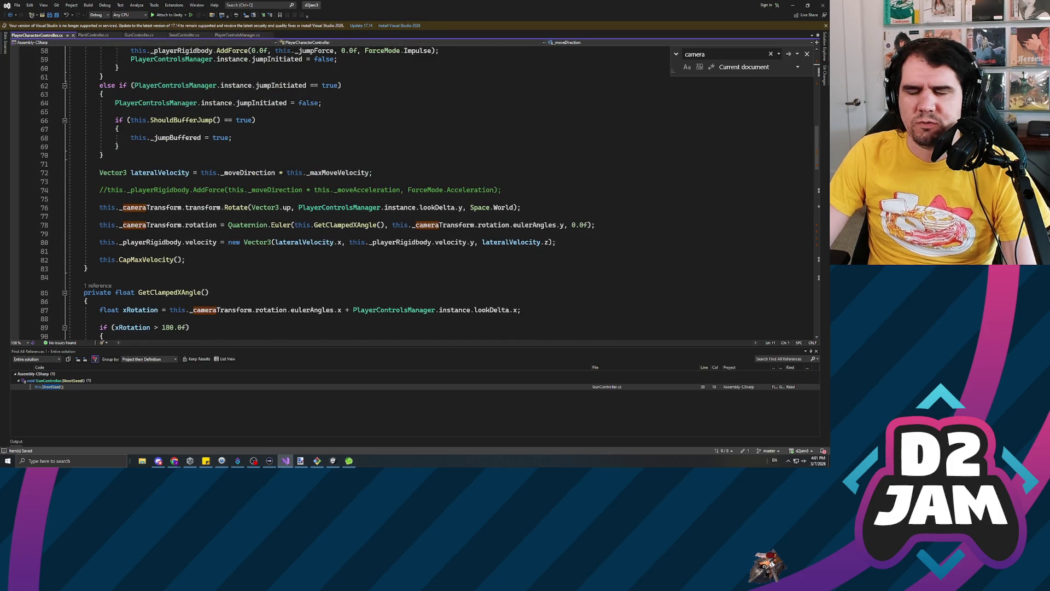
{"action": "scroll", "coordinate": [429, 194], "scroll_direction": "up", "scroll_amount": 4}
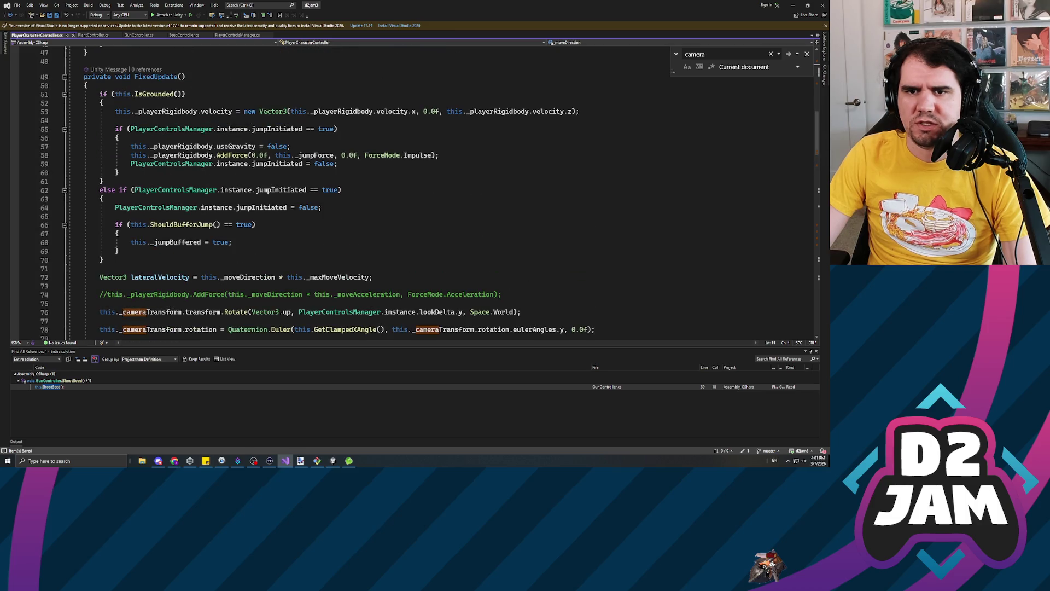
{"action": "scroll", "coordinate": [429, 194], "scroll_direction": "down", "scroll_amount": 6}
{"action": "left_click", "coordinate": [216, 172]}
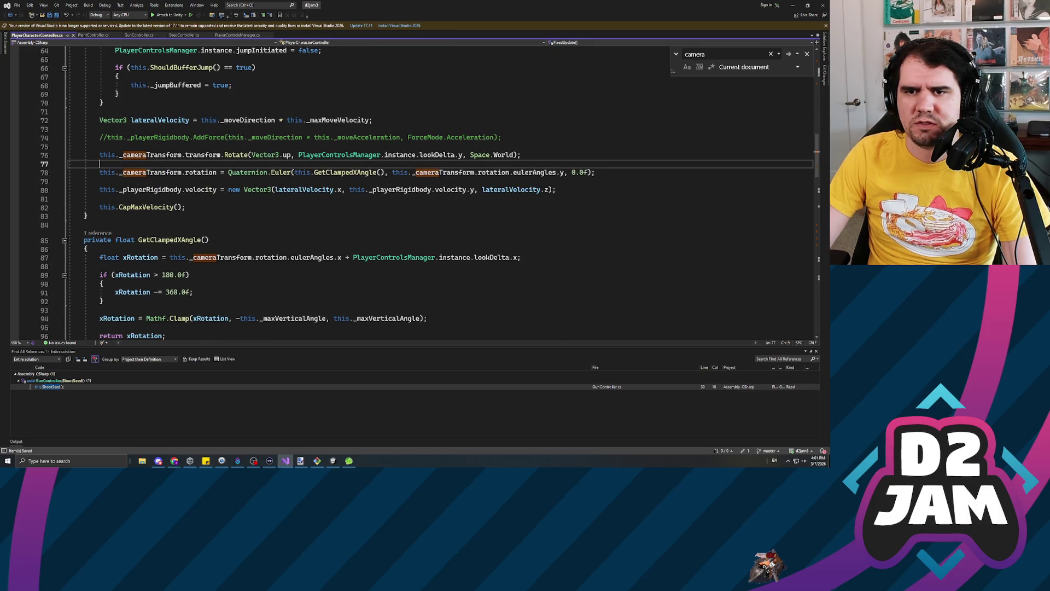
{"action": "left_click", "coordinate": [344, 172]}
{"action": "left_click_drag", "start_coordinate": [142, 172], "coordinate": [217, 172]}
{"action": "left_click", "coordinate": [596, 172]}
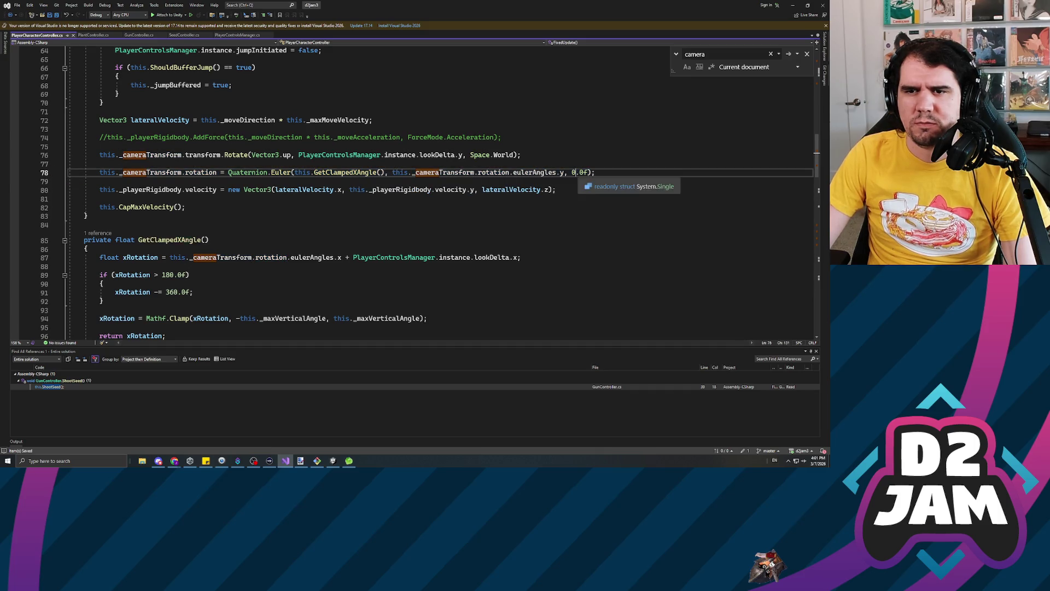
{"action": "left_click", "coordinate": [100, 163]}
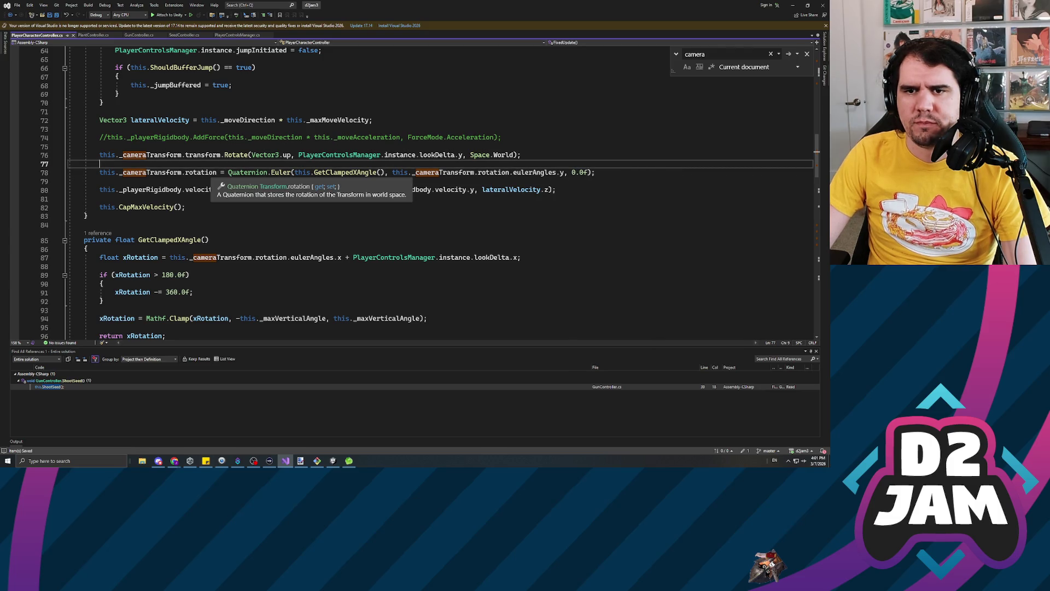
{"action": "scroll", "coordinate": [426, 191], "scroll_direction": "up", "scroll_amount": 7}
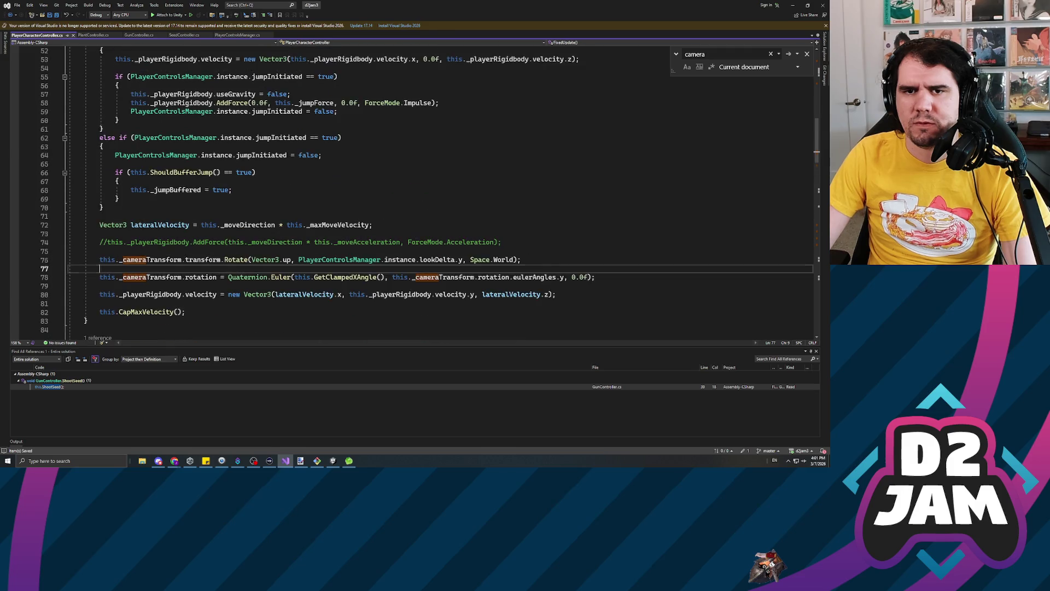
{"action": "scroll", "coordinate": [427, 192], "scroll_direction": "down", "scroll_amount": 7}
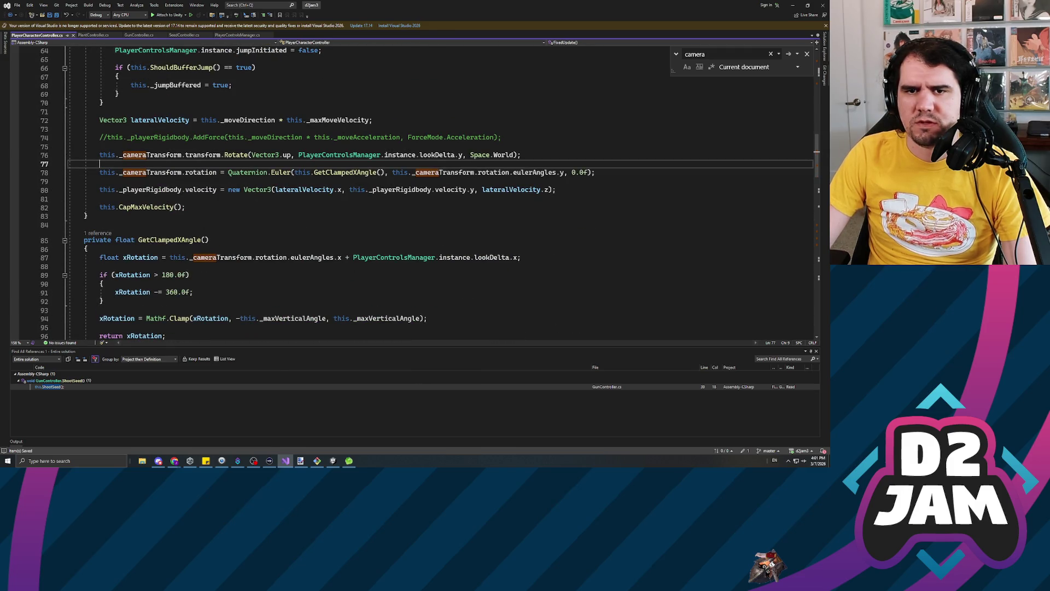
{"action": "scroll", "coordinate": [426, 191], "scroll_direction": "down", "scroll_amount": 2}
Start a new method on the empty line after FixedUpdate, then discard it.
{"action": "left_click", "coordinate": [84, 172]}
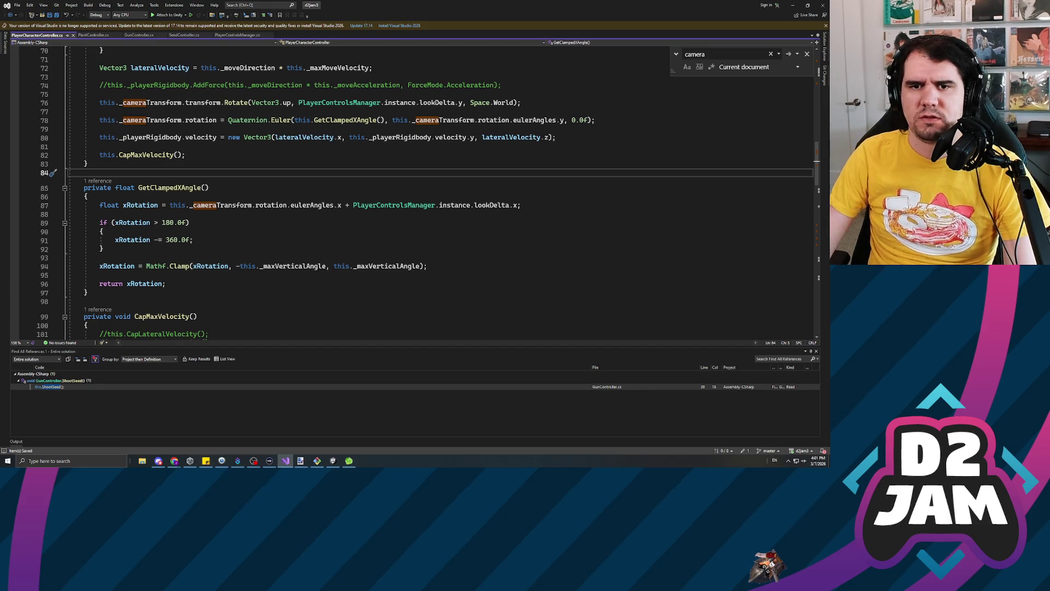
{"action": "key", "text": "Return"}
{"action": "key", "text": "Return"}
{"action": "key", "text": "Up"}
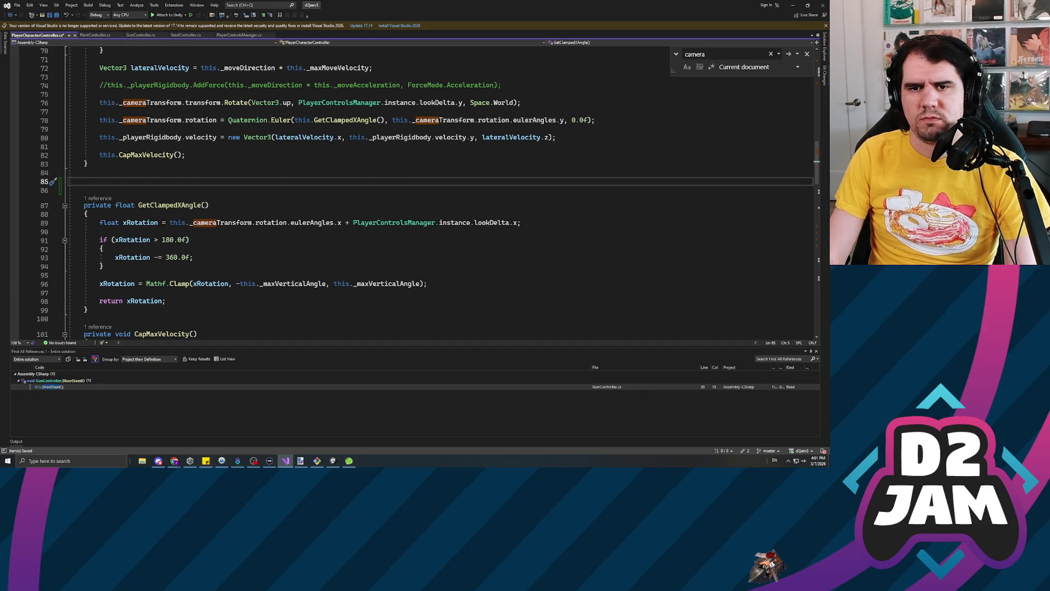
{"action": "type", "text": "pr"}
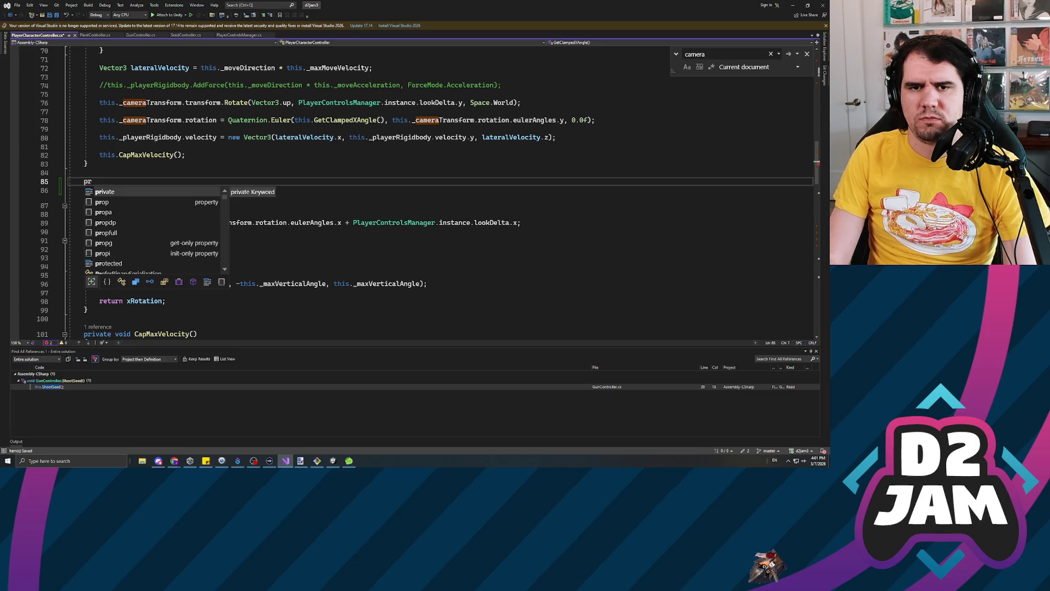
{"action": "key", "text": "BackSpace"}
{"action": "key", "text": "BackSpace"}
{"action": "key", "text": "BackSpace"}
{"action": "key", "text": "BackSpace"}
{"action": "scroll", "coordinate": [416, 192], "scroll_direction": "down", "scroll_amount": 5}
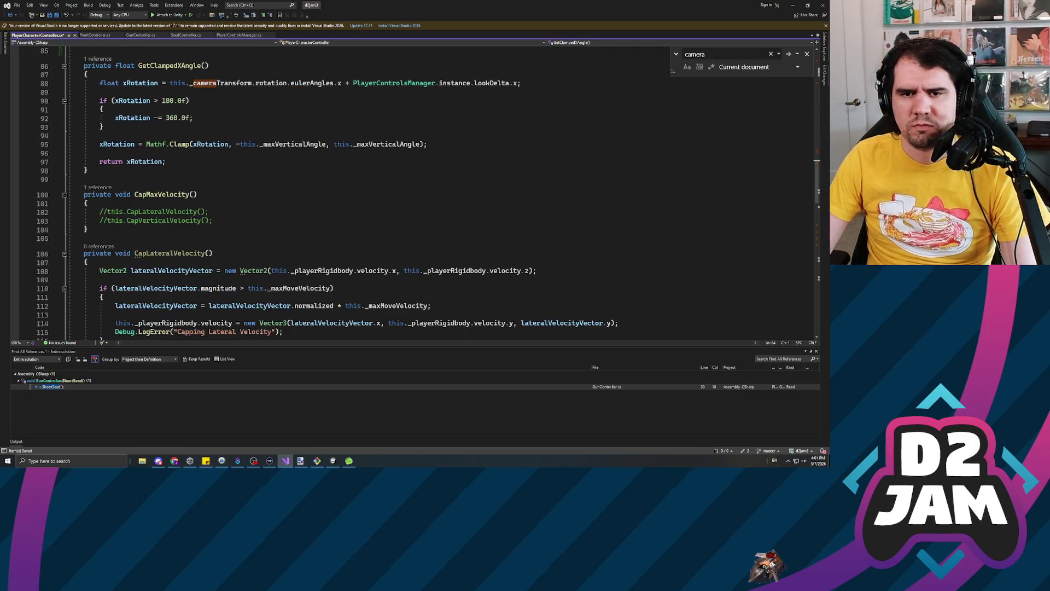
Declare private void UpdateCameraRotation() with an opening brace below GetClampedXAngle.
{"action": "left_click", "coordinate": [85, 180]}
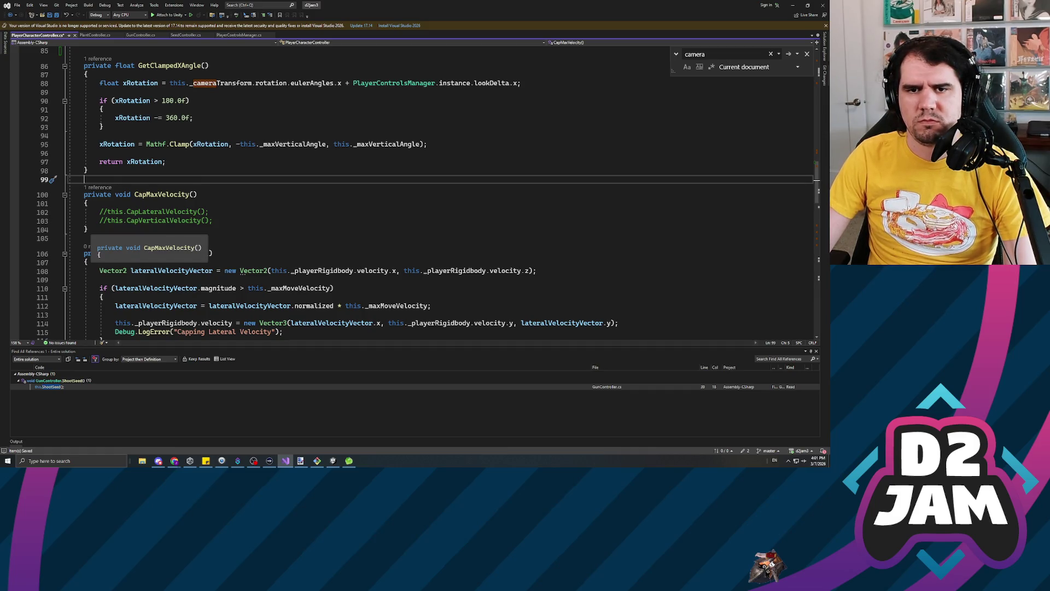
{"action": "key", "text": "Return"}
{"action": "key", "text": "Return"}
{"action": "key", "text": "Up"}
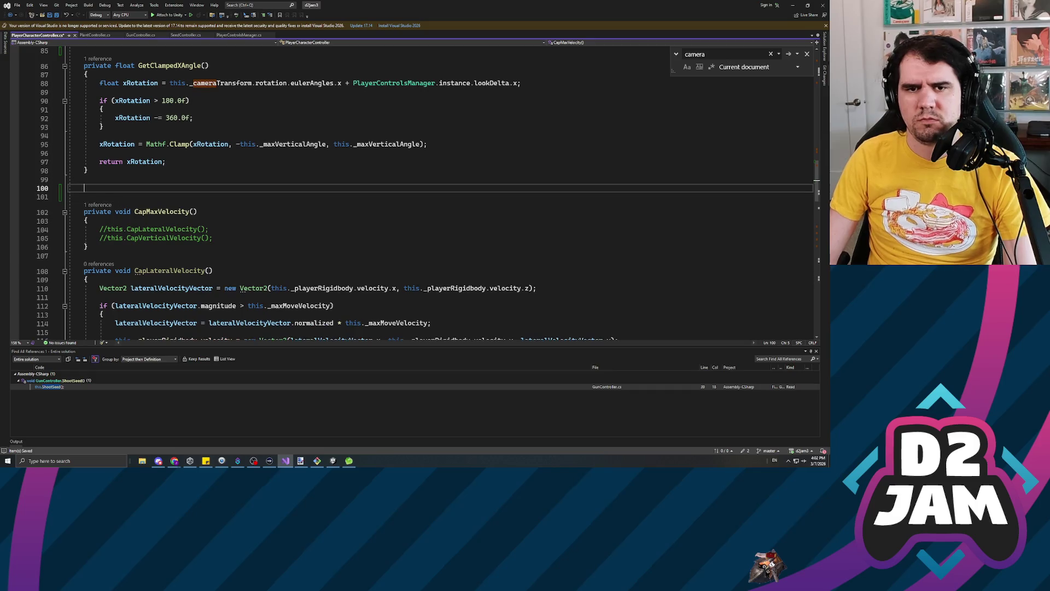
{"action": "type", "text": "private "}
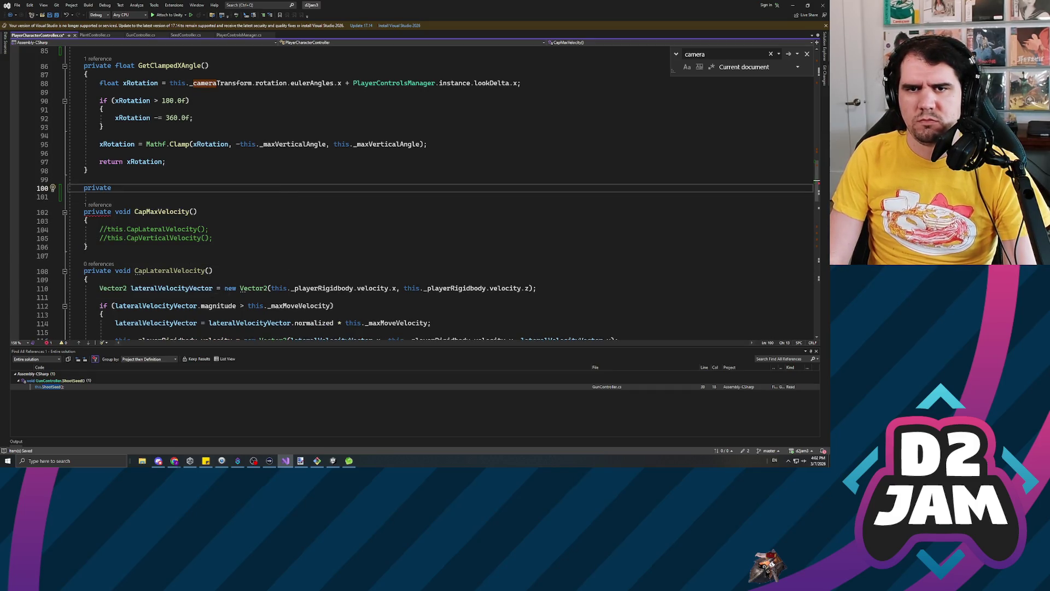
{"action": "type", "text": "void "}
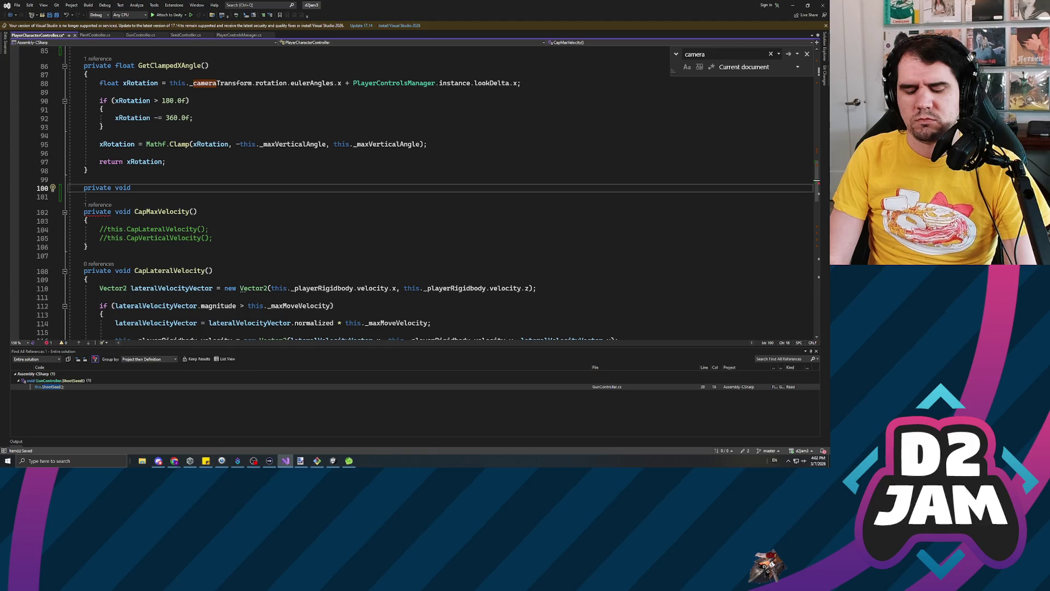
{"action": "type", "text": "Update"}
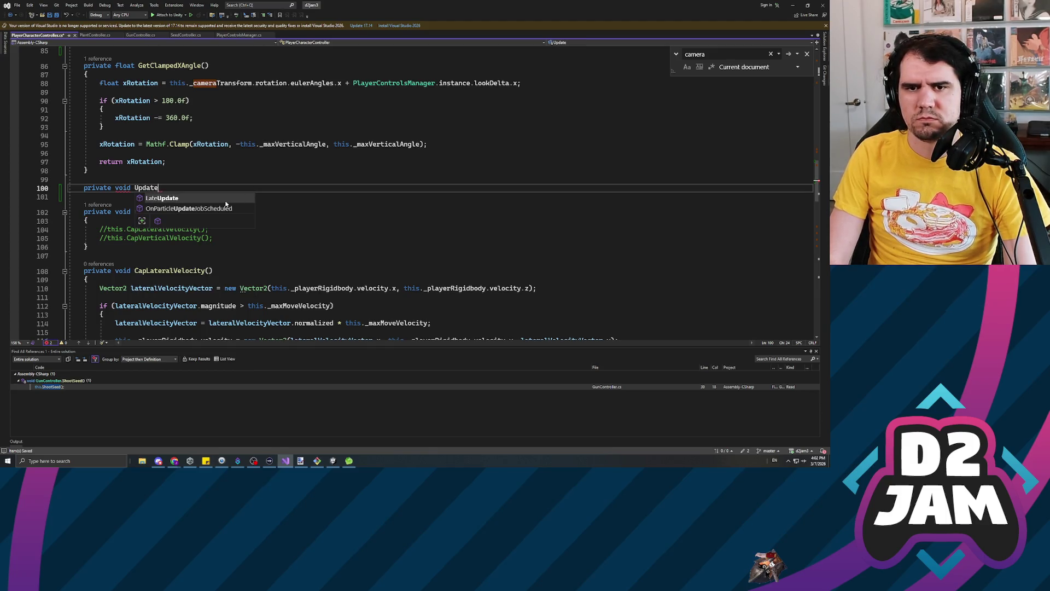
{"action": "type", "text": "CameraRotation()"}
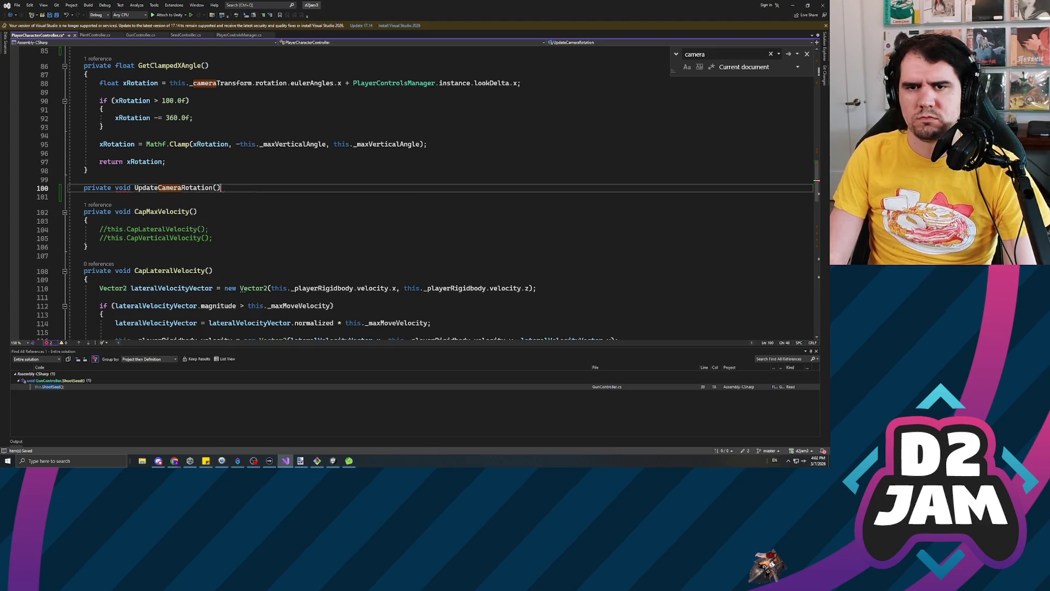
{"action": "key", "text": "Return"}
{"action": "type", "text": "{"}
{"action": "key", "text": "Return"}
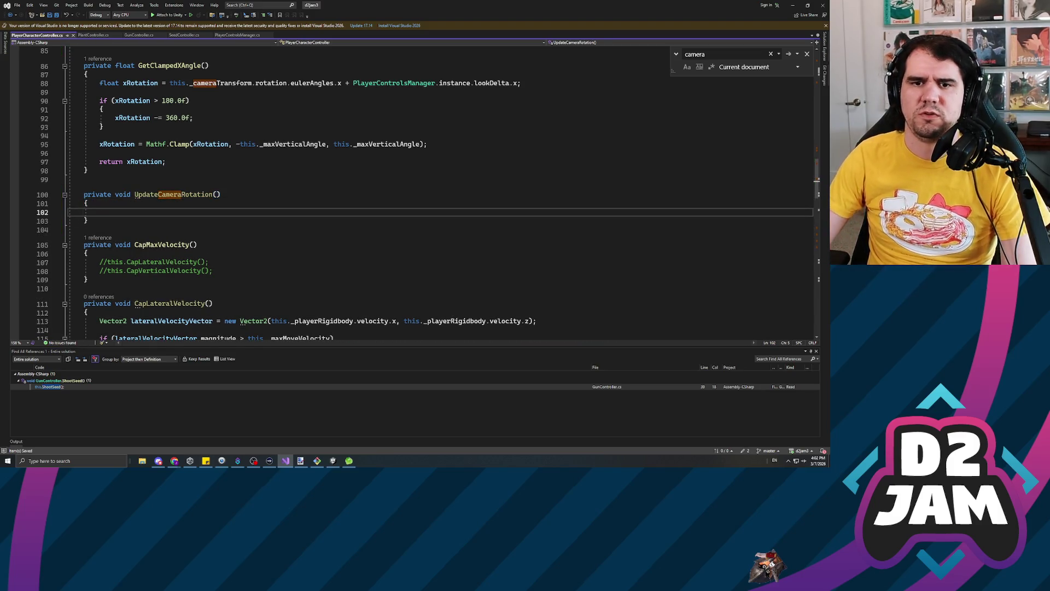
{"action": "scroll", "coordinate": [416, 192], "scroll_direction": "up", "scroll_amount": 9}
{"action": "left_click", "coordinate": [60, 190]}
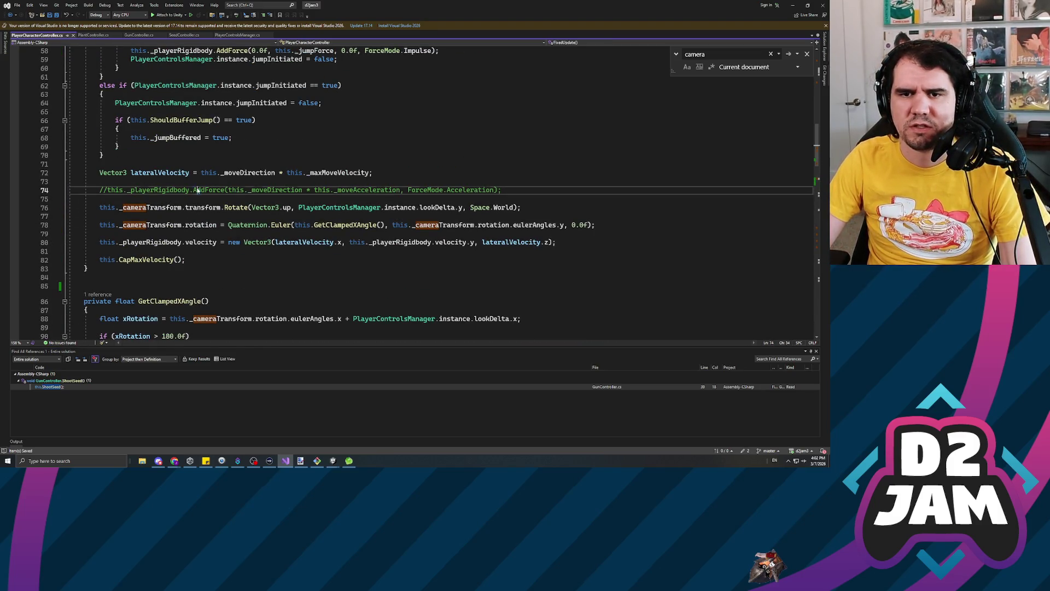
Delete the commented AddForce line and cut the two _cameraTransform lines into UpdateCameraRotation.
{"action": "key", "text": "Delete"}
{"action": "key", "text": "BackSpace"}
{"action": "key", "text": "Down"}
{"action": "key", "text": "shift+Down"}
{"action": "key", "text": "shift+Down"}
{"action": "key", "text": "shift+Down"}
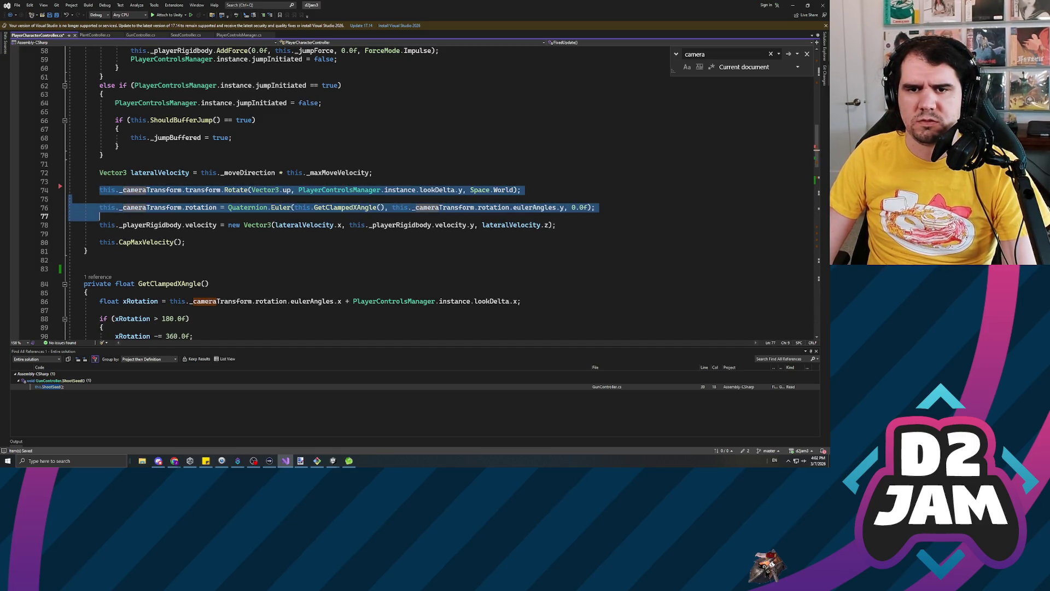
{"action": "key", "text": "shift+Up"}
{"action": "key", "text": "shift+End"}
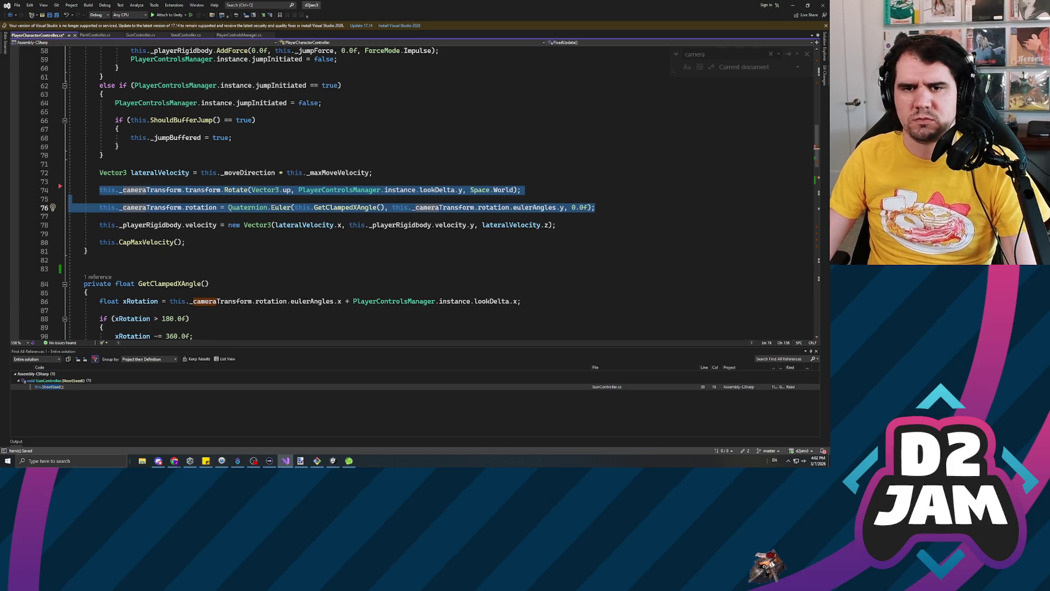
{"action": "key", "text": "ctrl+x"}
{"action": "scroll", "coordinate": [382, 191], "scroll_direction": "down", "scroll_amount": 5}
{"action": "left_click", "coordinate": [193, 282]}
{"action": "key", "text": "ctrl+v"}
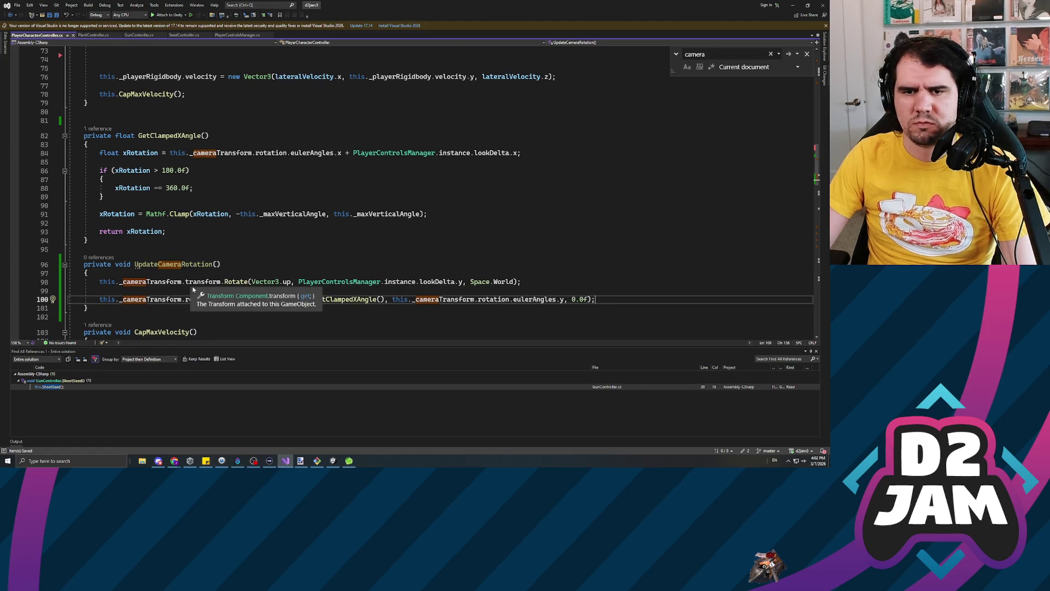
{"action": "key", "text": "Up"}
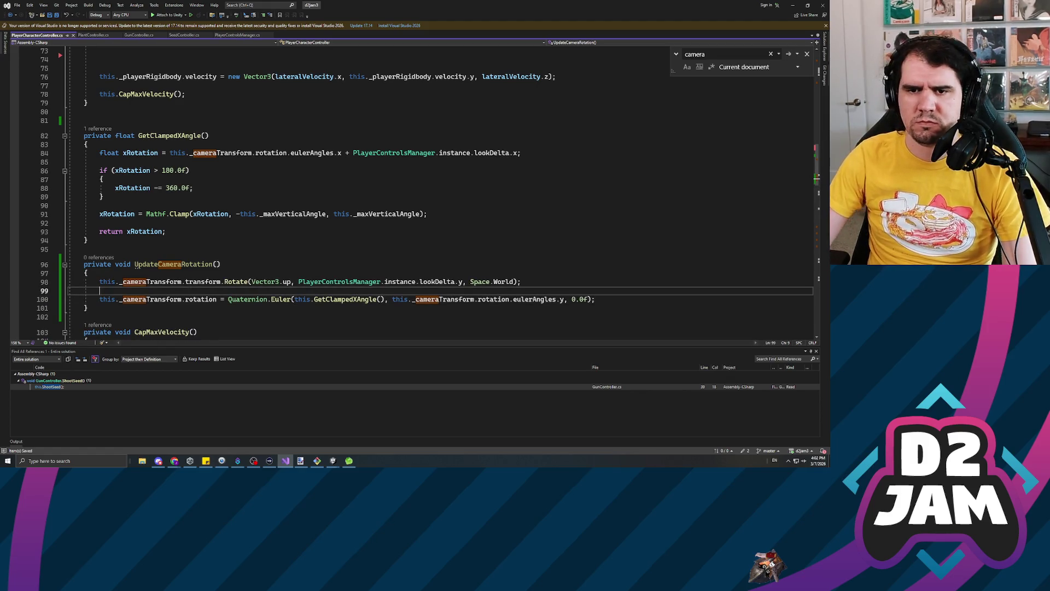
Review the grounded and jump logic left in FixedUpdate.
{"action": "scroll", "coordinate": [383, 191], "scroll_direction": "up", "scroll_amount": 9}
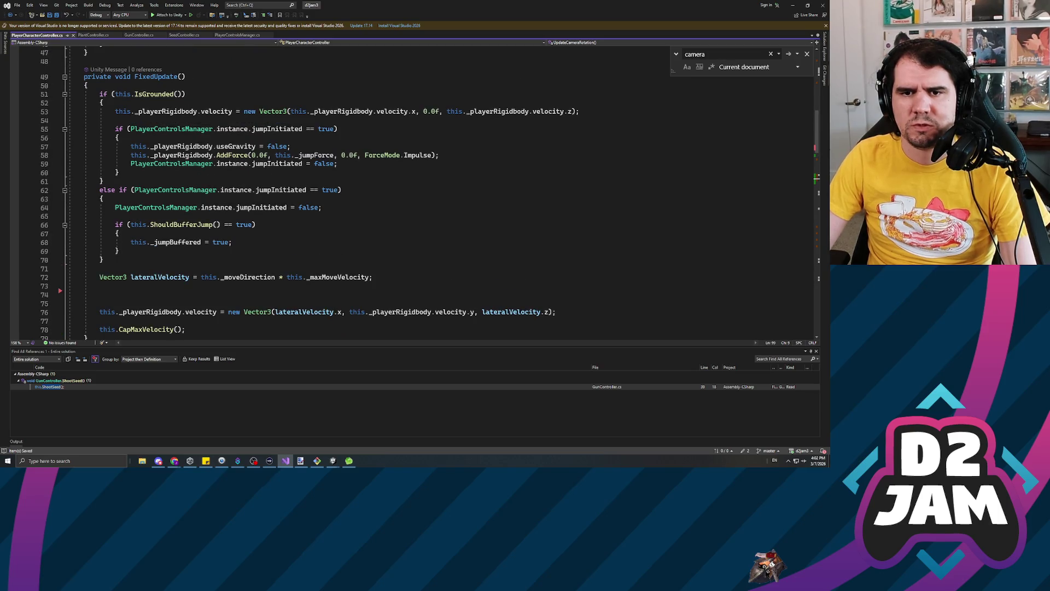
{"action": "left_click", "coordinate": [119, 138]}
{"action": "mouse_move", "coordinate": [99, 94]}
{"action": "left_mouse_down"}
{"action": "mouse_move", "coordinate": [296, 111]}
{"action": "mouse_move", "coordinate": [117, 120]}
{"action": "mouse_move", "coordinate": [99, 268]}
{"action": "mouse_move", "coordinate": [103, 259]}
{"action": "left_mouse_up"}
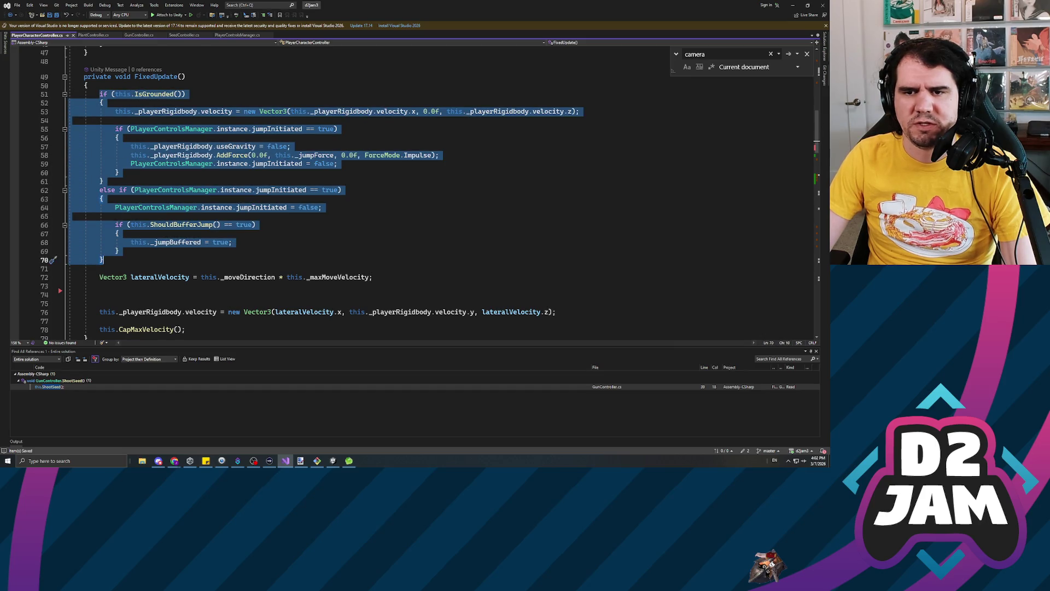
{"action": "scroll", "coordinate": [103, 259], "scroll_direction": "down", "scroll_amount": 3}
{"action": "left_click", "coordinate": [99, 224]}
{"action": "scroll", "coordinate": [438, 191], "scroll_direction": "down", "scroll_amount": 4}
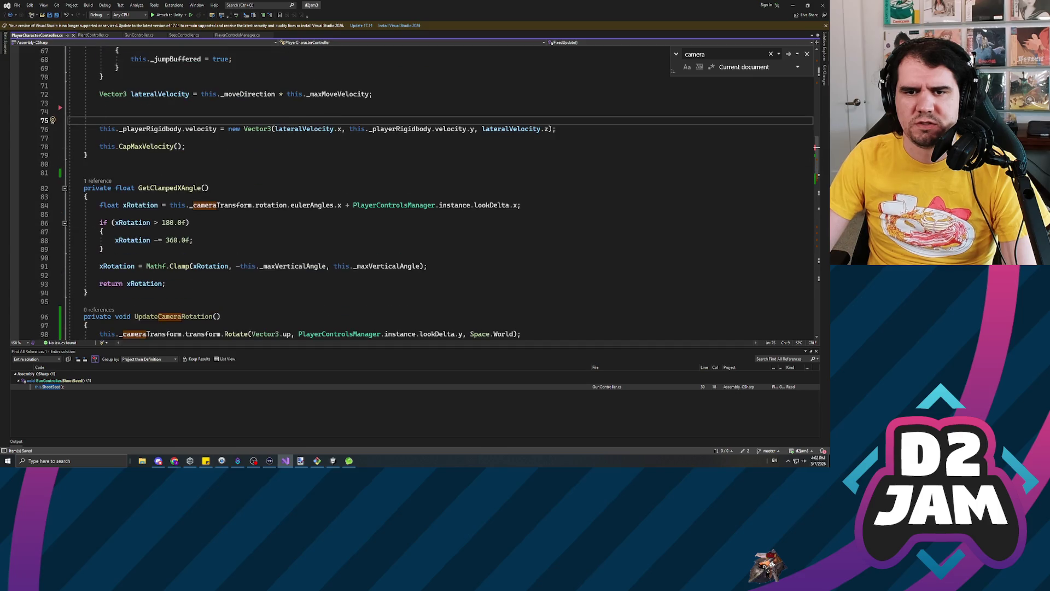
{"action": "scroll", "coordinate": [312, 192], "scroll_direction": "down", "scroll_amount": 4}
{"action": "left_click", "coordinate": [87, 264]}
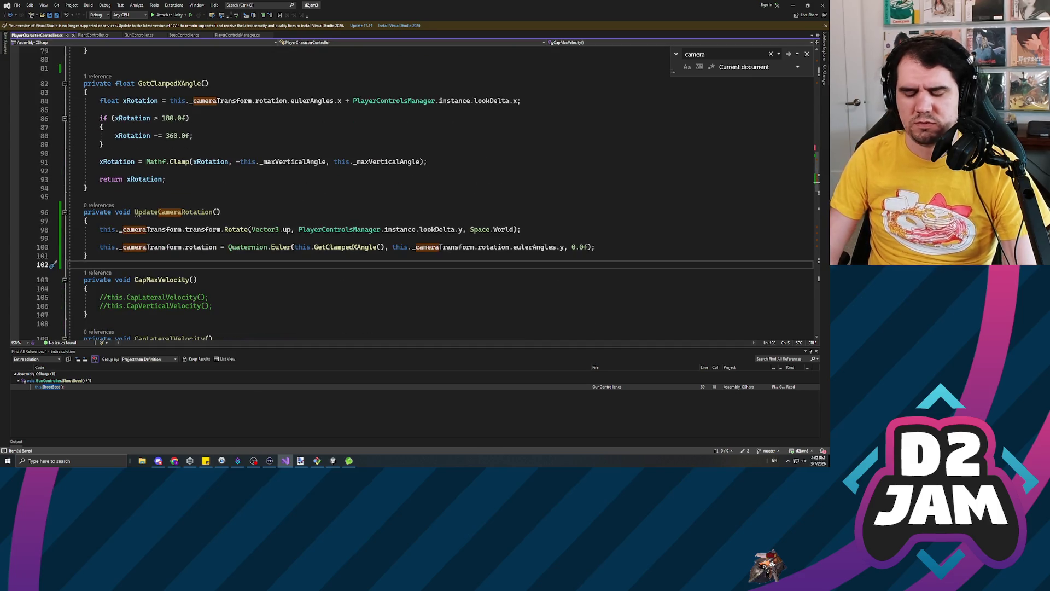
Declare private void UpdateLateralVelocity() with an opening brace after UpdateCameraRotation.
{"action": "key", "text": "Return"}
{"action": "type", "text": "priva"}
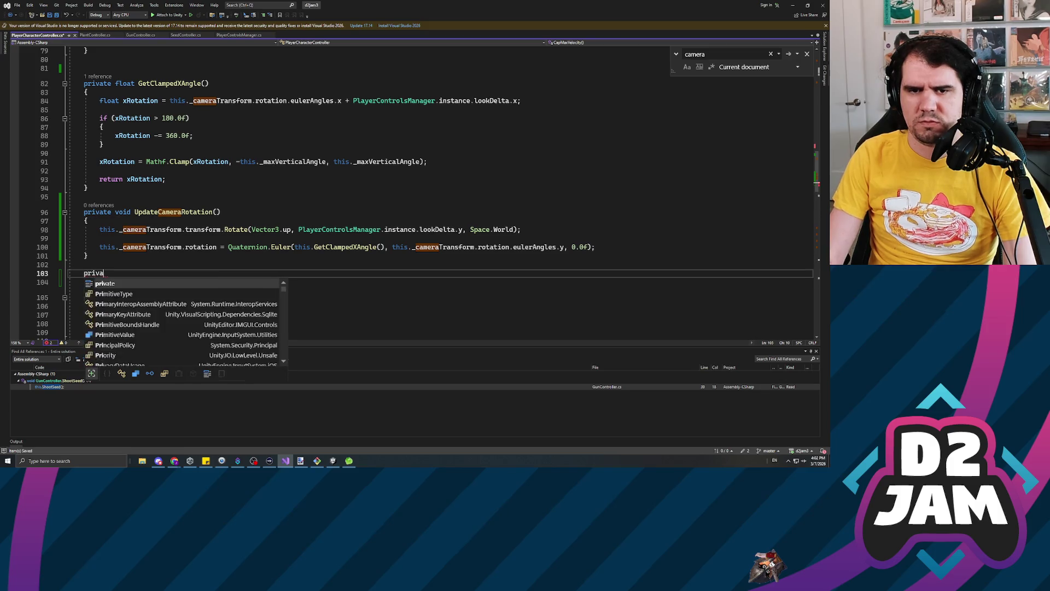
{"action": "type", "text": "te void UpdateL"}
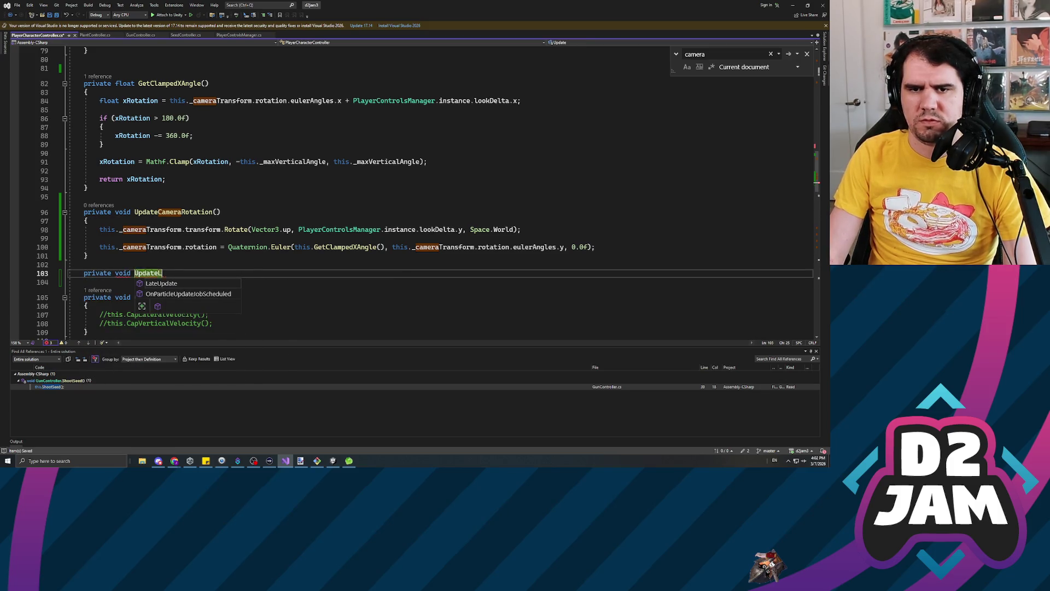
{"action": "type", "text": "ateralVe"}
{"action": "type", "text": "locity()"}
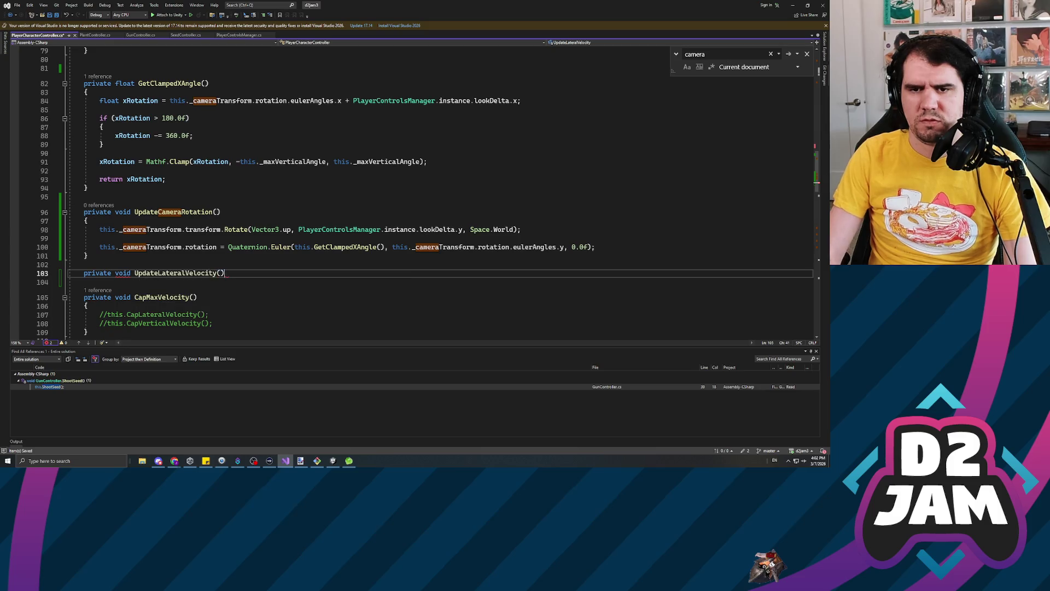
{"action": "key", "text": "Return"}
{"action": "type", "text": "{"}
{"action": "key", "text": "Return"}
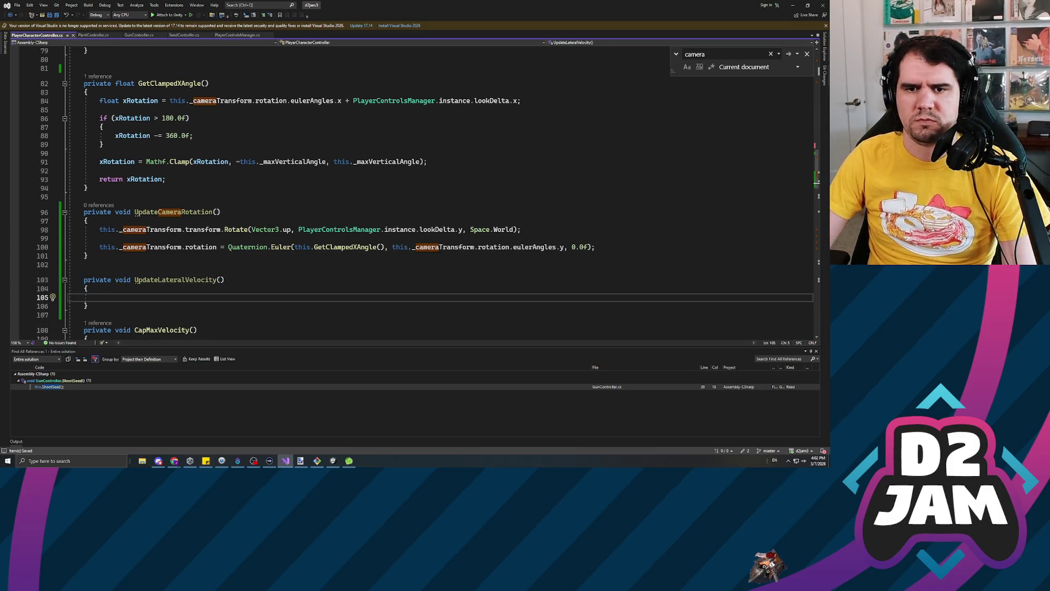
Tidy FixedUpdate's blank lines and cut the lateralVelocity and velocity lines out of it.
{"action": "scroll", "coordinate": [328, 191], "scroll_direction": "up", "scroll_amount": 8}
{"action": "left_click", "coordinate": [159, 199]}
{"action": "left_click", "coordinate": [165, 224]}
{"action": "key", "text": "shift+Up"}
{"action": "key", "text": "shift+Up"}
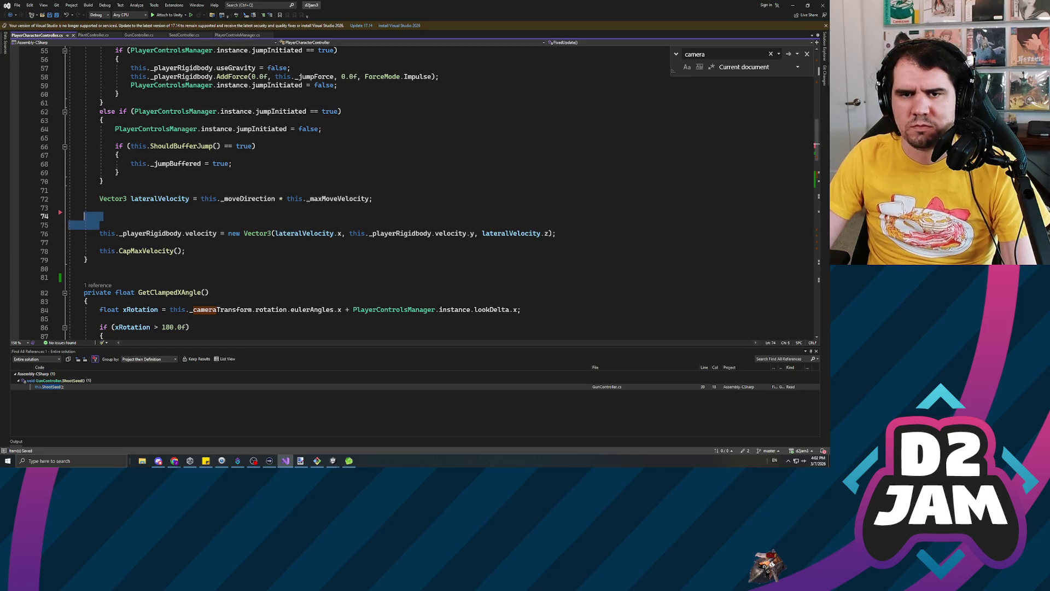
{"action": "key", "text": "BackSpace"}
{"action": "key", "text": "Down"}
{"action": "key", "text": "Down"}
{"action": "key", "text": "Up"}
{"action": "key", "text": "End"}
{"action": "key", "text": "Down"}
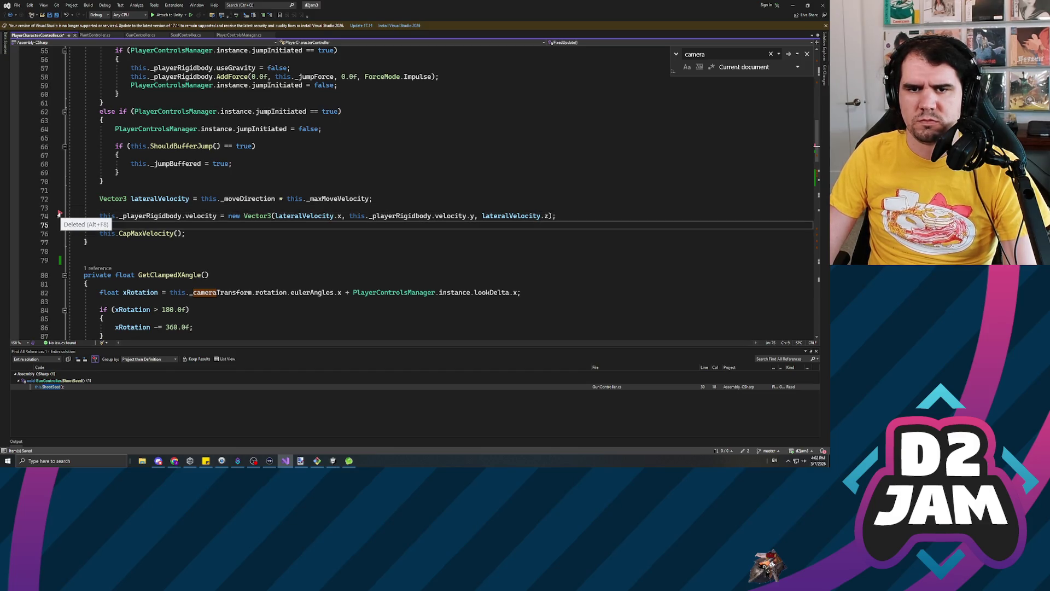
{"action": "mouse_move", "coordinate": [68, 225]}
{"action": "left_mouse_down"}
{"action": "mouse_move", "coordinate": [69, 207]}
{"action": "mouse_move", "coordinate": [111, 204]}
{"action": "mouse_move", "coordinate": [69, 189]}
{"action": "left_mouse_up"}
{"action": "left_click", "coordinate": [128, 200]}
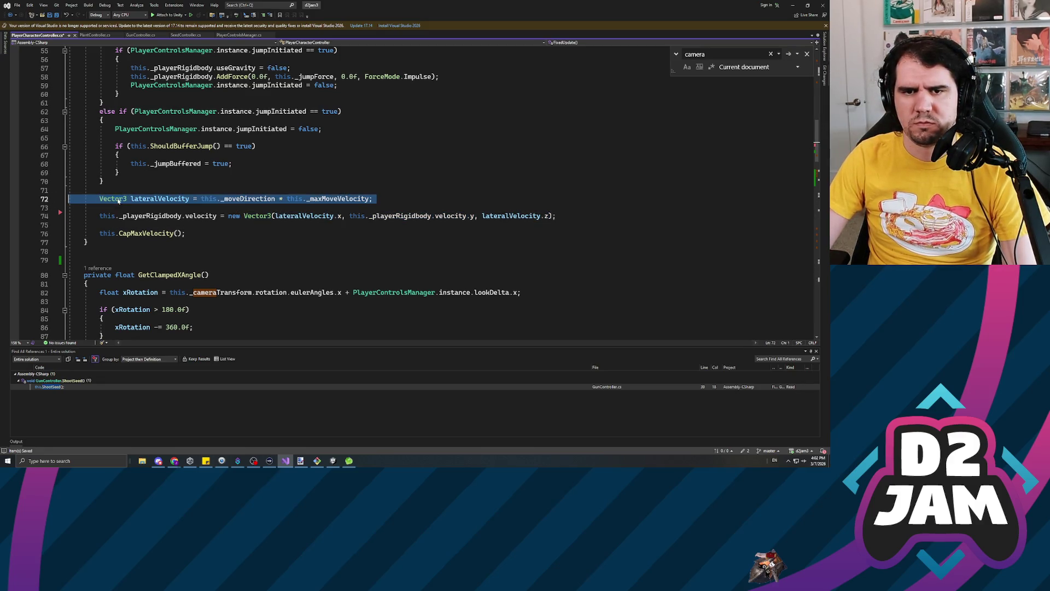
{"action": "key", "text": "BackSpace"}
Paste the lateralVelocity calculation and rigidbody velocity assignment into UpdateLateralVelocity's body.
{"action": "scroll", "coordinate": [328, 191], "scroll_direction": "down", "scroll_amount": 10}
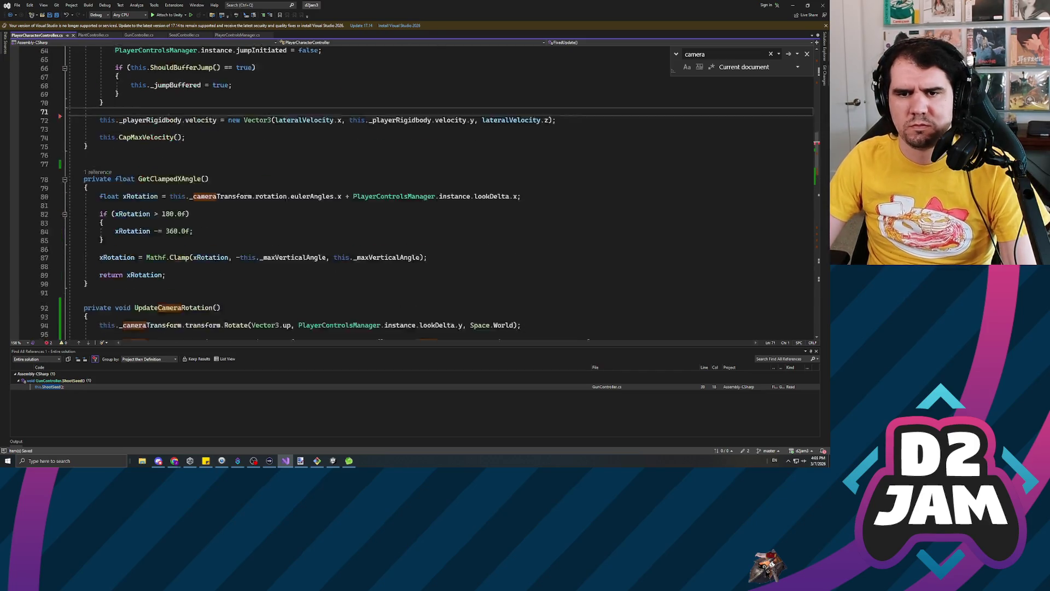
{"action": "left_click", "coordinate": [85, 210]}
{"action": "key", "text": "ctrl+v"}
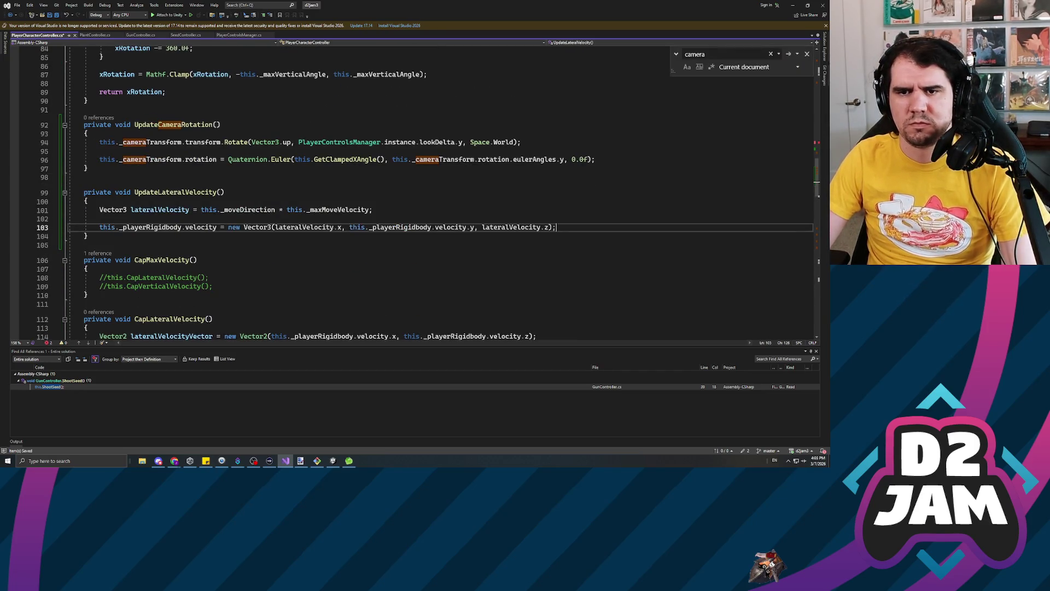
{"action": "left_click", "coordinate": [254, 210]}
{"action": "left_click", "coordinate": [170, 227]}
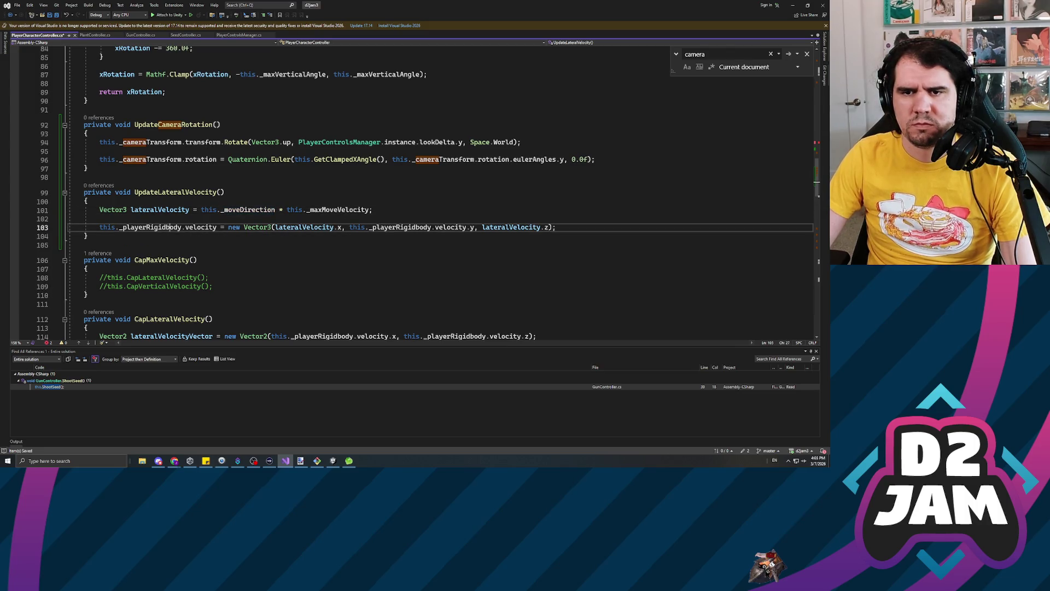
{"action": "left_click", "coordinate": [525, 227]}
{"action": "left_click_drag", "start_coordinate": [556, 227], "coordinate": [69, 227]}
{"action": "left_click", "coordinate": [383, 209]}
Add blank lines below UpdateLateralVelocity for another method.
{"action": "scroll", "coordinate": [263, 227], "scroll_direction": "up", "scroll_amount": 4}
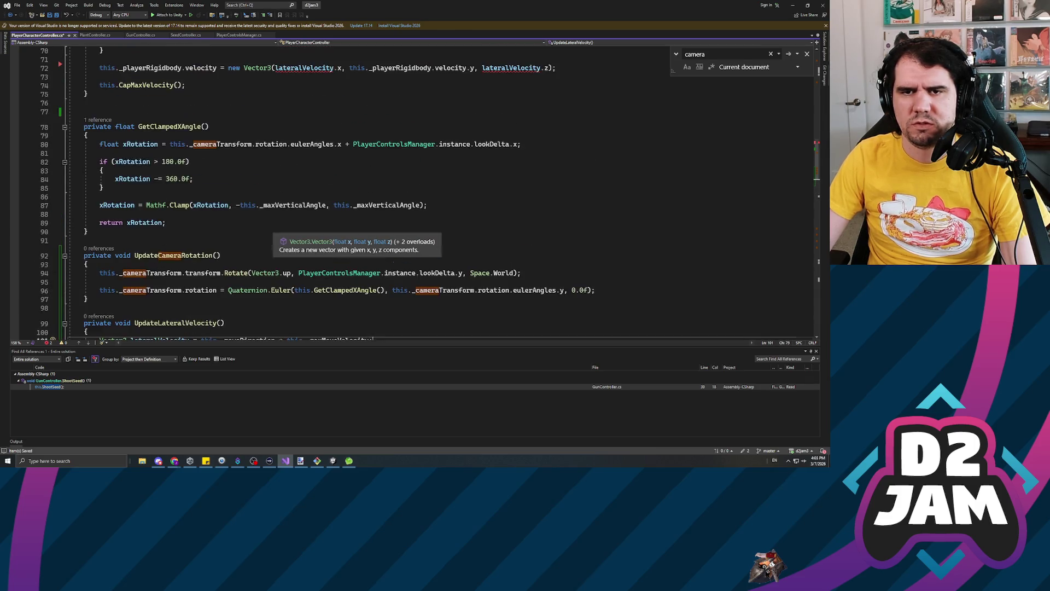
{"action": "scroll", "coordinate": [262, 247], "scroll_direction": "up", "scroll_amount": 5}
{"action": "scroll", "coordinate": [424, 194], "scroll_direction": "down", "scroll_amount": 6}
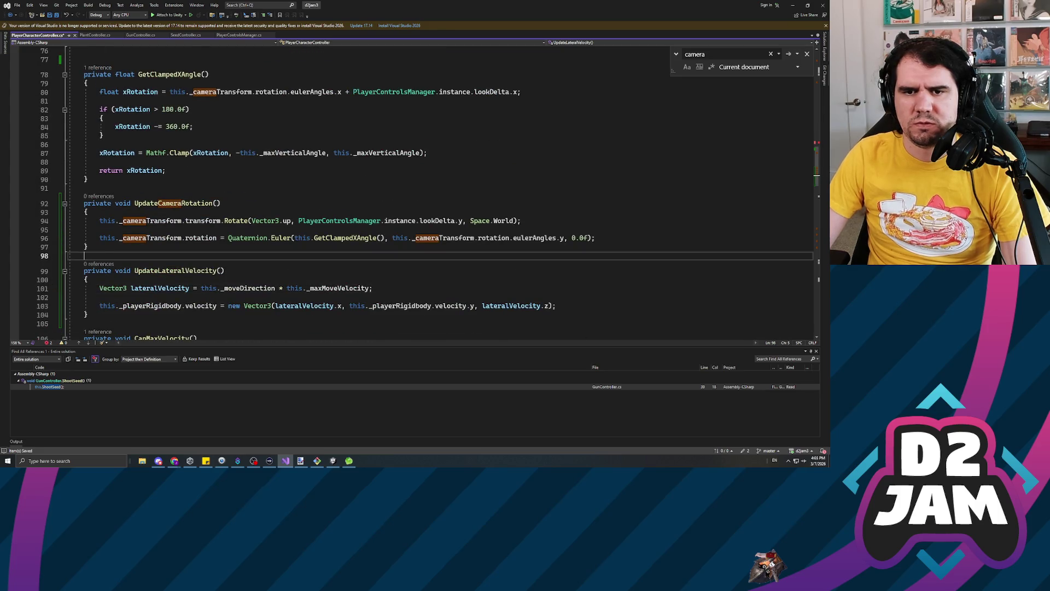
{"action": "scroll", "coordinate": [425, 194], "scroll_direction": "down", "scroll_amount": 3}
{"action": "left_click", "coordinate": [84, 245]}
{"action": "key", "text": "Return"}
{"action": "key", "text": "Return"}
{"action": "key", "text": "Up"}
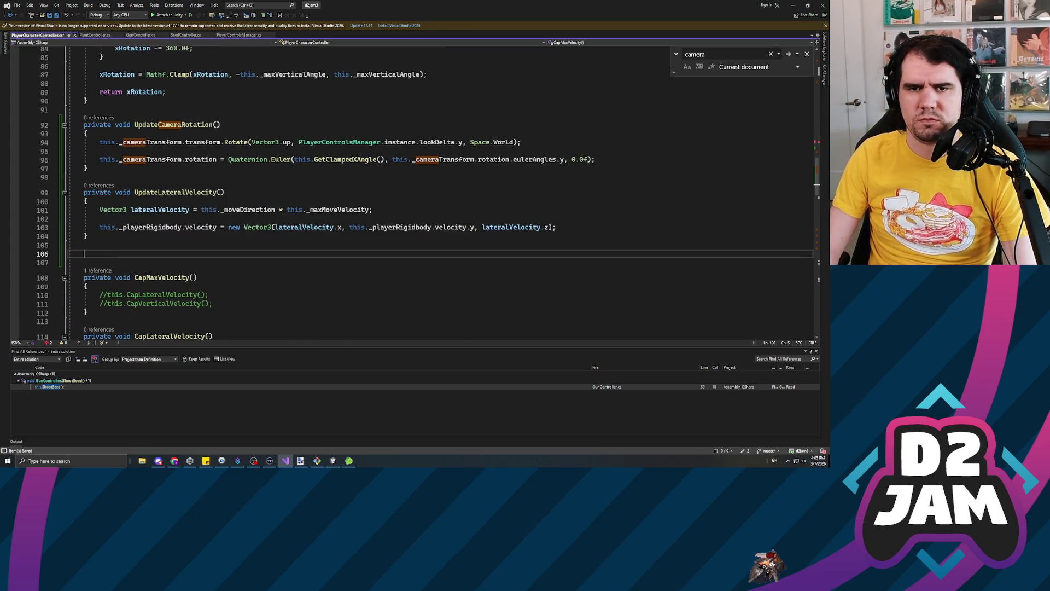
Declare an empty private void UpdateVerticalVelocity() method and save the script.
{"action": "type", "text": "private void UpdateVerti"}
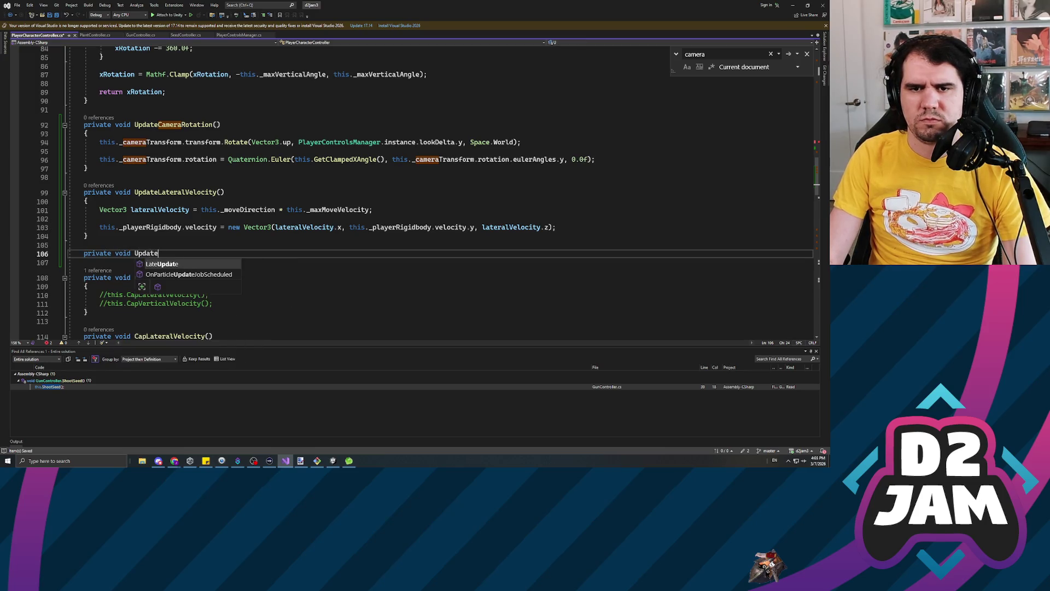
{"action": "type", "text": "calVel"}
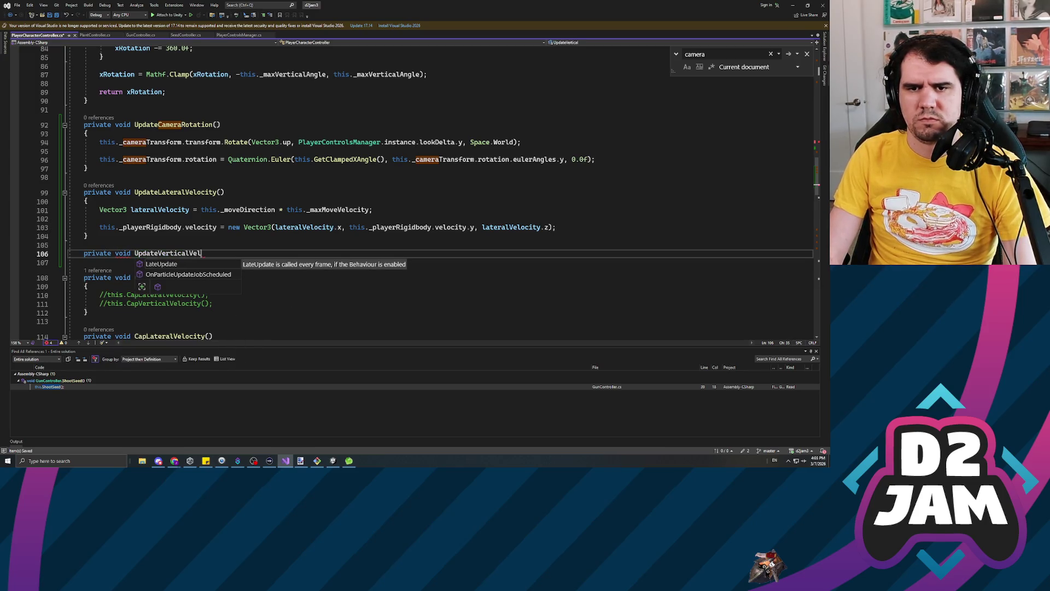
{"action": "type", "text": "ocity()"}
{"action": "key", "text": "Return"}
{"action": "type", "text": "{"}
{"action": "key", "text": "Return"}
{"action": "key", "text": "ctrl+s"}
Move the grounded and jump code from FixedUpdate into UpdateVerticalVelocity's body.
{"action": "scroll", "coordinate": [296, 191], "scroll_direction": "up", "scroll_amount": 12}
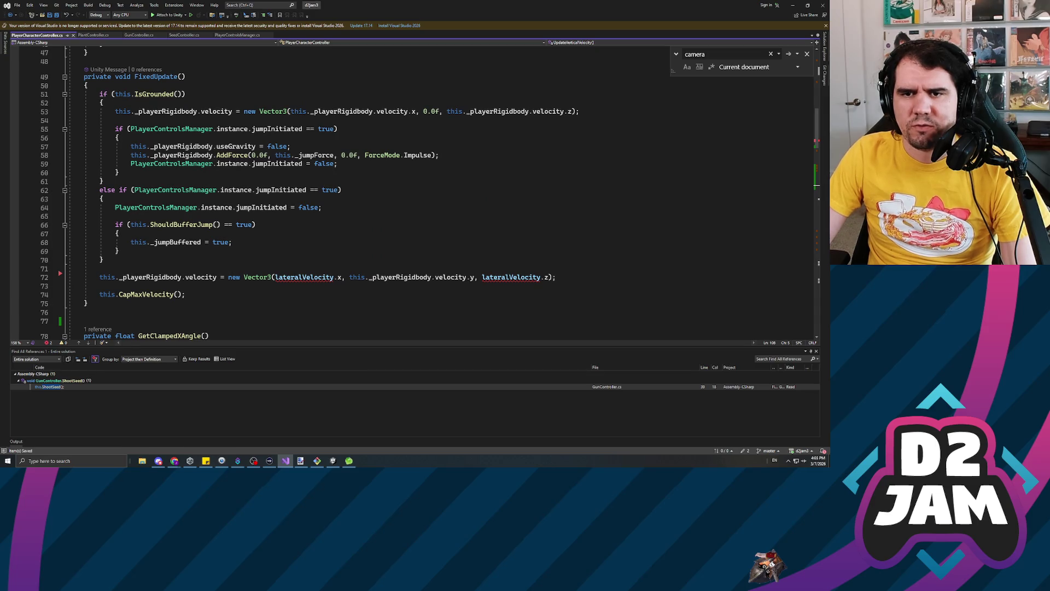
{"action": "left_click_drag", "start_coordinate": [67, 168], "coordinate": [130, 143]}
{"action": "left_click", "coordinate": [102, 181]}
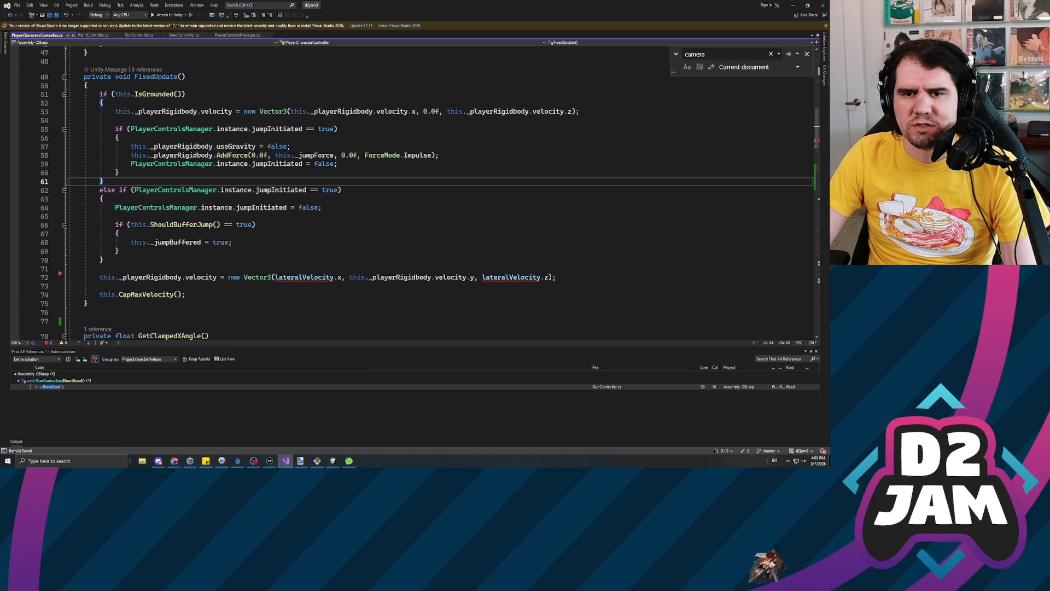
{"action": "left_click", "coordinate": [99, 285]}
{"action": "mouse_move", "coordinate": [100, 286]}
{"action": "left_mouse_down"}
{"action": "mouse_move", "coordinate": [492, 277]}
{"action": "mouse_move", "coordinate": [131, 146]}
{"action": "mouse_move", "coordinate": [100, 93]}
{"action": "left_mouse_up"}
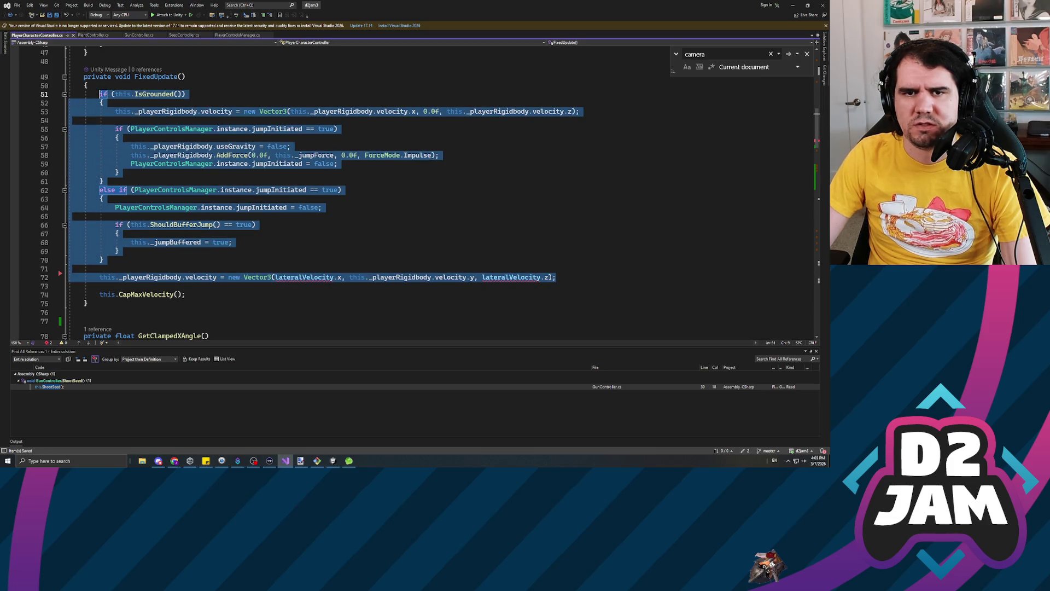
{"action": "key", "text": "ctrl+x"}
{"action": "scroll", "coordinate": [427, 192], "scroll_direction": "down", "scroll_amount": 4}
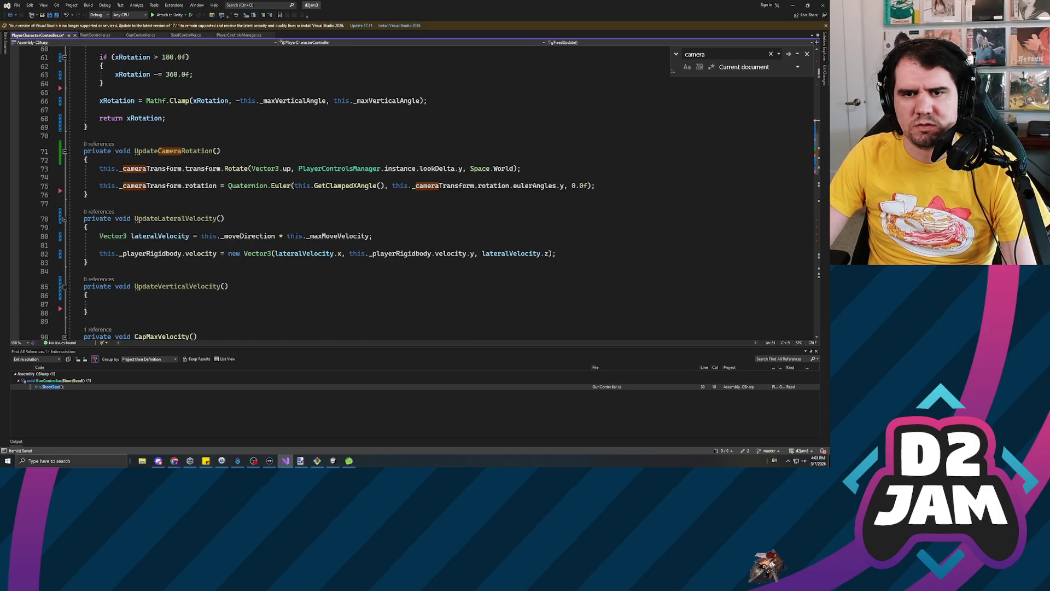
{"action": "left_click", "coordinate": [100, 304]}
{"action": "key", "text": "ctrl+v"}
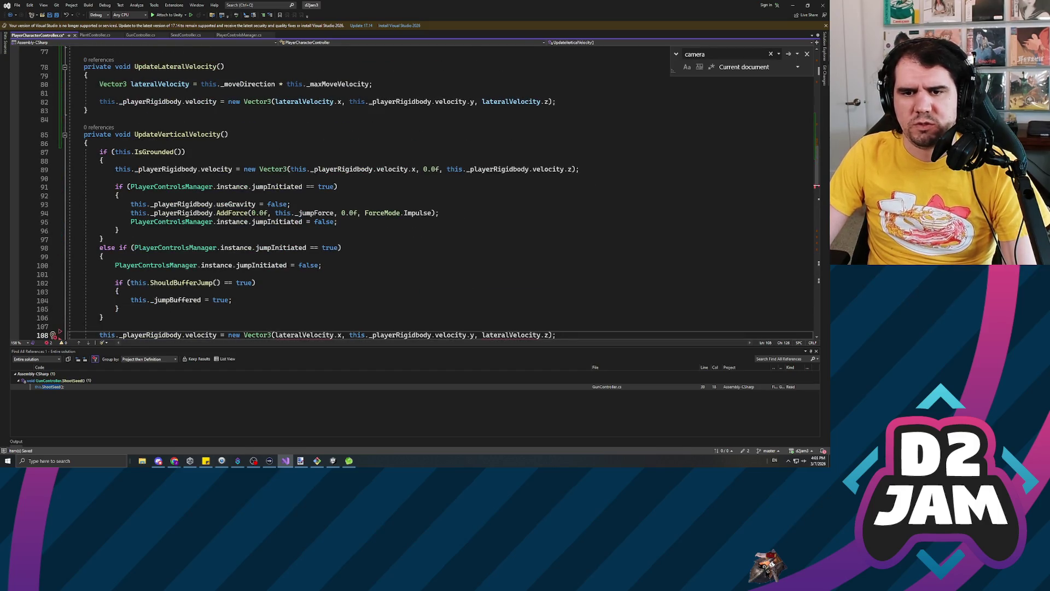
Replace lateralVelocity with this._playerRigidbody and delete the duplicate velocity assignment line.
{"action": "scroll", "coordinate": [425, 193], "scroll_direction": "down", "scroll_amount": 2}
{"action": "double_click", "coordinate": [304, 282]}
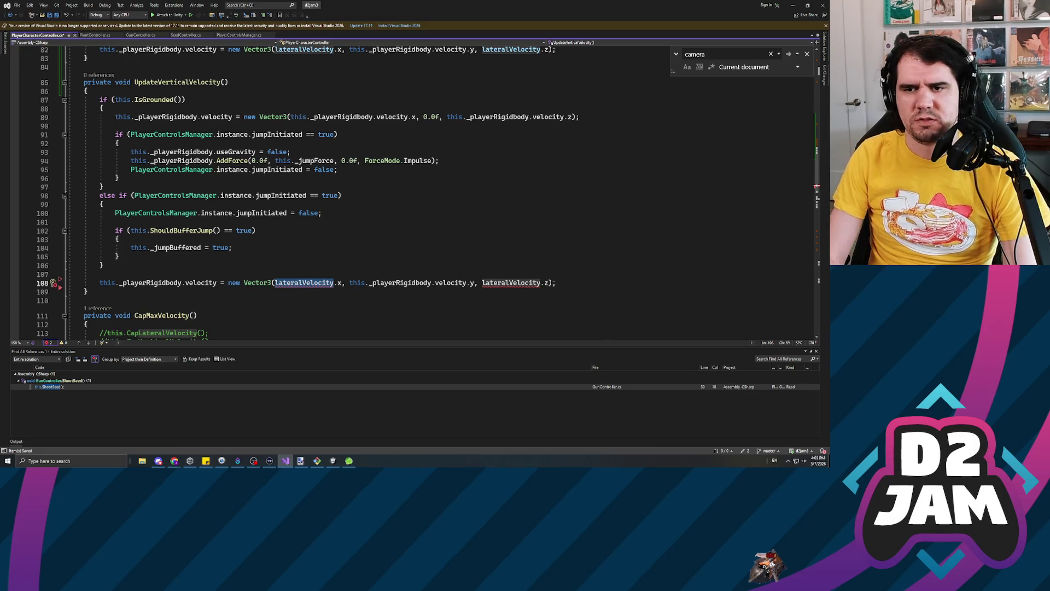
{"action": "type", "text": "this._playerRigidbody"}
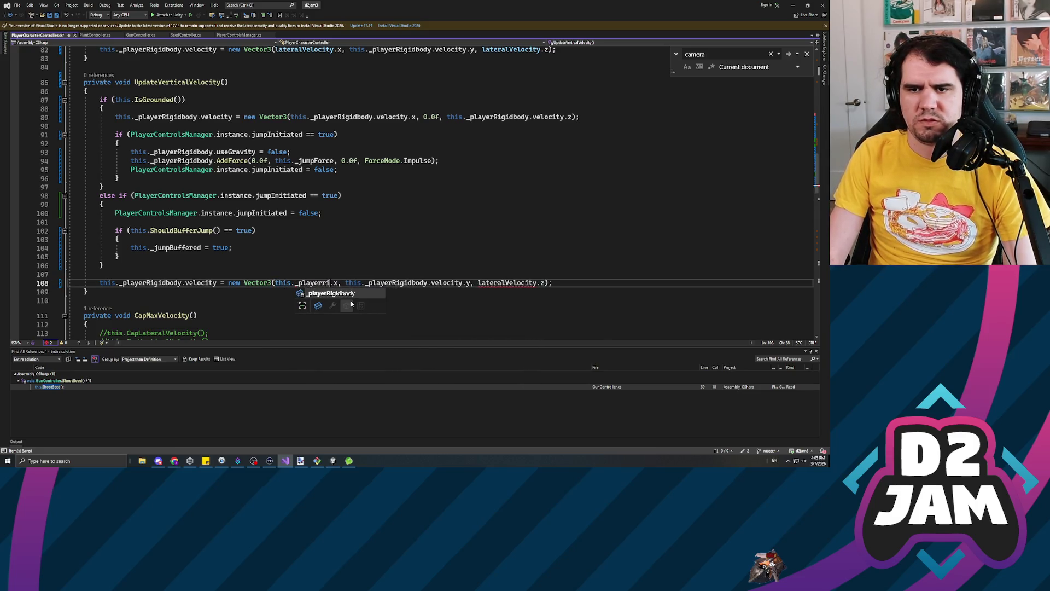
{"action": "key", "text": "End"}
{"action": "key", "text": "shift+Home"}
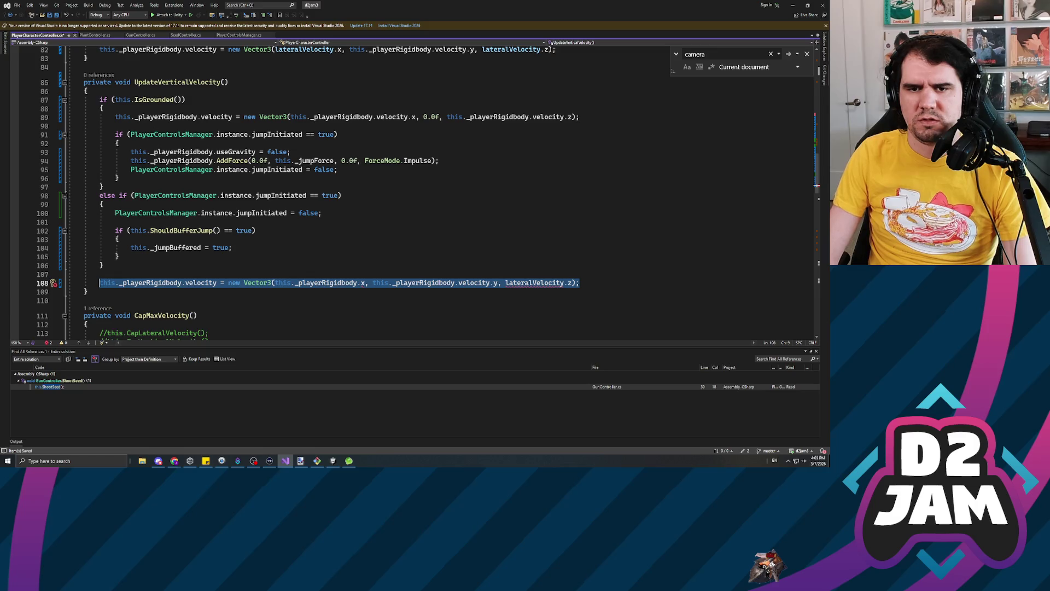
{"action": "key", "text": "BackSpace"}
{"action": "key", "text": "BackSpace"}
{"action": "key", "text": "BackSpace"}
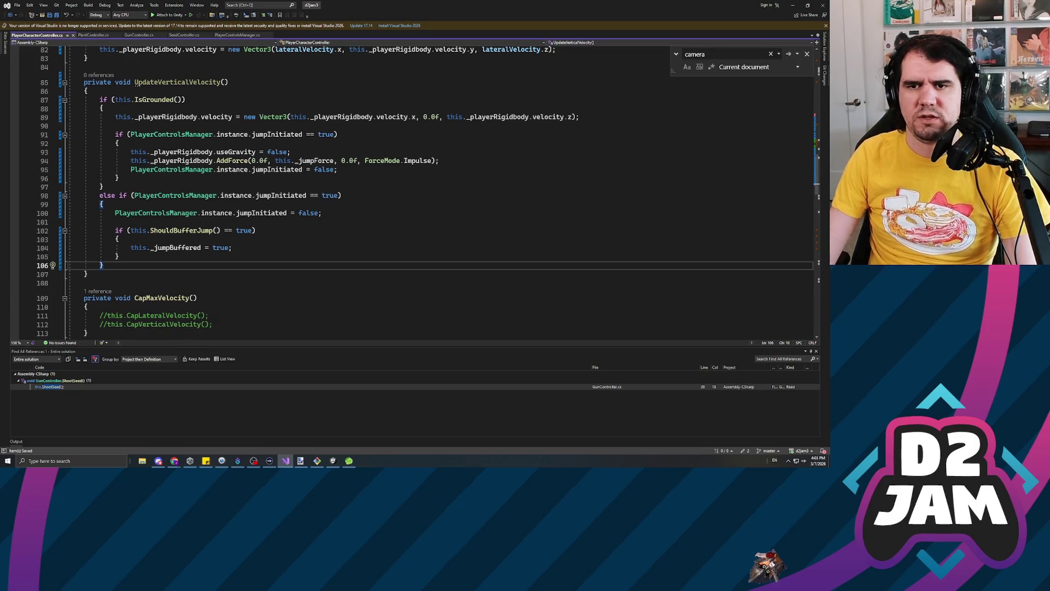
{"action": "left_click", "coordinate": [252, 169]}
{"action": "key", "text": "Up"}
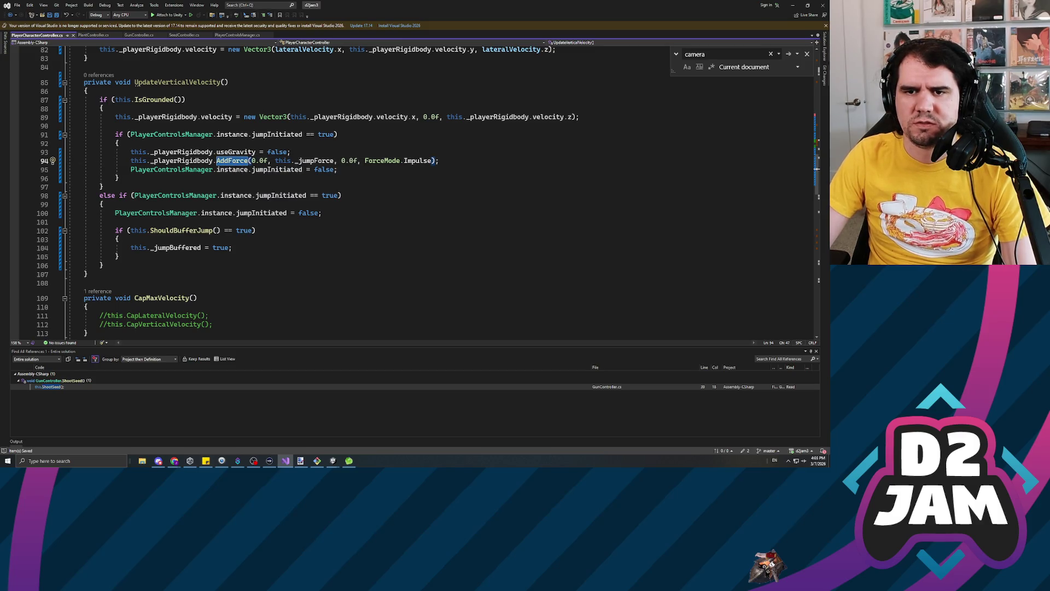
{"action": "scroll", "coordinate": [239, 243], "scroll_direction": "up", "scroll_amount": 3}
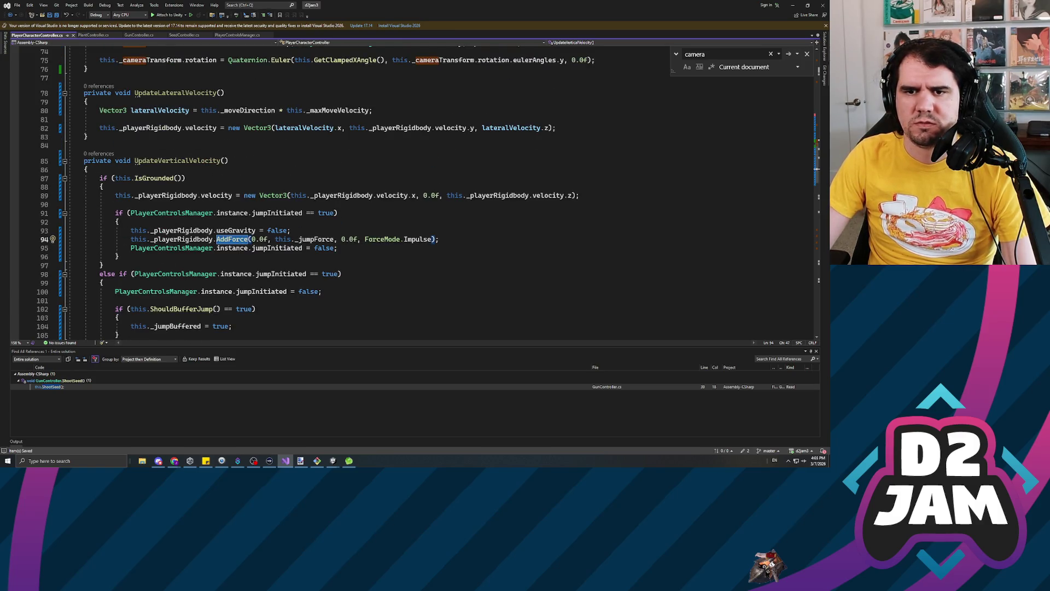
{"action": "scroll", "coordinate": [239, 243], "scroll_direction": "down", "scroll_amount": 2}
{"action": "scroll", "coordinate": [239, 244], "scroll_direction": "up", "scroll_amount": 14}
Add this.UpdateLateralVelocity(); and this.UpdateVerticalVelocity(); calls at the top of FixedUpdate.
{"action": "left_click", "coordinate": [87, 187]}
{"action": "key", "text": "Up"}
{"action": "key", "text": "Return"}
{"action": "key", "text": "Up"}
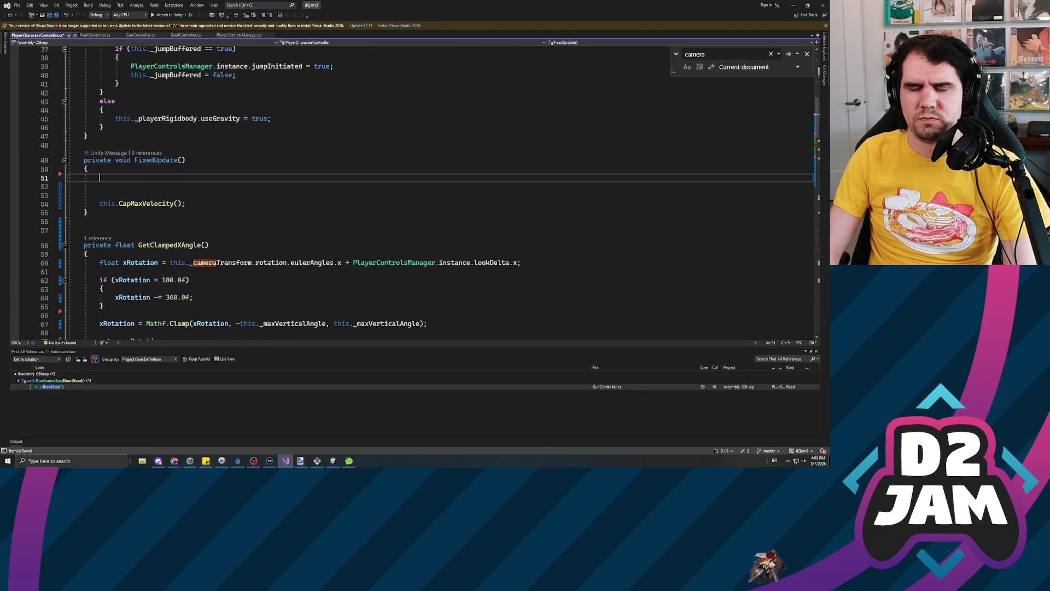
{"action": "type", "text": "this.UpdateL"}
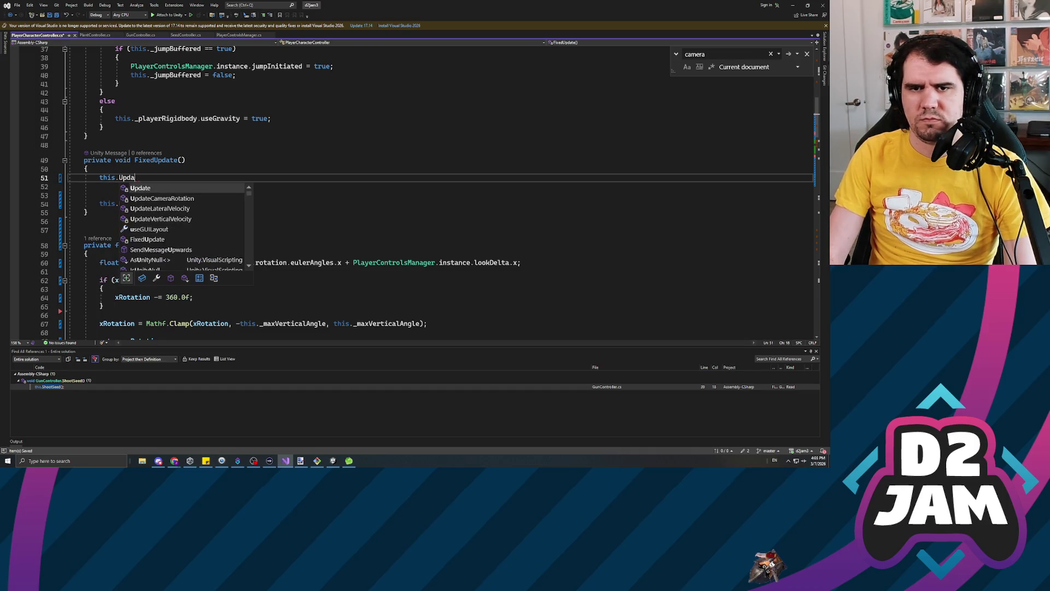
{"action": "key", "text": "Tab"}
{"action": "type", "text": "();"}
{"action": "key", "text": "Return"}
{"action": "type", "text": "this.updateV"}
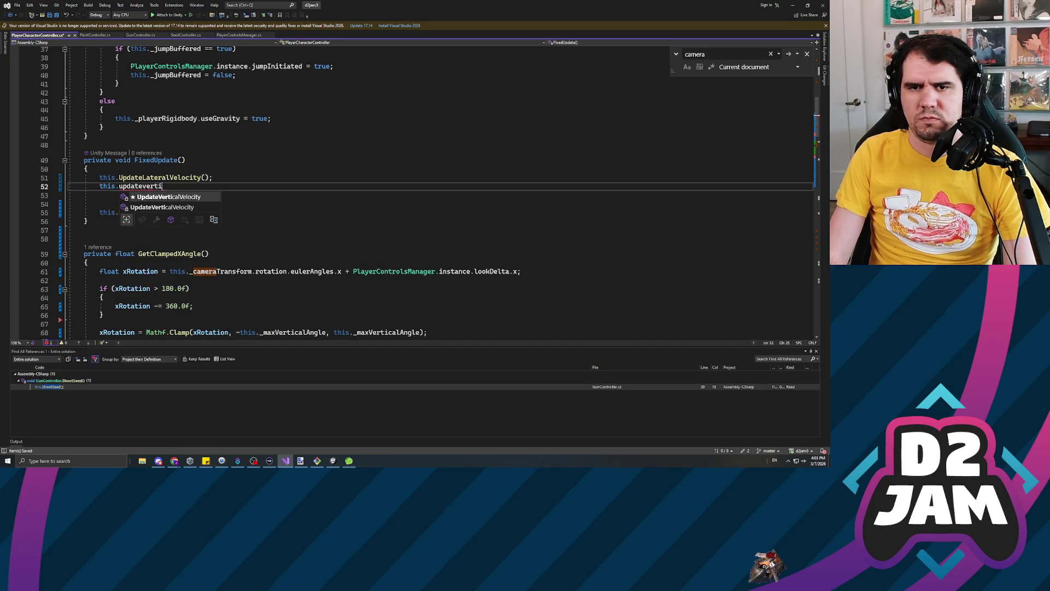
{"action": "key", "text": "Tab"}
{"action": "type", "text": "();"}
{"action": "key", "text": "Return"}
Write a this.UpdateCameraRotation(); call below the velocity calls.
{"action": "type", "text": "this.up"}
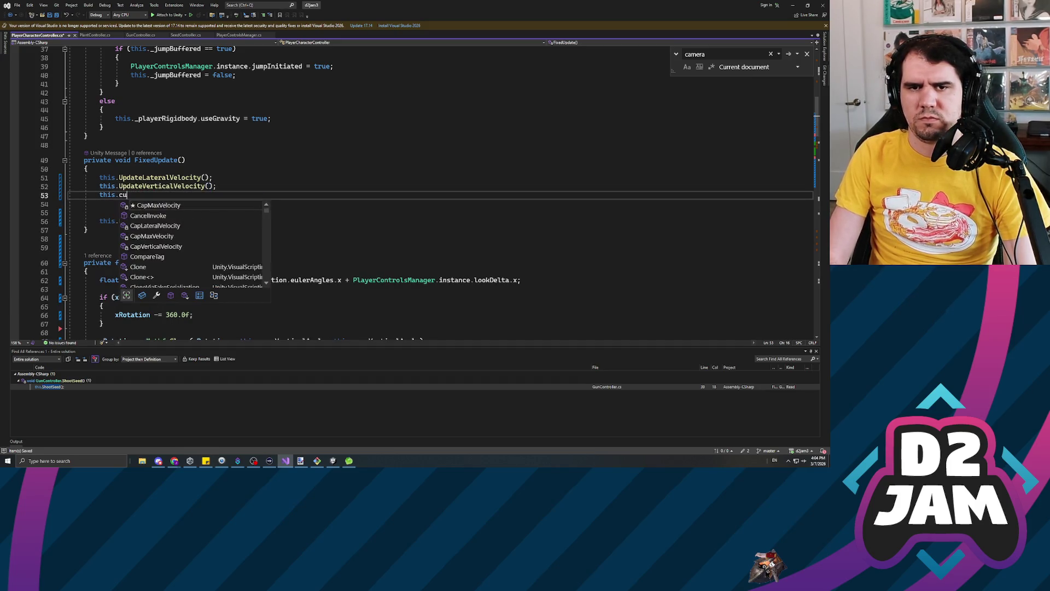
{"action": "type", "text": "datecamear"}
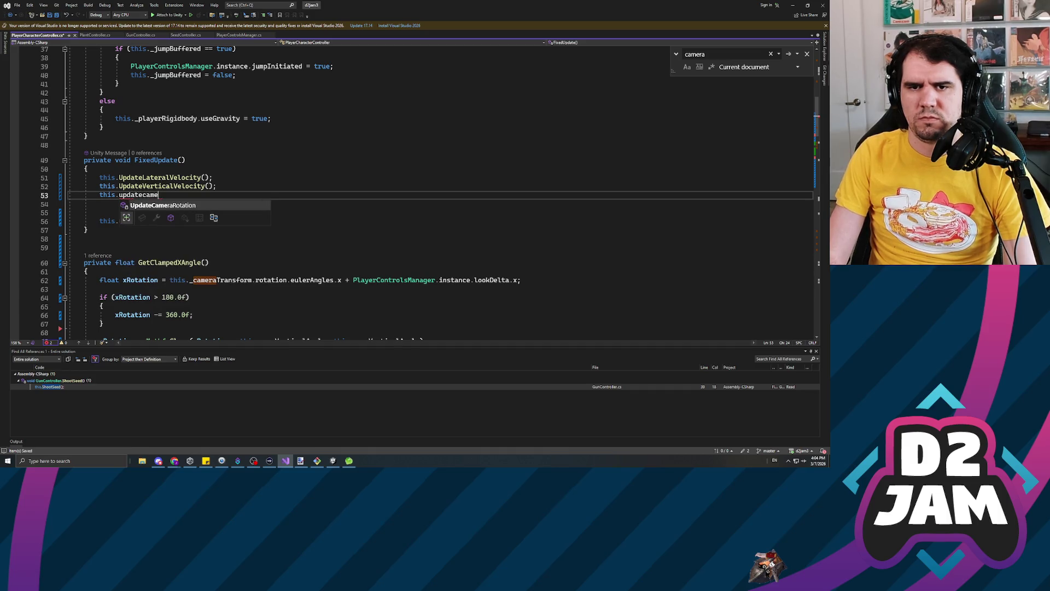
{"action": "key", "text": "Return"}
{"action": "key", "text": "BackSpace"}
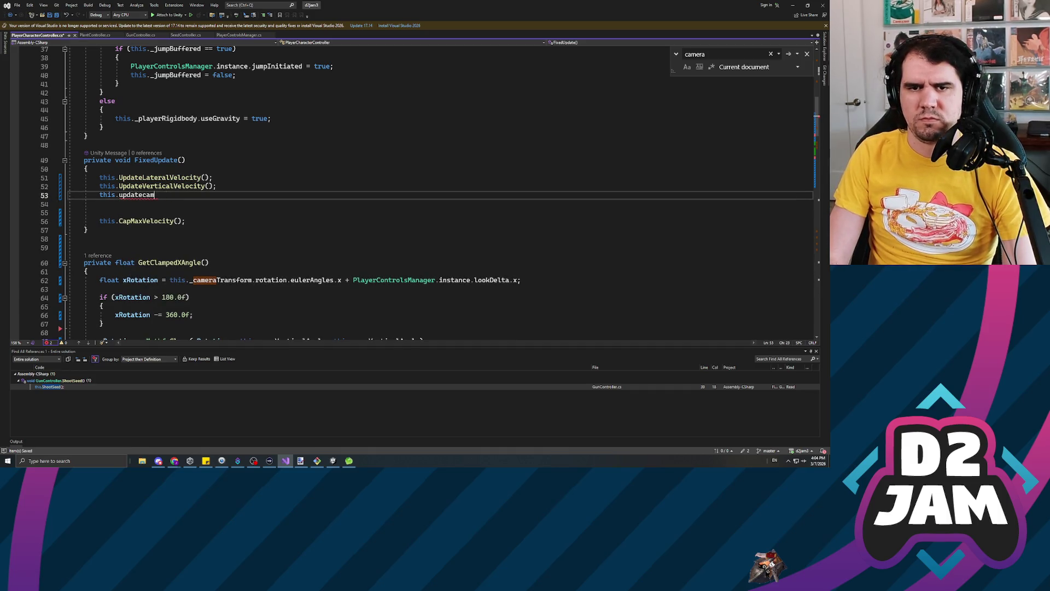
{"action": "type", "text": "camer"}
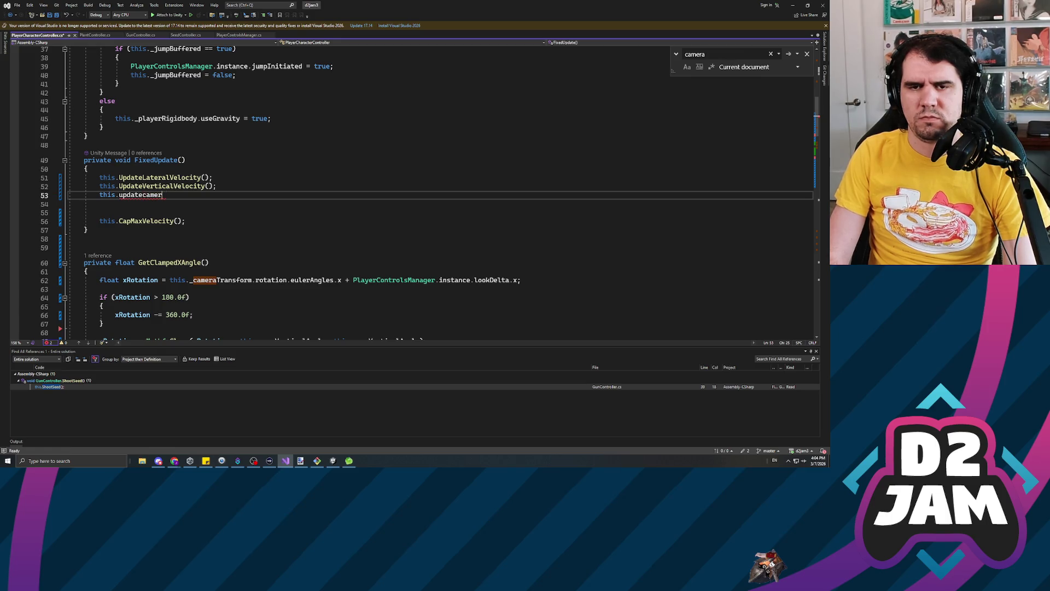
{"action": "type", "text": "atecam"}
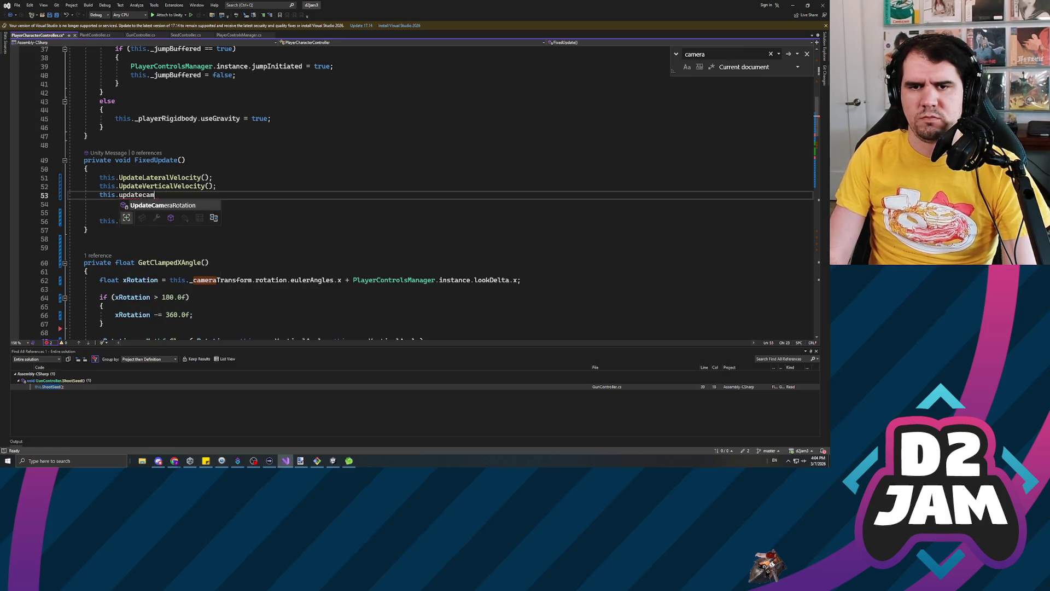
{"action": "key", "text": "Tab"}
{"action": "type", "text": "();"}
Move the UpdateCameraRotation call to FixedUpdate's first line, remove leftover blank lines, and save.
{"action": "key", "text": "shift+Home"}
{"action": "key", "text": "BackSpace"}
{"action": "key", "text": "Up"}
{"action": "key", "text": "Up"}
{"action": "key", "text": "ctrl+v"}
{"action": "key", "text": "Down"}
{"action": "key", "text": "Down"}
{"action": "key", "text": "Down"}
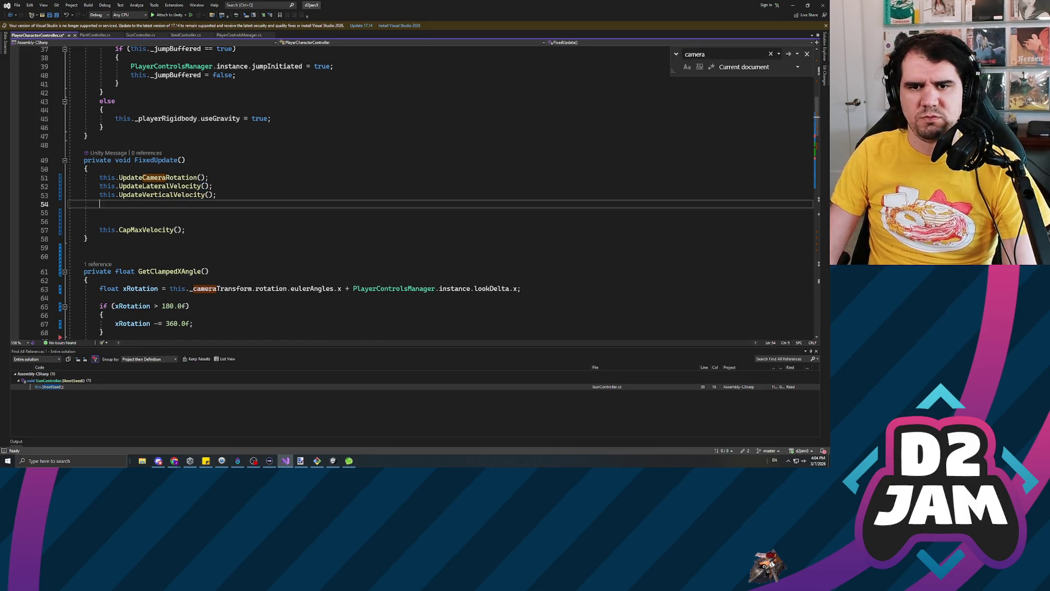
{"action": "key", "text": "Delete"}
{"action": "key", "text": "Delete"}
{"action": "key", "text": "shift+End"}
{"action": "key", "text": "ctrl+x"}
{"action": "key", "text": "BackSpace"}
{"action": "key", "text": "BackSpace"}
{"action": "key", "text": "ctrl+s"}
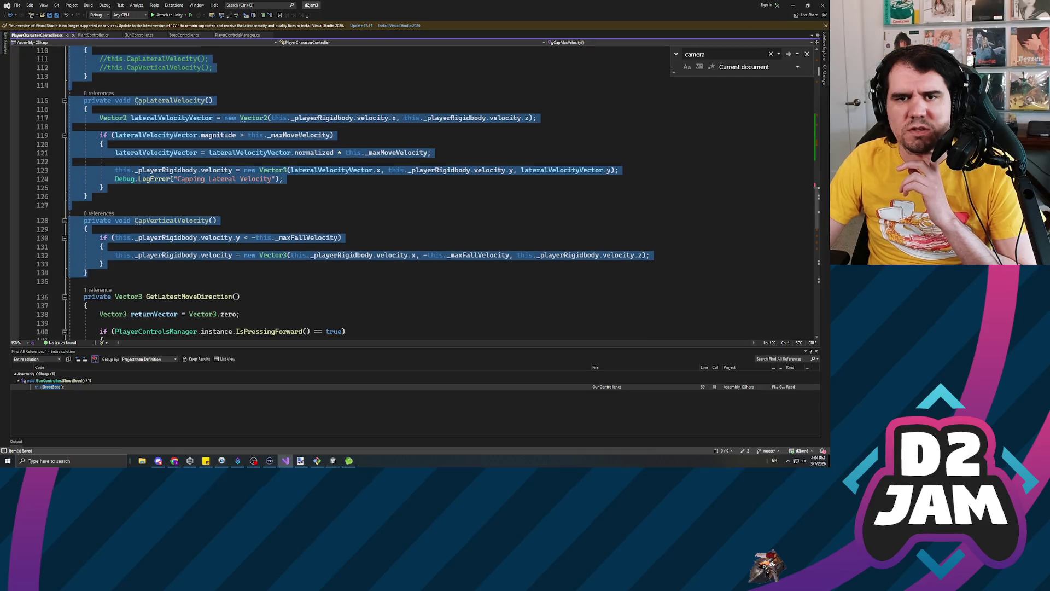
Cut the CapMaxVelocity, CapLateralVelocity and CapVerticalVelocity methods out of the class.
{"action": "key", "text": "shift+Home"}
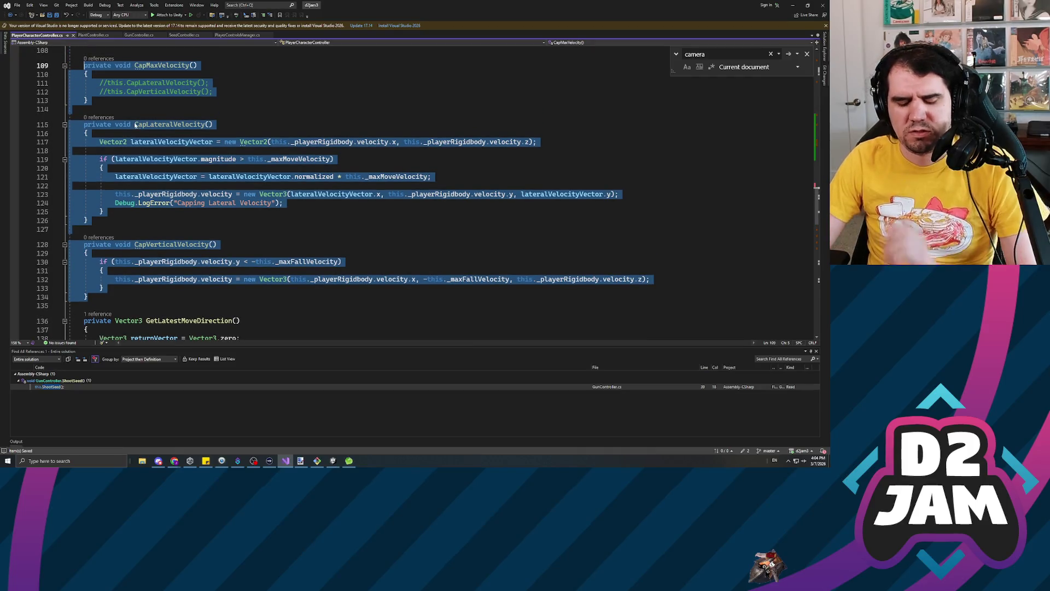
{"action": "key", "text": "Delete"}
{"action": "scroll", "coordinate": [137, 123], "scroll_direction": "down", "scroll_amount": 10}
Add an empty /* */ block comment after ShouldBufferJump at the end of the file.
{"action": "left_click", "coordinate": [71, 191]}
{"action": "key", "text": "Down"}
{"action": "key", "text": "Down"}
{"action": "key", "text": "Up"}
{"action": "key", "text": "Up"}
{"action": "key", "text": "Return"}
{"action": "key", "text": "Return"}
{"action": "type", "text": "/*"}
{"action": "key", "text": "Return"}
{"action": "key", "text": "Return"}
{"action": "key", "text": "Return"}
{"action": "key", "text": "BackSpace"}
{"action": "key", "text": "BackSpace"}
{"action": "key", "text": "BackSpace"}
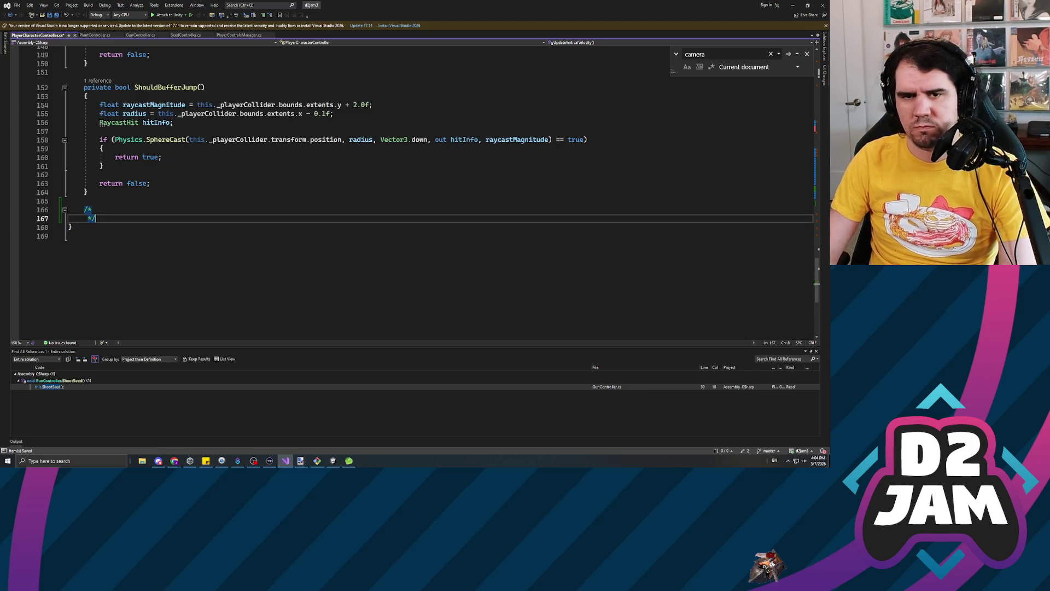
{"action": "key", "text": "Return"}
{"action": "type", "text": "/"}
{"action": "key", "text": "Up"}
Paste the capping methods inside the block comment and remove the stray asterisk.
{"action": "key", "text": "ctrl+v"}
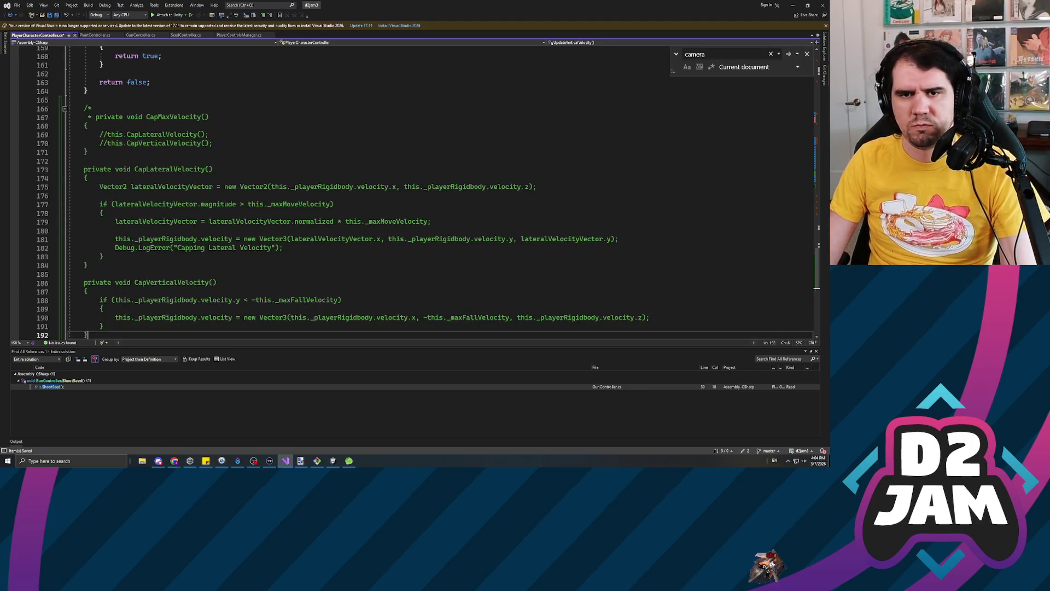
{"action": "left_click", "coordinate": [92, 117]}
{"action": "key", "text": "BackSpace"}
{"action": "key", "text": "BackSpace"}
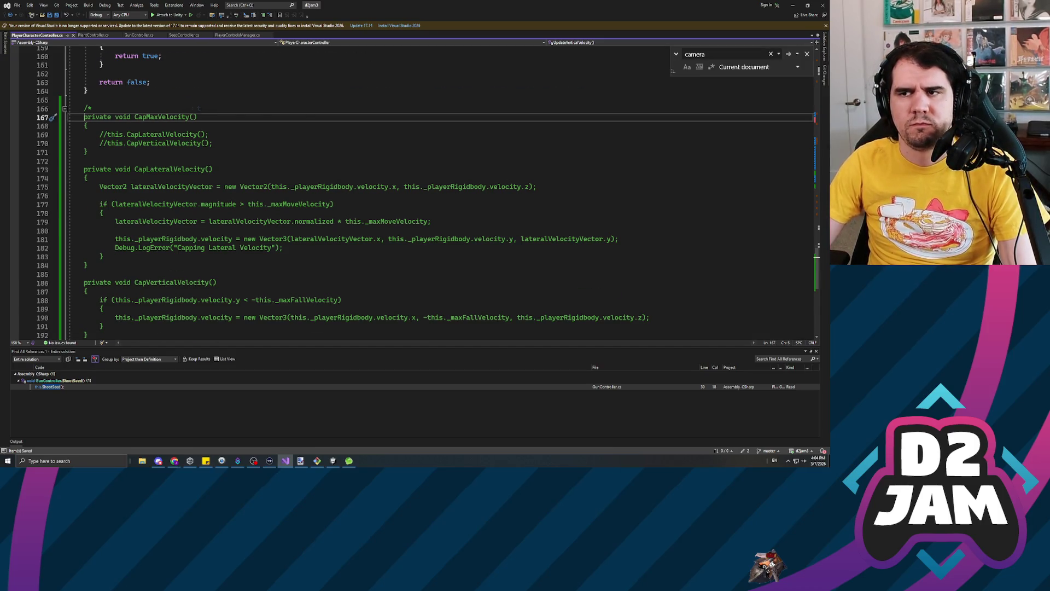
{"action": "scroll", "coordinate": [328, 192], "scroll_direction": "up", "scroll_amount": 14}
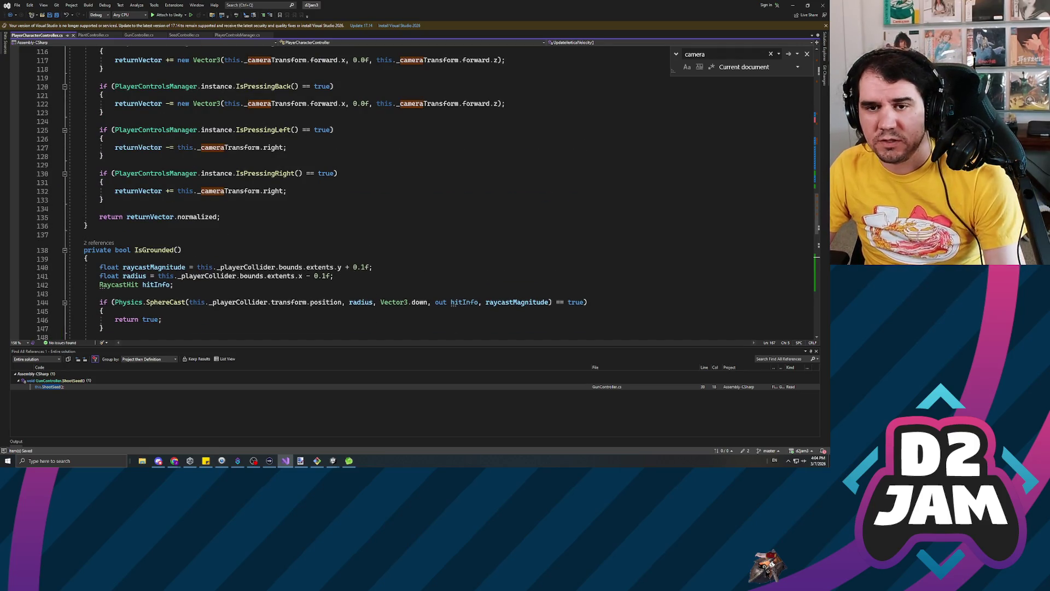
{"action": "scroll", "coordinate": [328, 191], "scroll_direction": "up", "scroll_amount": 13}
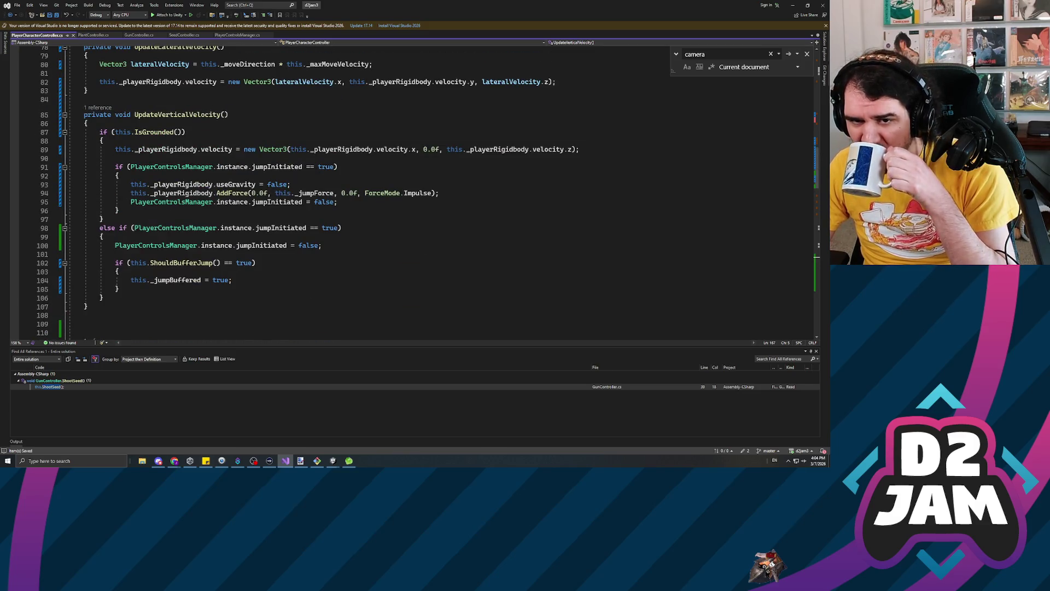
{"action": "scroll", "coordinate": [328, 192], "scroll_direction": "up", "scroll_amount": 6}
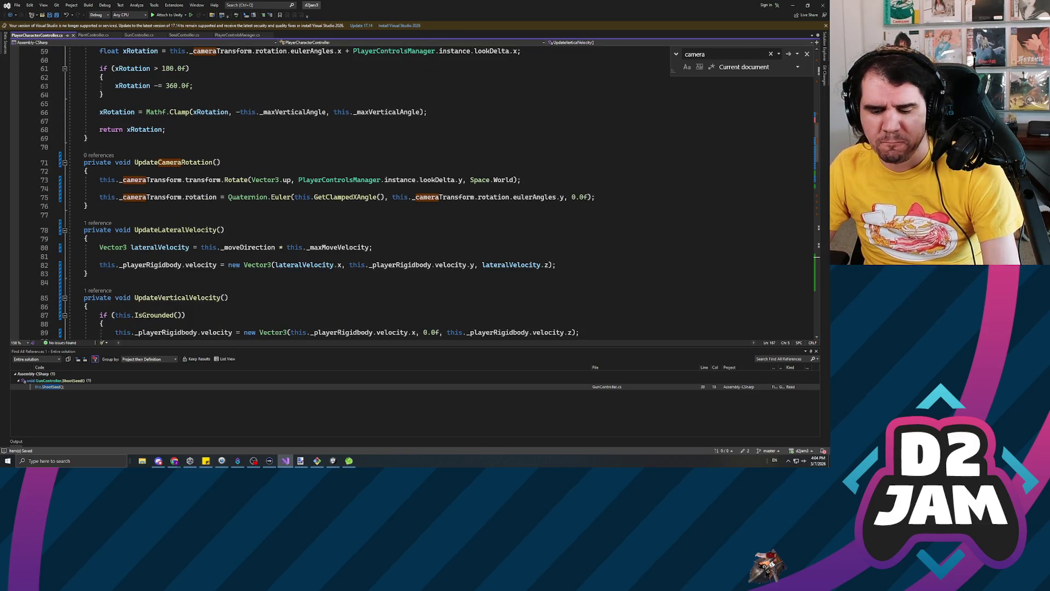
Insert blank lines above the Rotate statement in UpdateCameraRotation.
{"action": "left_click", "coordinate": [100, 189]}
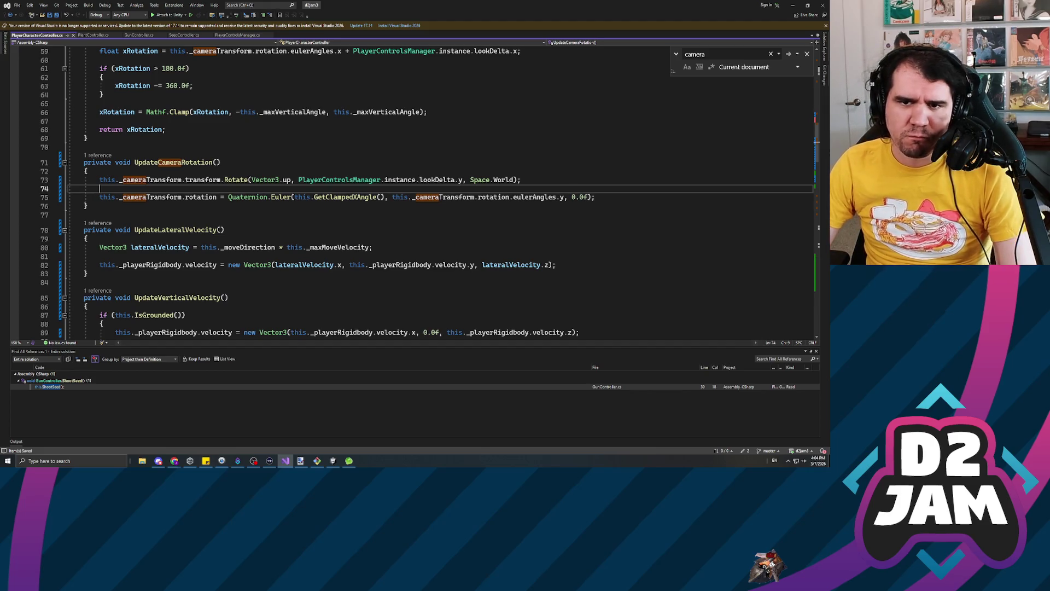
{"action": "left_click", "coordinate": [100, 180]}
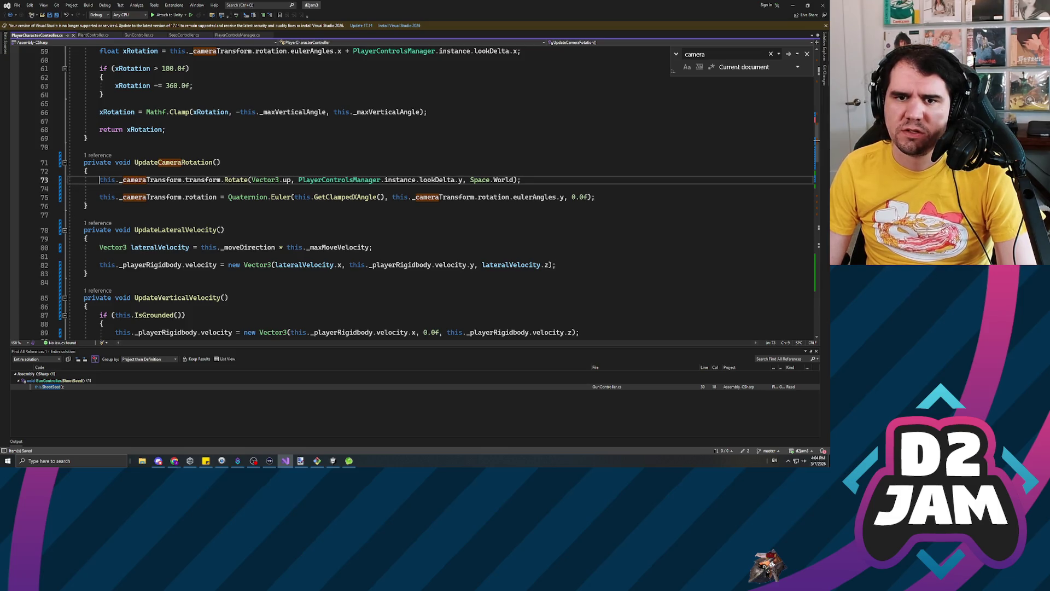
{"action": "key", "text": "Return"}
{"action": "key", "text": "shift+Tab"}
{"action": "key", "text": "Return"}
{"action": "key", "text": "Return"}
{"action": "key", "text": "Tab"}
{"action": "key", "text": "Up"}
{"action": "key", "text": "Up"}
{"action": "key", "text": "Up"}
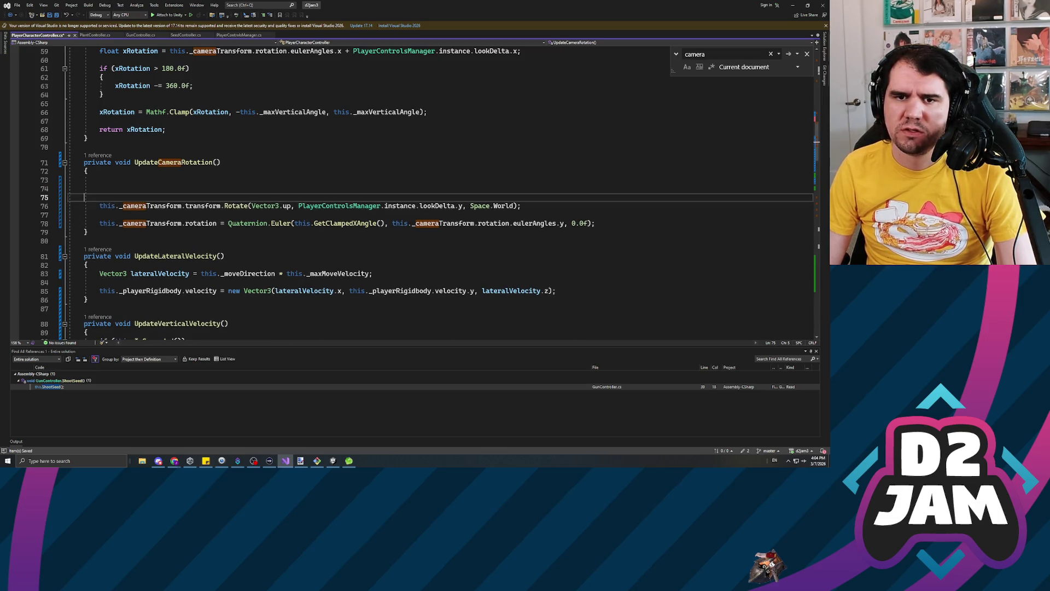
{"action": "key", "text": "alt+Tab"}
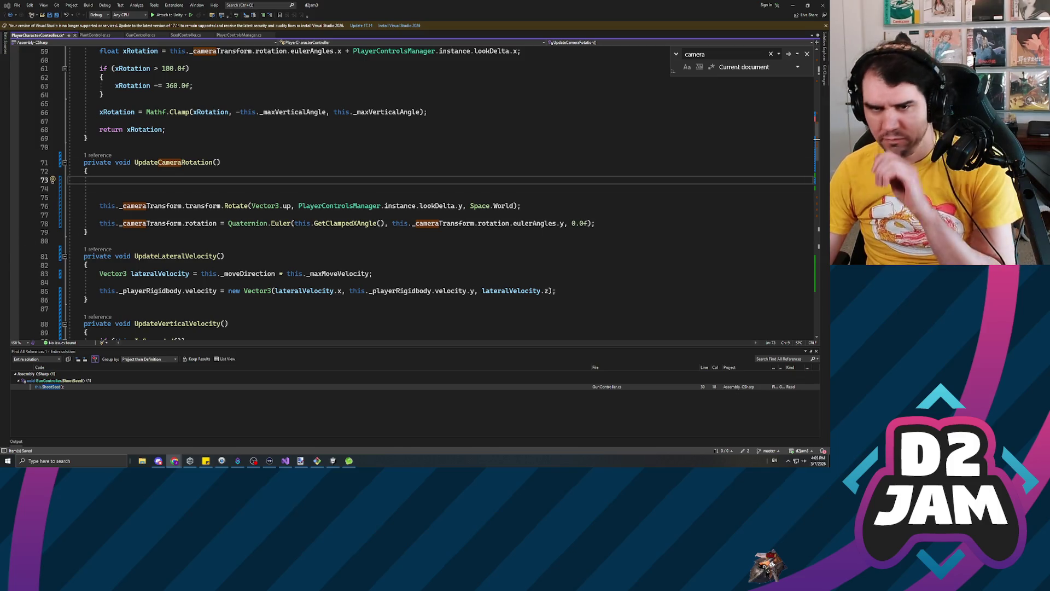
{"action": "key", "text": "alt+Tab"}
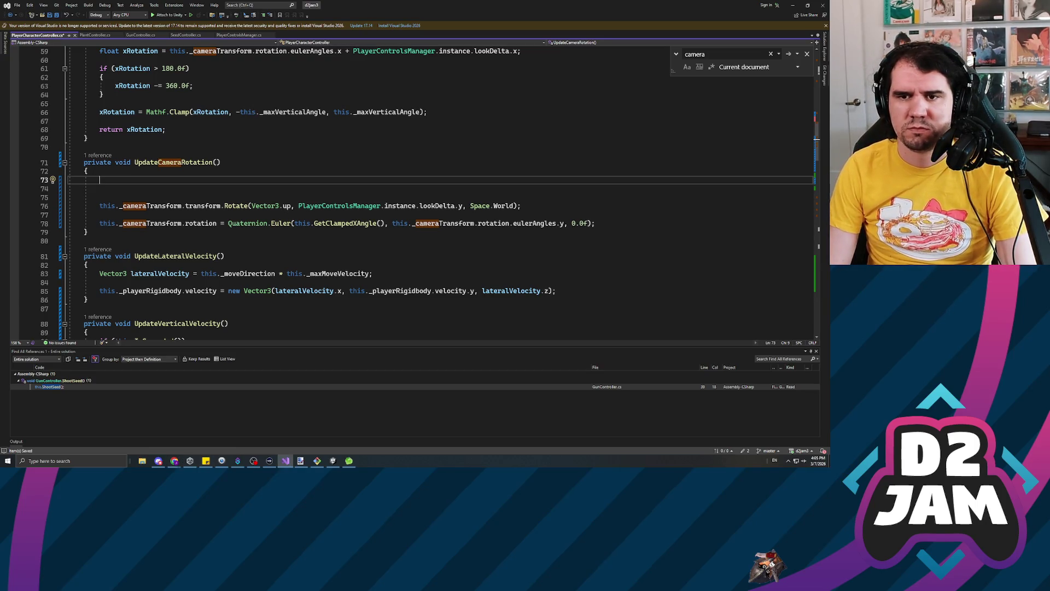
{"action": "key", "text": "Down"}
{"action": "key", "text": "Down"}
{"action": "key", "text": "Down"}
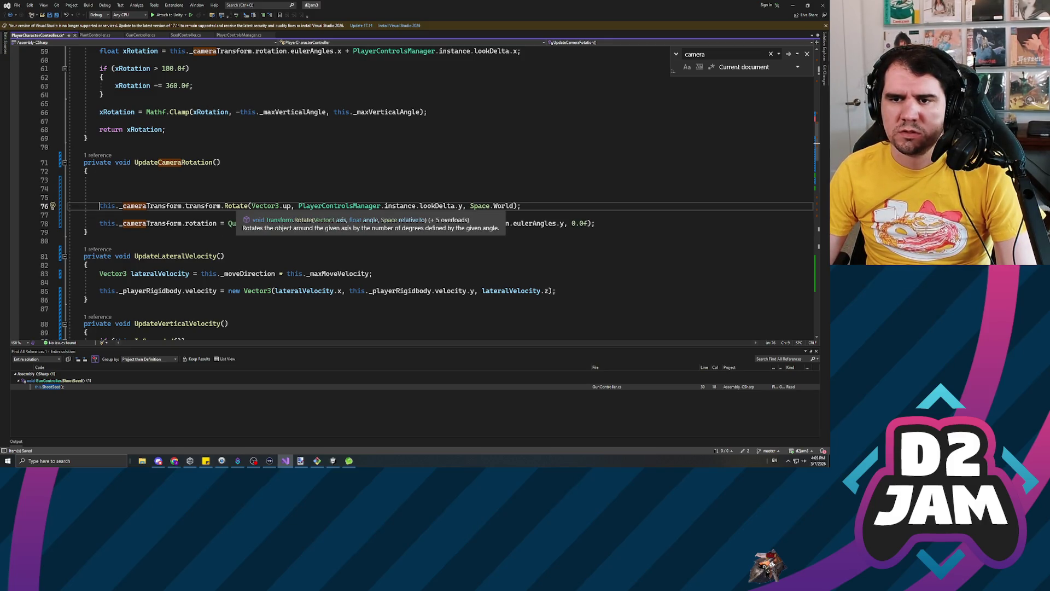
Type Quaternion.rotate on the method's new first line and remove the extra blank line.
{"action": "left_click", "coordinate": [236, 206]}
{"action": "left_click", "coordinate": [479, 206]}
{"action": "left_click", "coordinate": [99, 180]}
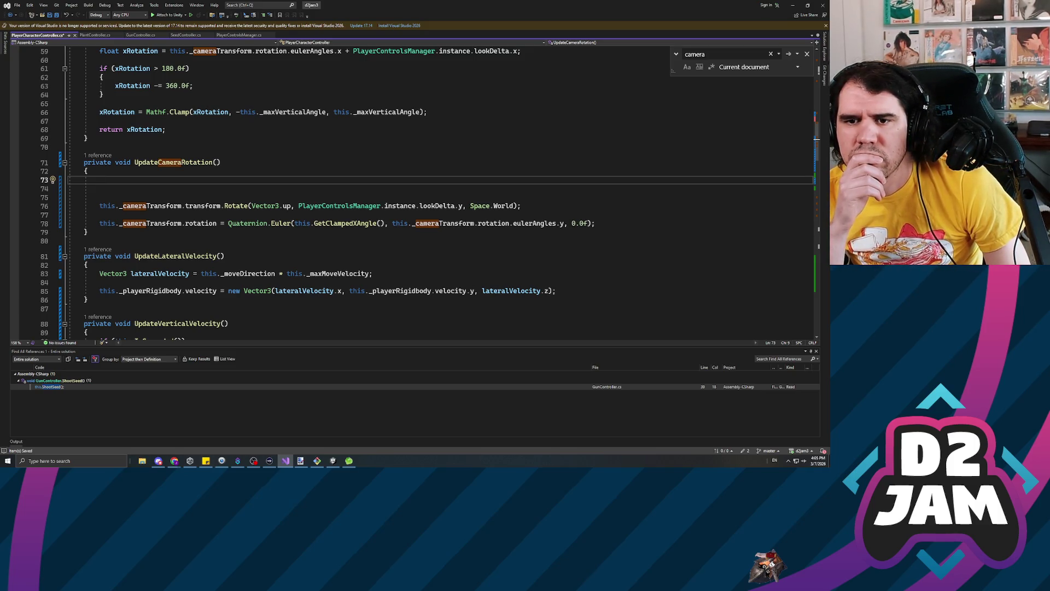
{"action": "type", "text": "Quaternion.rotate"}
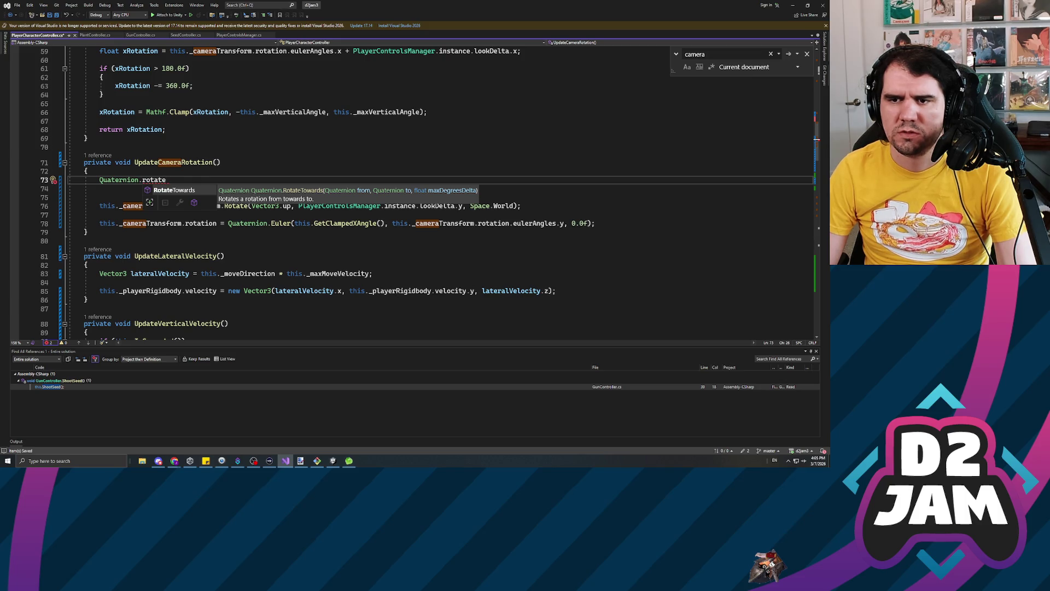
{"action": "key", "text": "Escape"}
{"action": "key", "text": "Down"}
{"action": "key", "text": "Down"}
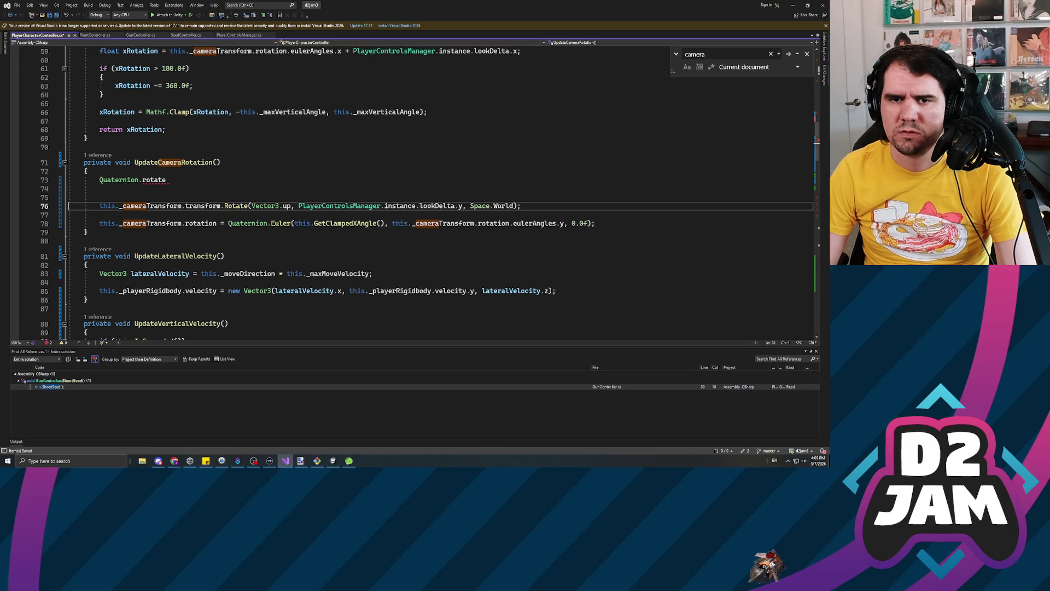
{"action": "key", "text": "BackSpace"}
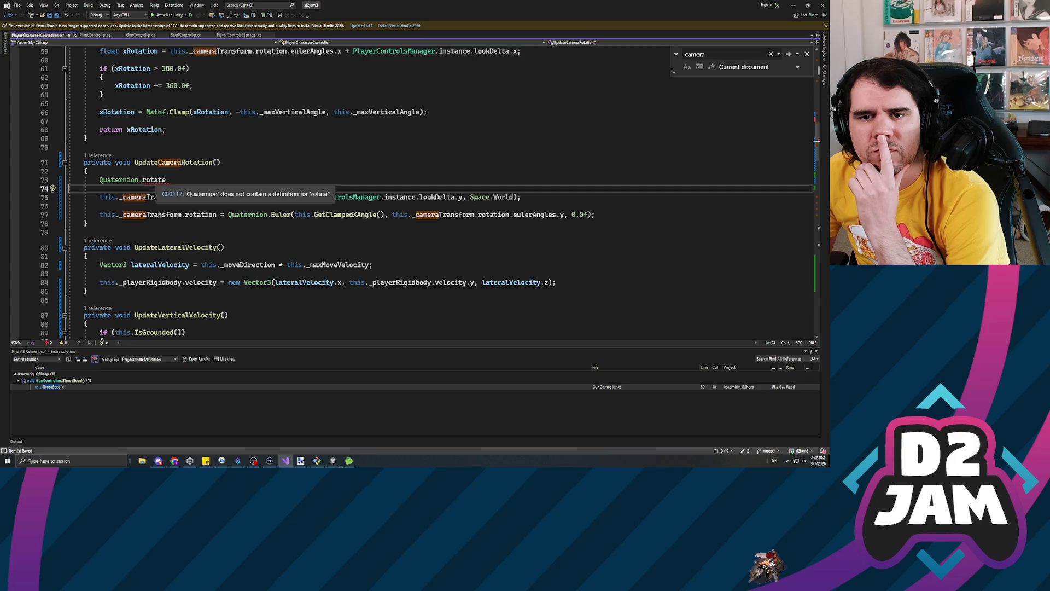
Open a new line below the Quaternion.rotate statement.
{"action": "left_click", "coordinate": [87, 171]}
{"action": "left_click", "coordinate": [99, 206]}
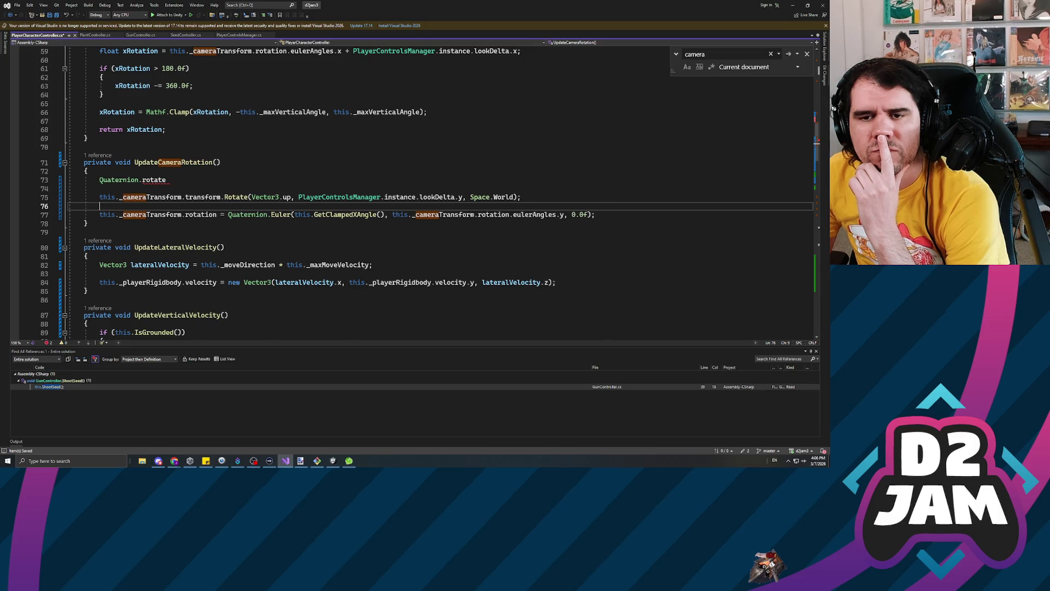
{"action": "scroll", "coordinate": [410, 191], "scroll_direction": "down", "scroll_amount": 2}
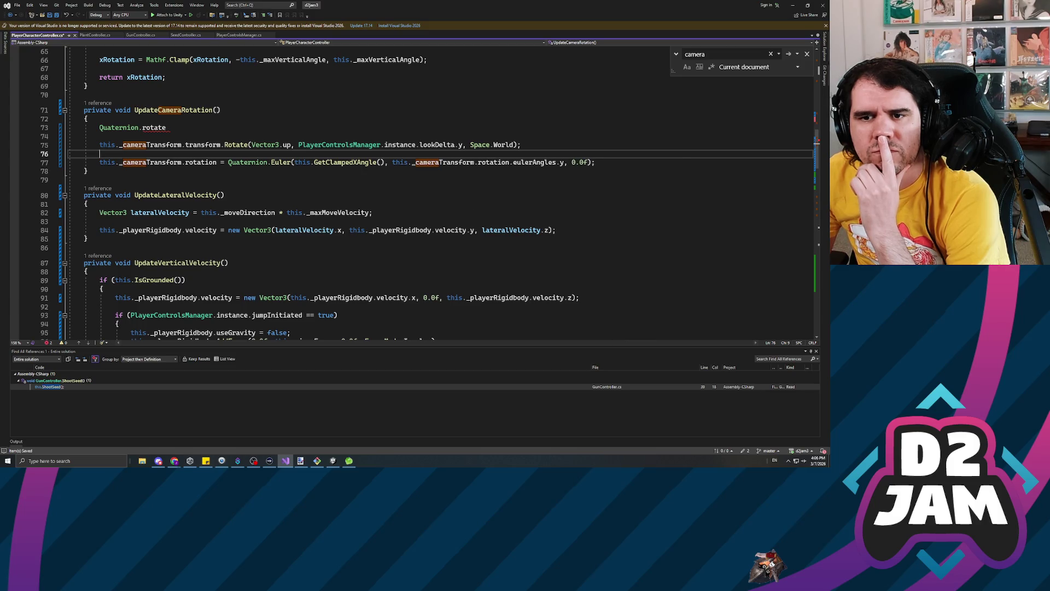
{"action": "mouse_move", "coordinate": [281, 162]}
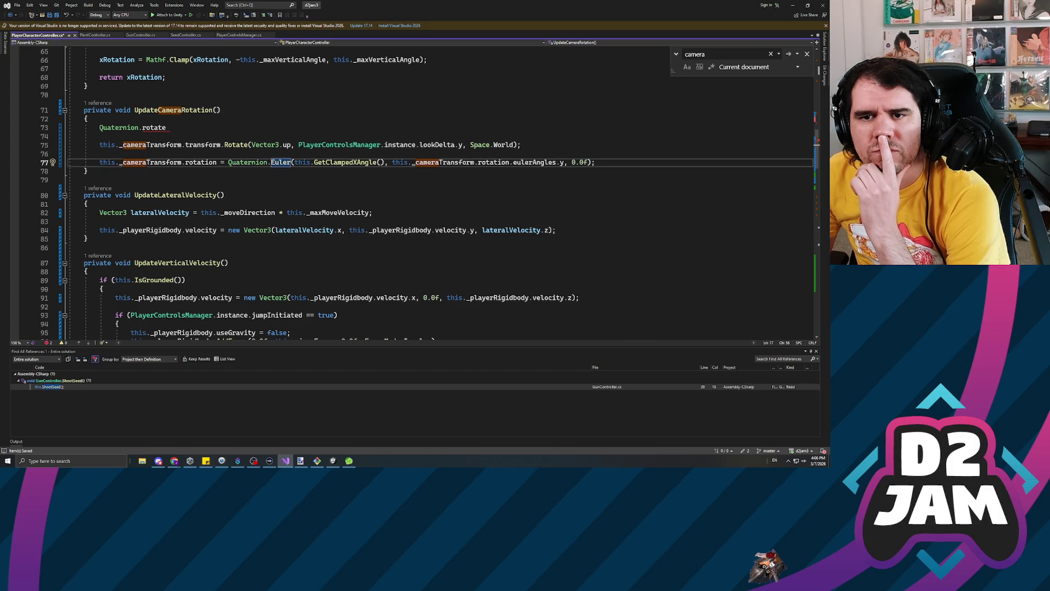
{"action": "left_click", "coordinate": [84, 137]}
{"action": "key", "text": "Return"}
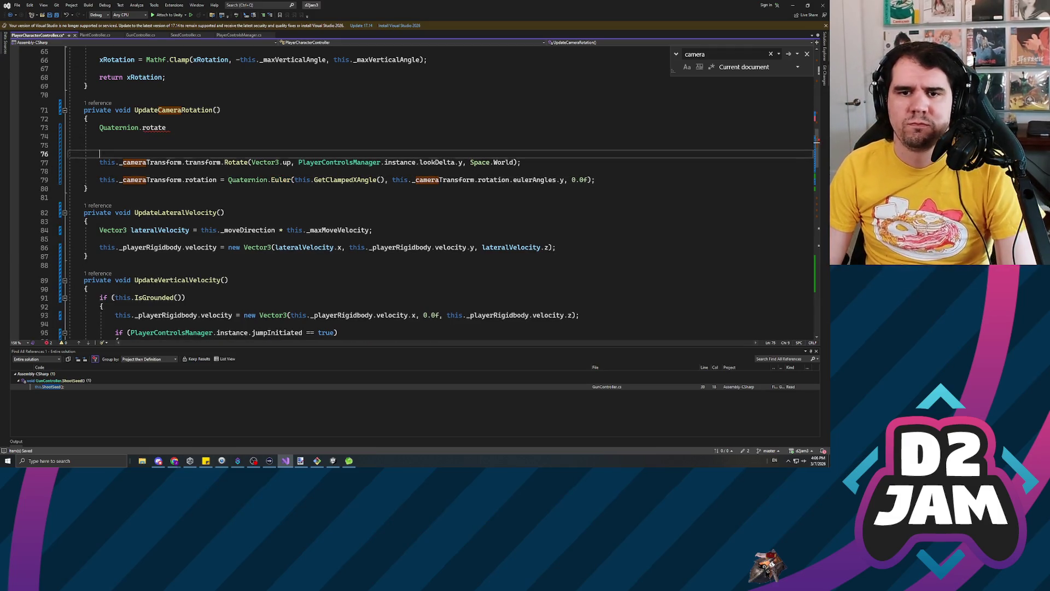
Declare Quaternion xRotation and assign it the Euler expression moved from the camera rotation line.
{"action": "type", "text": "Quaternio"}
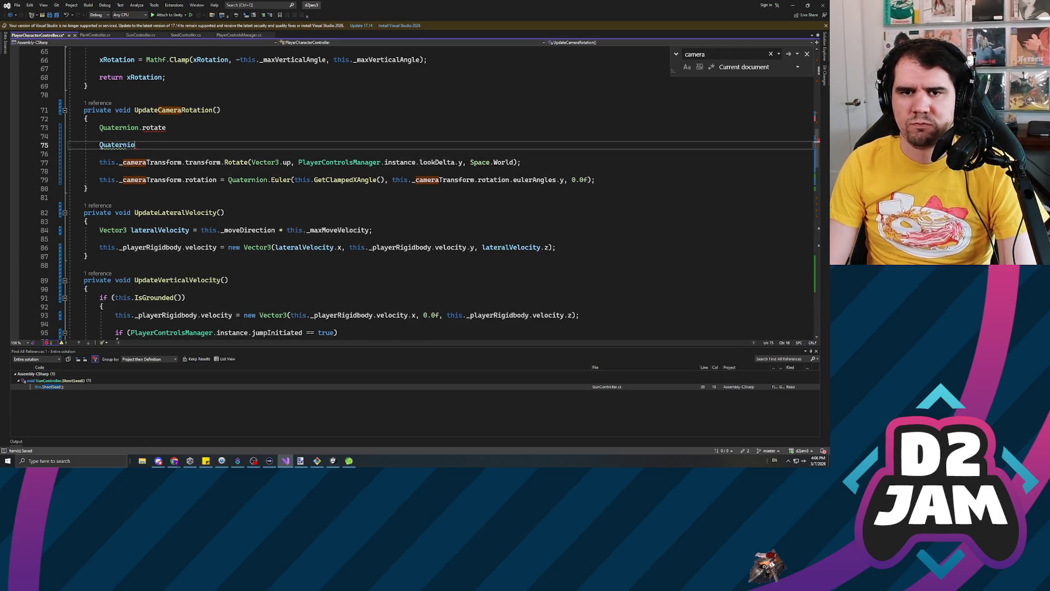
{"action": "type", "text": "n X"}
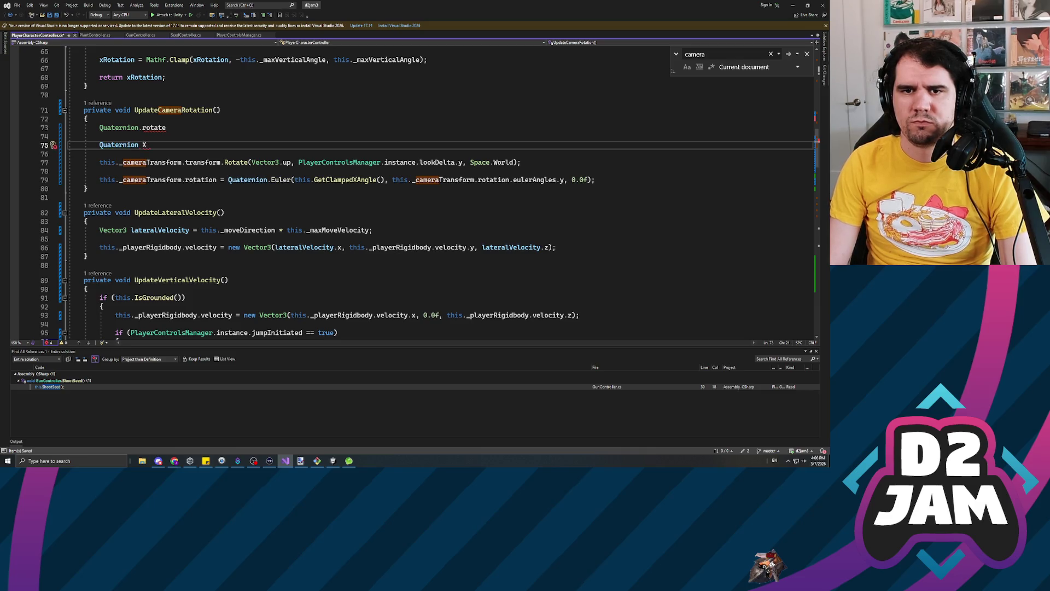
{"action": "key", "text": "BackSpace"}
{"action": "type", "text": "xRotation ="}
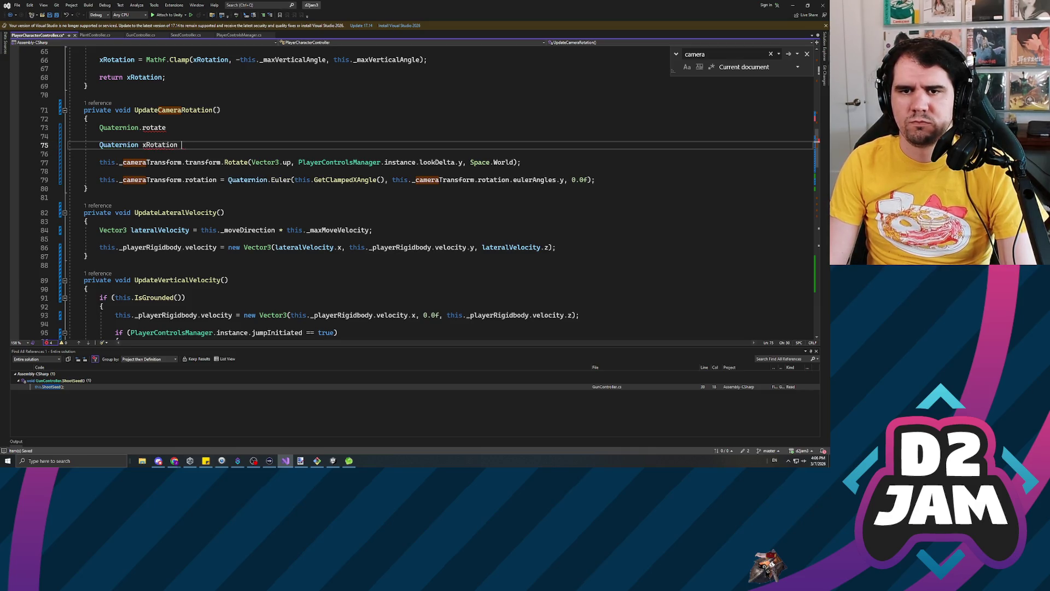
{"action": "key", "text": "Down"}
{"action": "key", "text": "Down"}
{"action": "key", "text": "Down"}
{"action": "key", "text": "ctrl+Right"}
{"action": "key", "text": "ctrl+Right"}
{"action": "key", "text": "shift+End"}
{"action": "key", "text": "Delete"}
{"action": "key", "text": "Up"}
{"action": "key", "text": "Up"}
{"action": "key", "text": "Up"}
{"action": "key", "text": "Up"}
{"action": "key", "text": "Tab"}
{"action": "key", "text": "Down"}
{"action": "key", "text": "Down"}
{"action": "key", "text": "Down"}
{"action": "key", "text": "Down"}
{"action": "key", "text": "Up"}
{"action": "key", "text": "Up"}
{"action": "key", "text": "Up"}
{"action": "key", "text": "End"}
Change the Quaternion.rotate line to Quaternion yRotation and delete the blank line below.
{"action": "left_click", "coordinate": [166, 127]}
{"action": "key", "text": "BackSpace"}
{"action": "key", "text": "BackSpace"}
{"action": "key", "text": "BackSpace"}
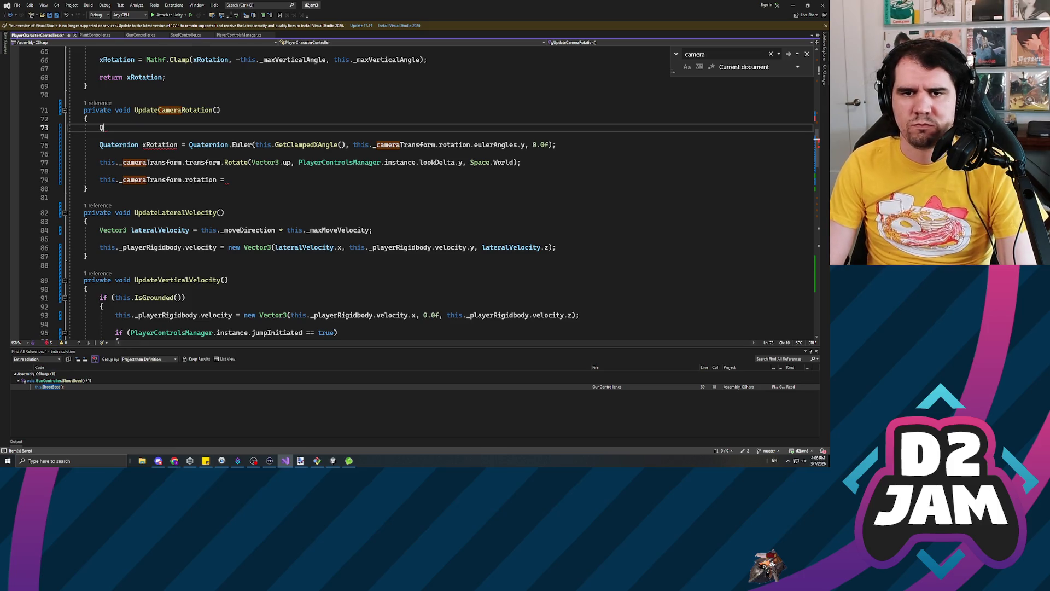
{"action": "type", "text": "yRotation"}
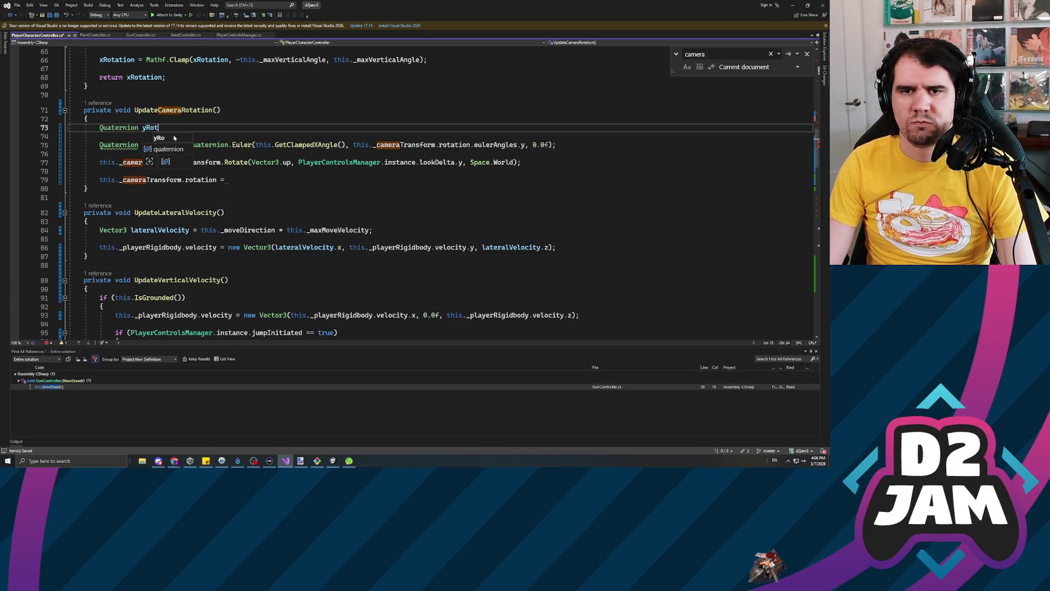
{"action": "key", "text": "Escape"}
{"action": "key", "text": "Delete"}
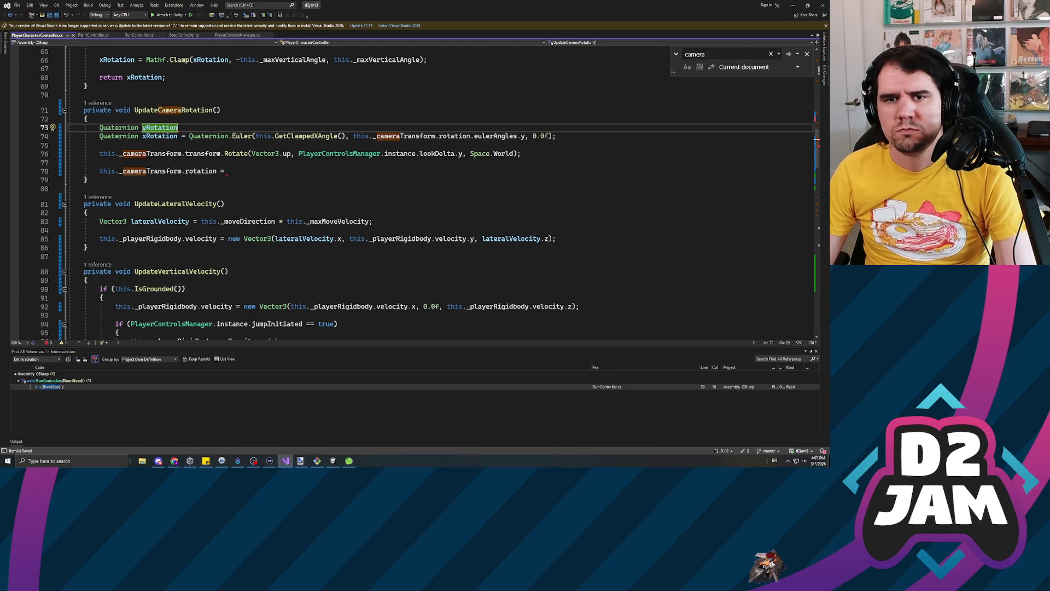
Complete yRotation = Quaternion.AngleAxis(PlayerControlsManager.instance.lookDelta.y, Vector3.up); on line 73.
{"action": "key", "text": "Tab"}
{"action": "key", "text": "BackSpace"}
{"action": "key", "text": "BackSpace"}
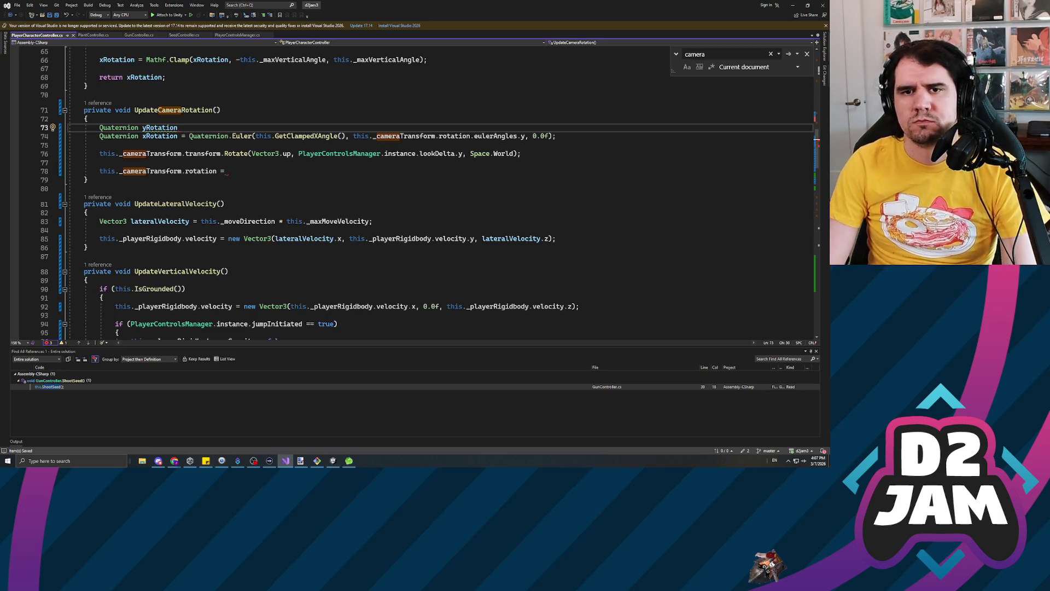
{"action": "type", "text": "= "}
{"action": "type", "text": "Quatern"}
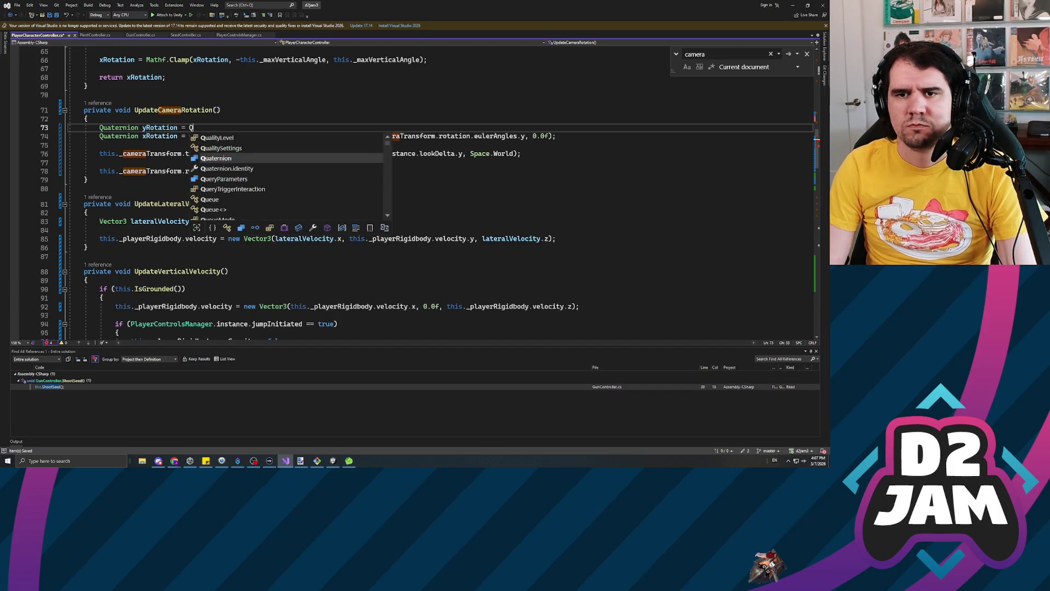
{"action": "key", "text": "Tab"}
{"action": "type", "text": "."}
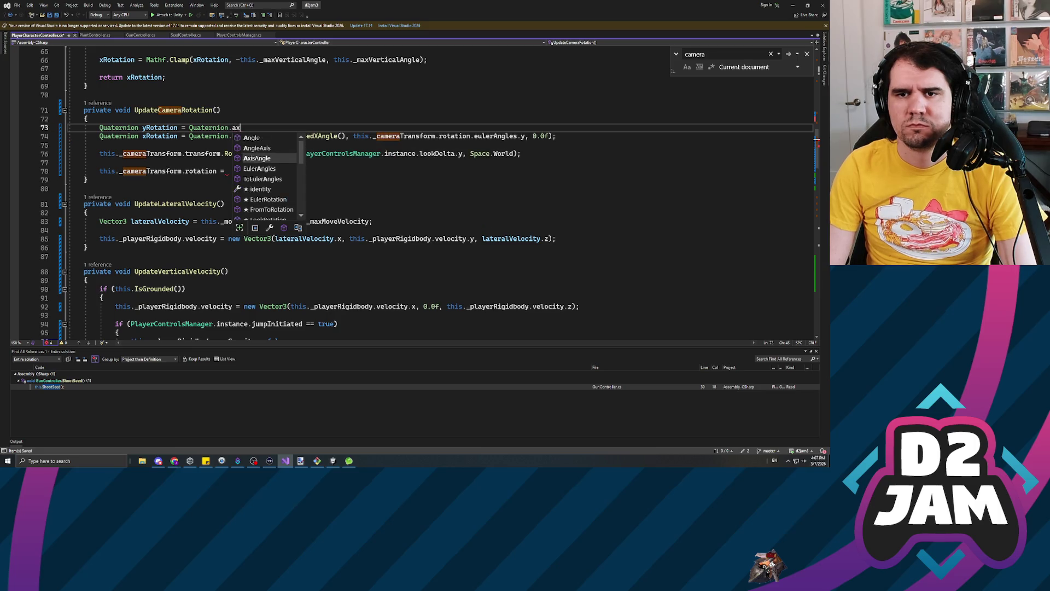
{"action": "type", "text": "ax"}
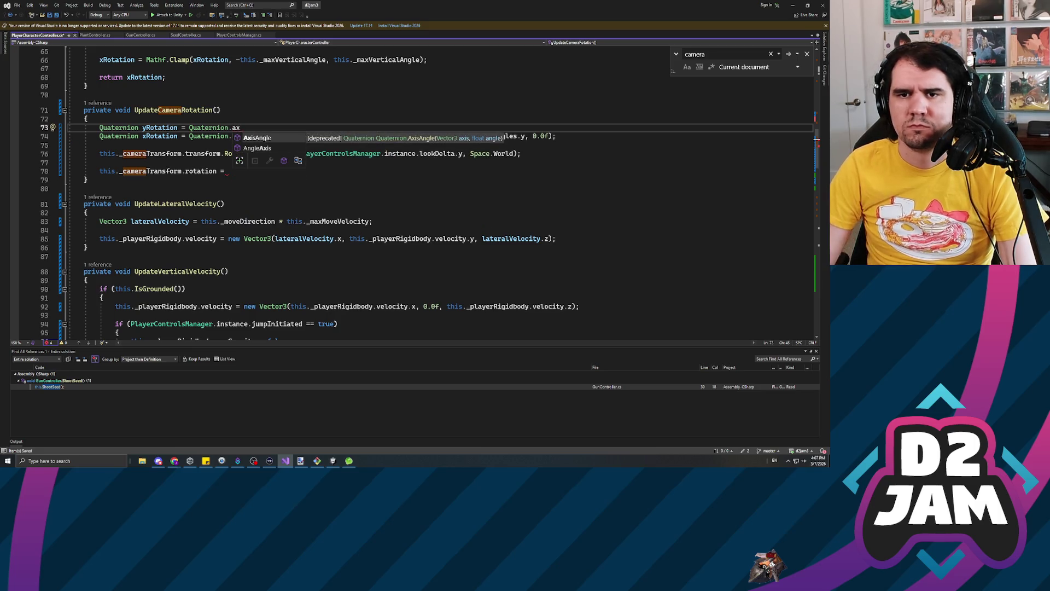
{"action": "key", "text": "Down"}
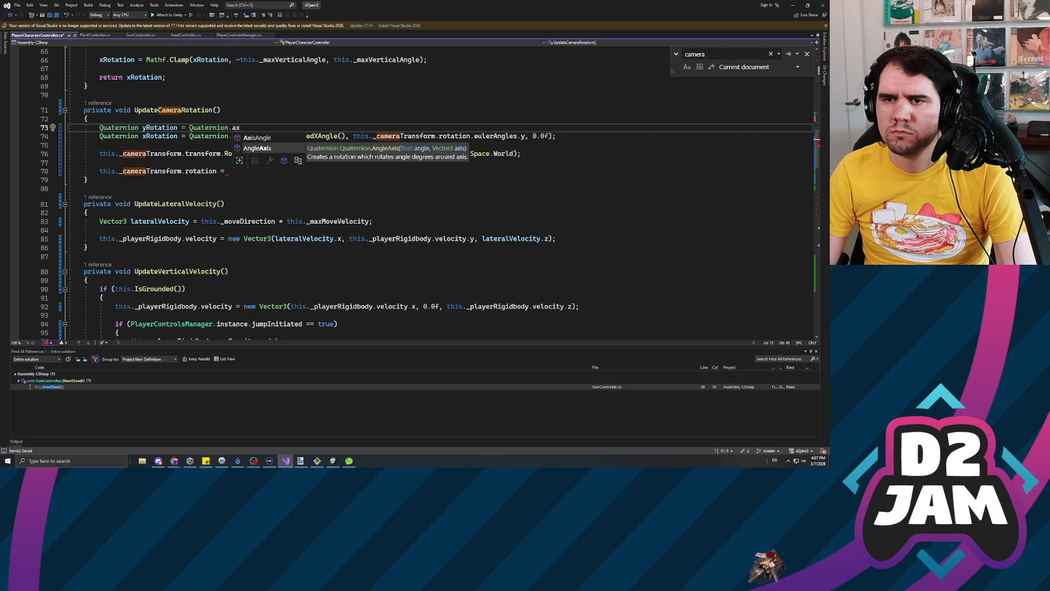
{"action": "key", "text": "Tab"}
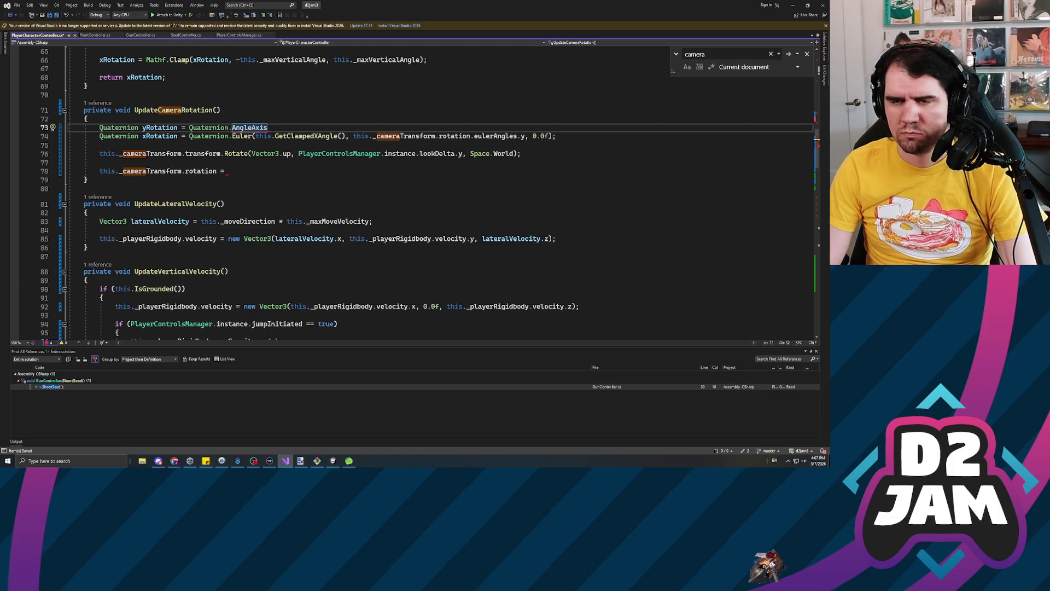
{"action": "type", "text": "("}
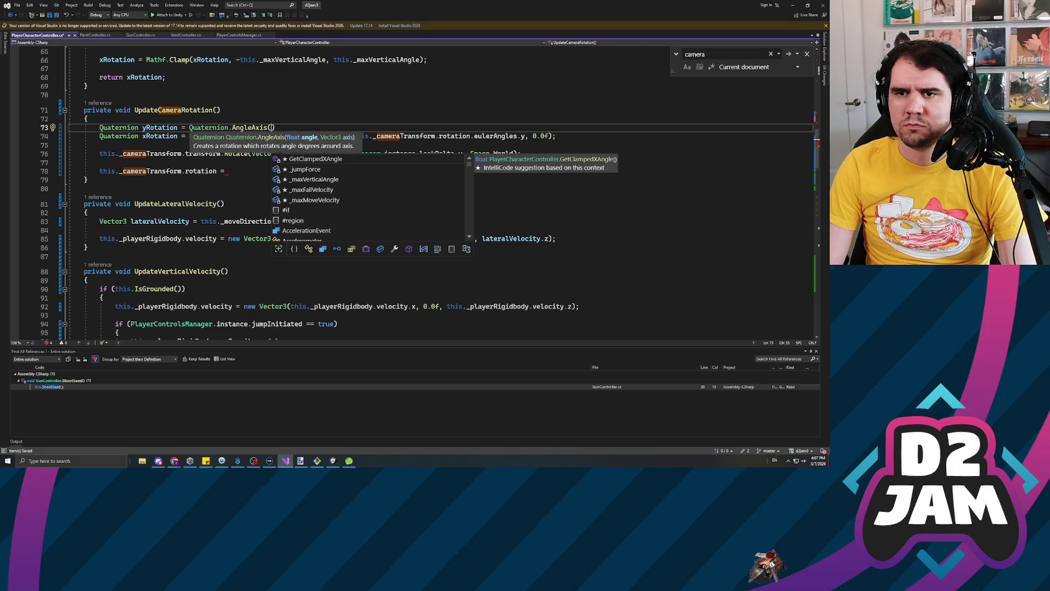
{"action": "type", "text": "playercontro"}
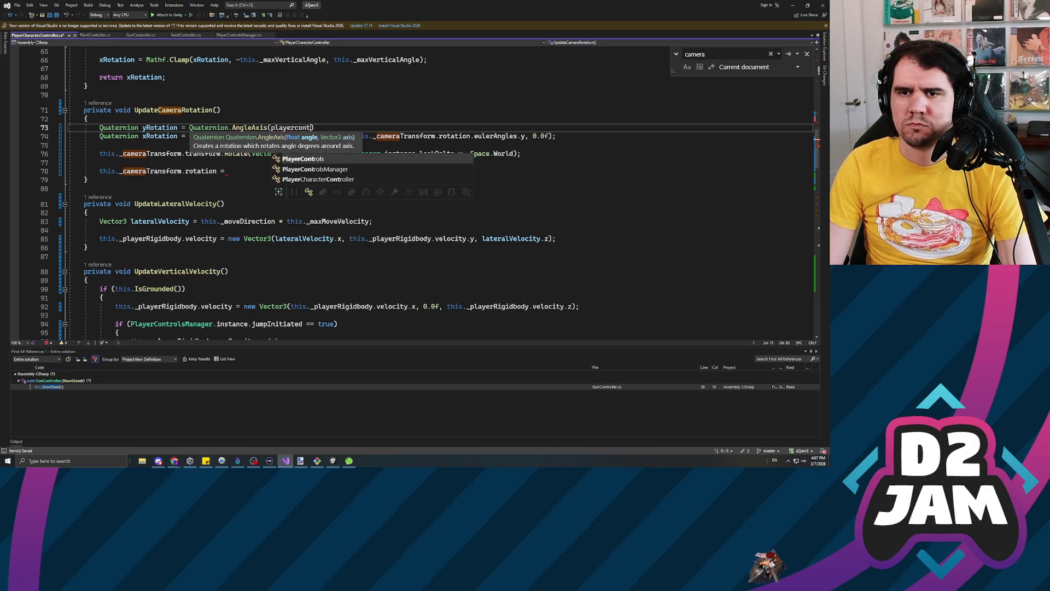
{"action": "key", "text": "Down"}
{"action": "key", "text": "Tab"}
{"action": "type", "text": ".instance."}
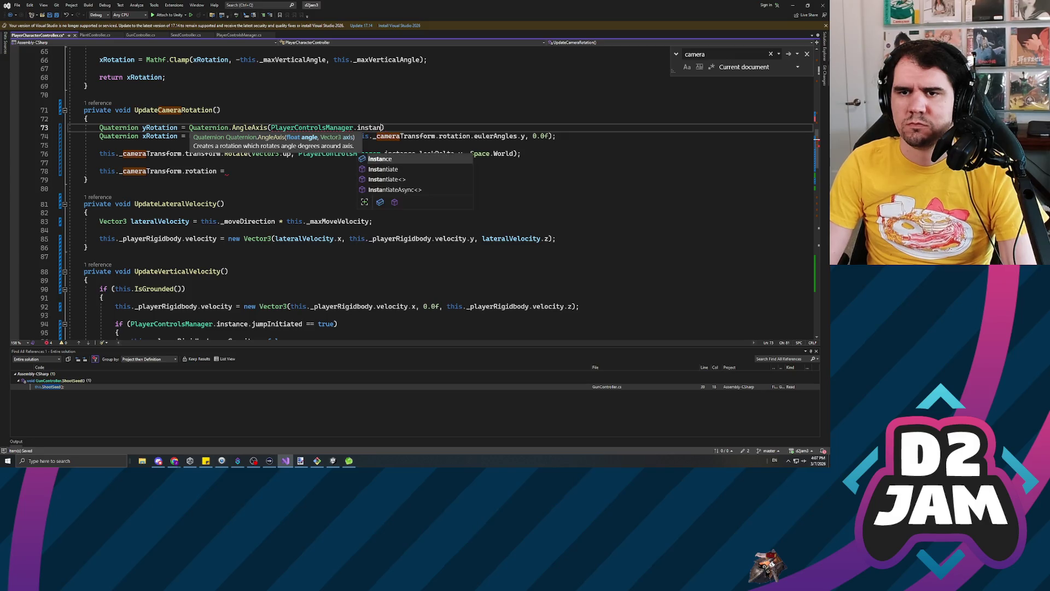
{"action": "type", "text": "lookDelta.y, "}
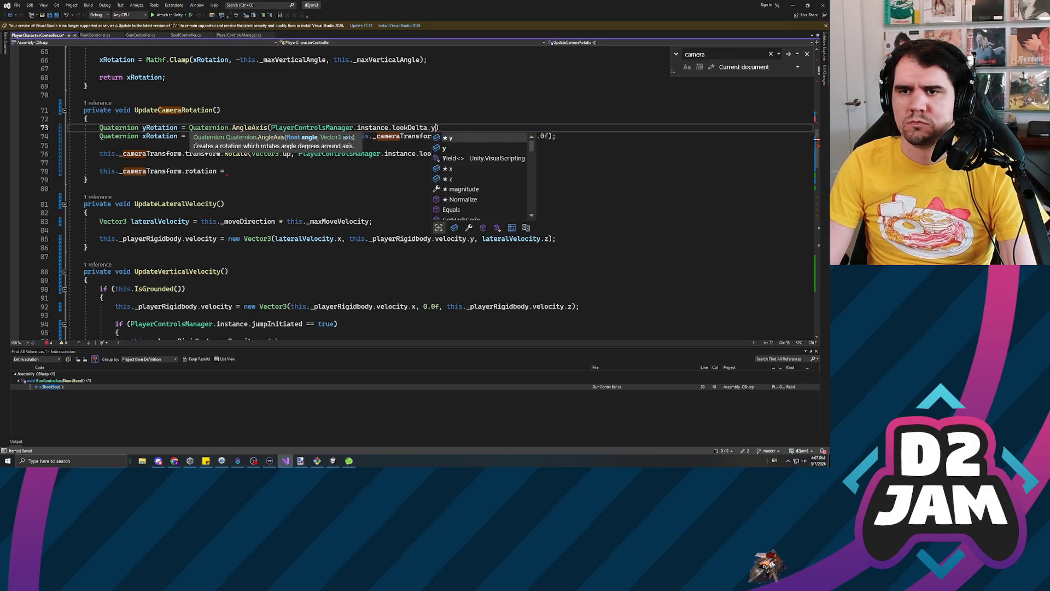
{"action": "type", "text": "Vector"}
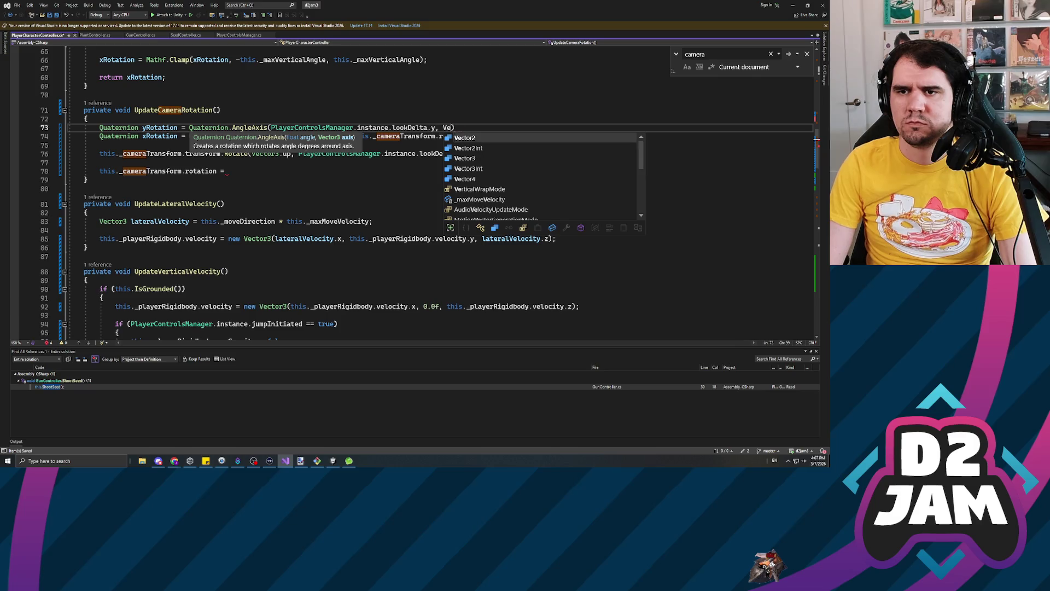
{"action": "type", "text": "3.up);"}
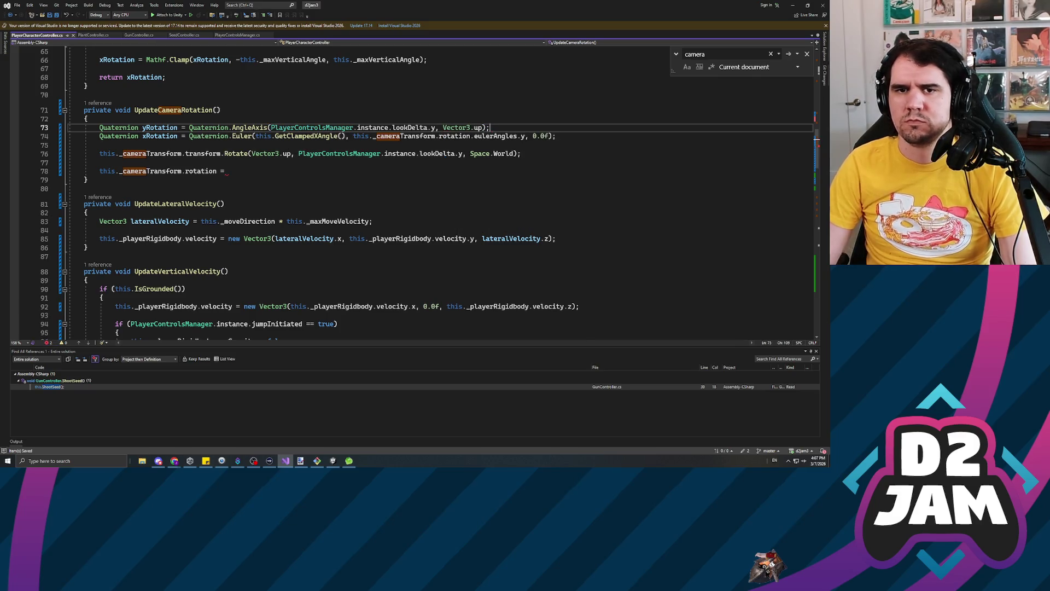
{"action": "key", "text": "Down"}
{"action": "left_click", "coordinate": [99, 145]}
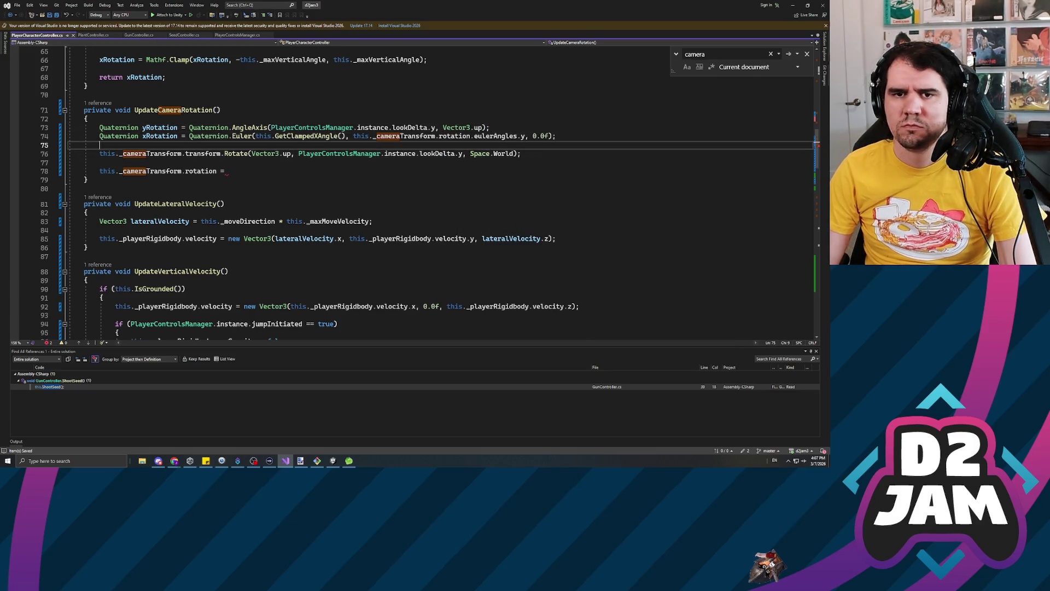
On a new line 76, type 'this._cameraTransform.rotation = Quaternion.slerp'.
{"action": "key", "text": "Return"}
{"action": "key", "text": "Return"}
{"action": "key", "text": "Up"}
{"action": "type", "text": "thi"}
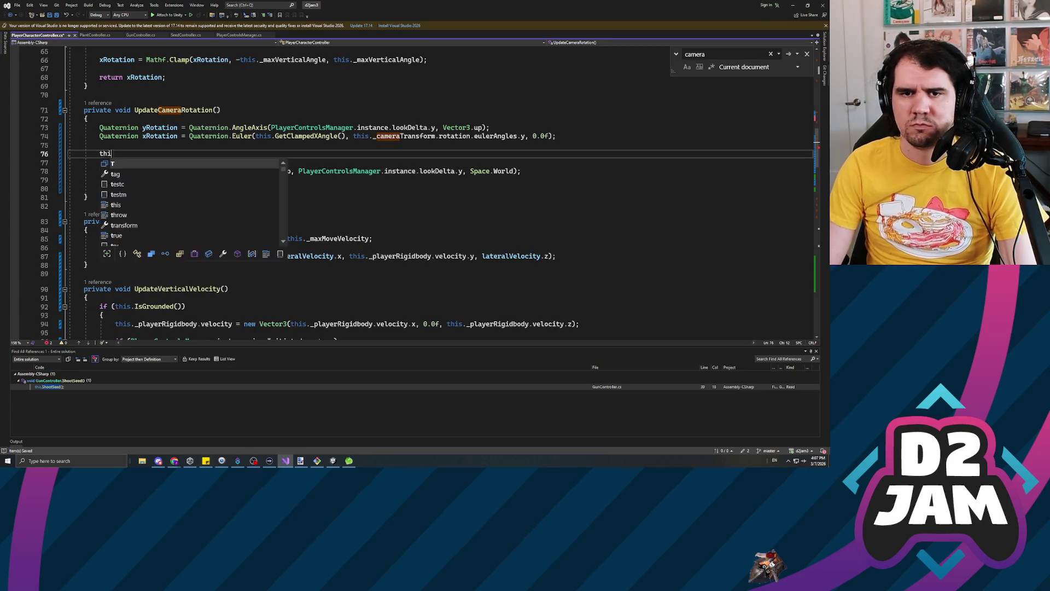
{"action": "type", "text": "s._cameraTransform."}
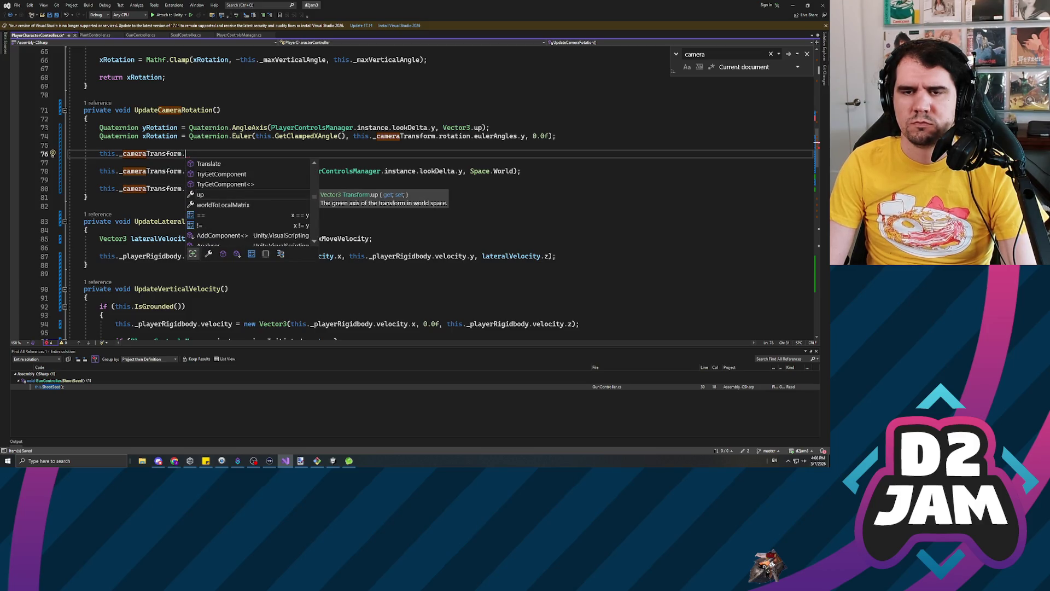
{"action": "type", "text": "Sler"}
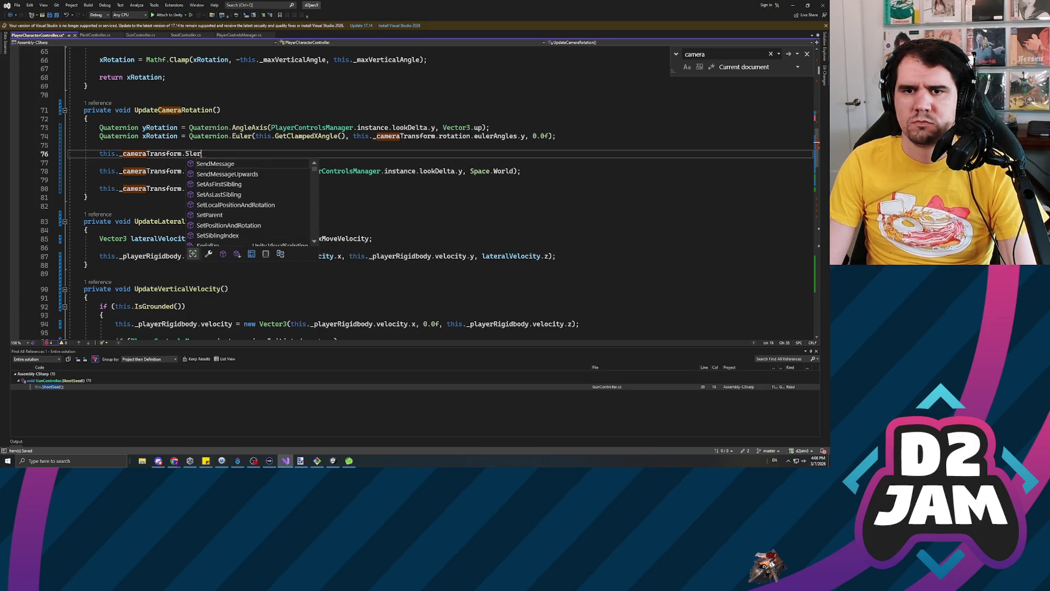
{"action": "key", "text": "BackSpace"}
{"action": "key", "text": "BackSpace"}
{"action": "key", "text": "BackSpace"}
{"action": "type", "text": "rotation."}
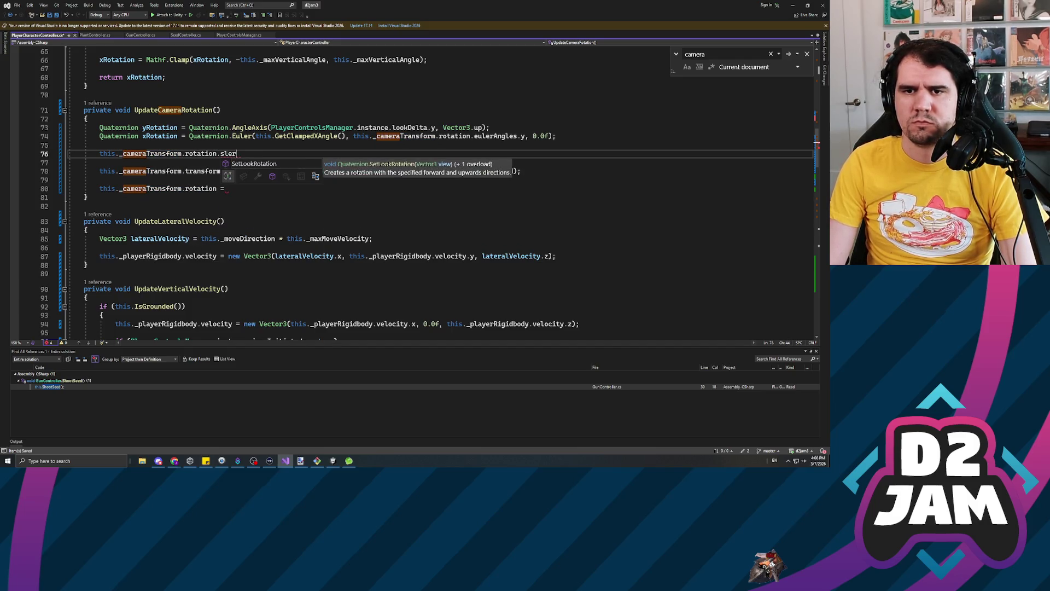
{"action": "type", "text": "s"}
{"action": "key", "text": "BackSpace"}
{"action": "key", "text": "BackSpace"}
{"action": "type", "text": "= "}
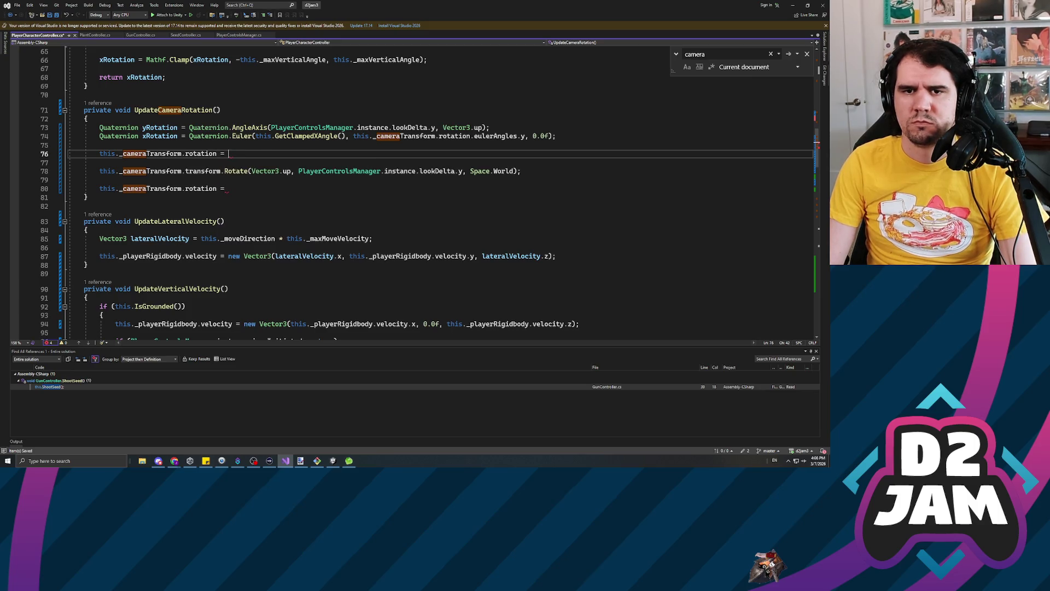
{"action": "type", "text": "Quaternion.slerp"}
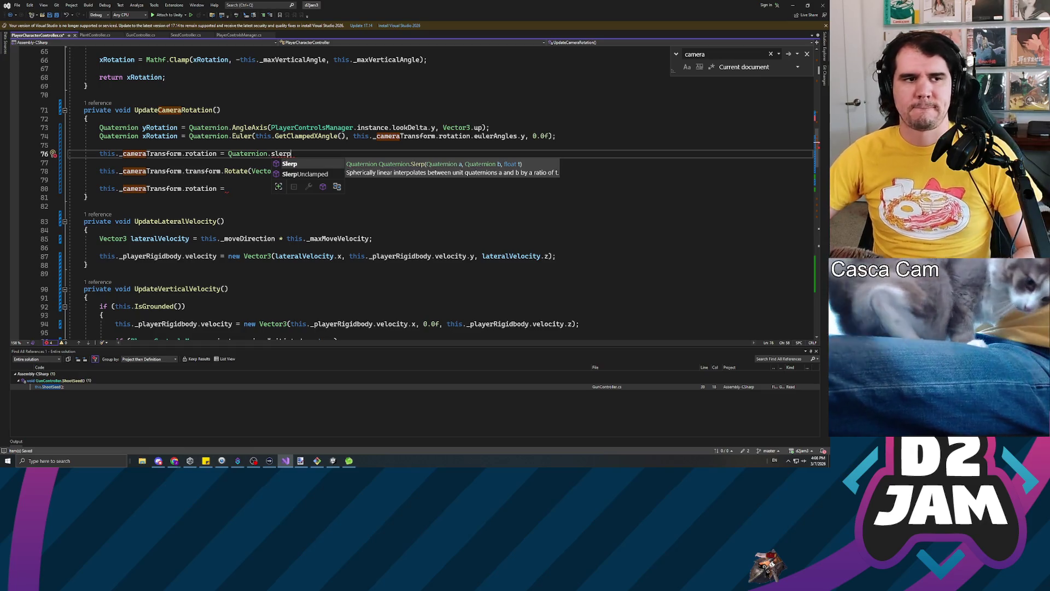
Correct 'slerp' to Quaternion.Slerp by choosing Slerp from the IntelliSense list.
{"action": "key", "text": "alt+Tab"}
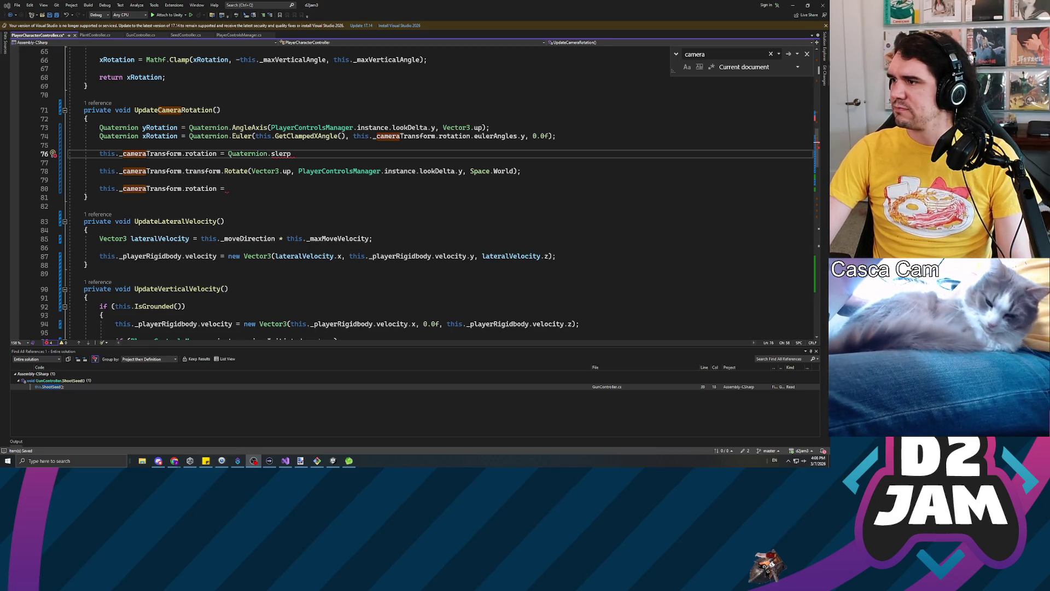
{"action": "key", "text": "alt+Tab"}
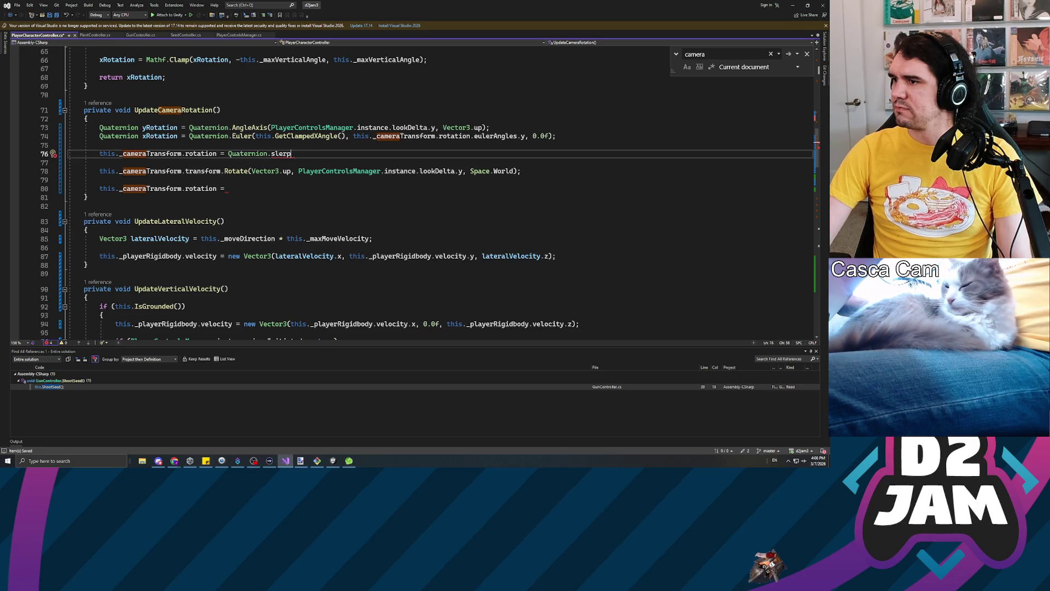
{"action": "left_click", "coordinate": [87, 230]}
{"action": "left_click", "coordinate": [294, 154]}
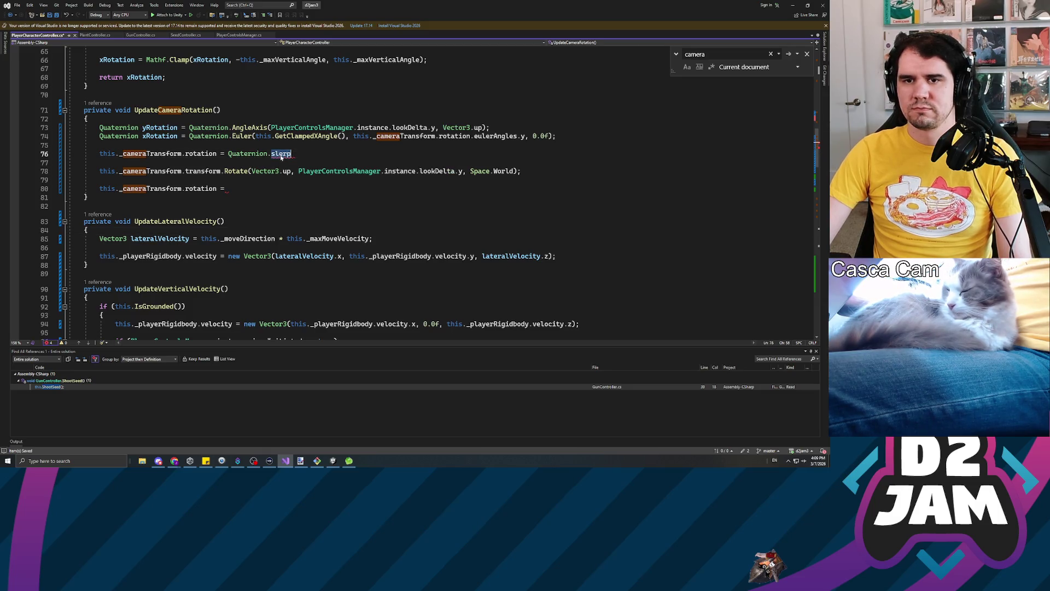
{"action": "key", "text": "ctrl+space"}
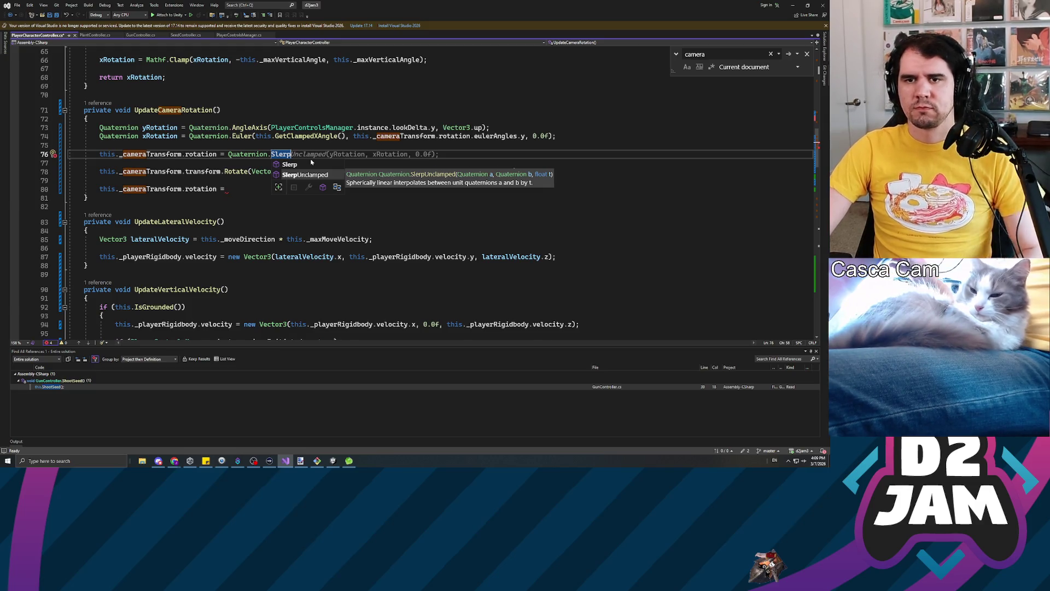
{"action": "left_click", "coordinate": [311, 163]}
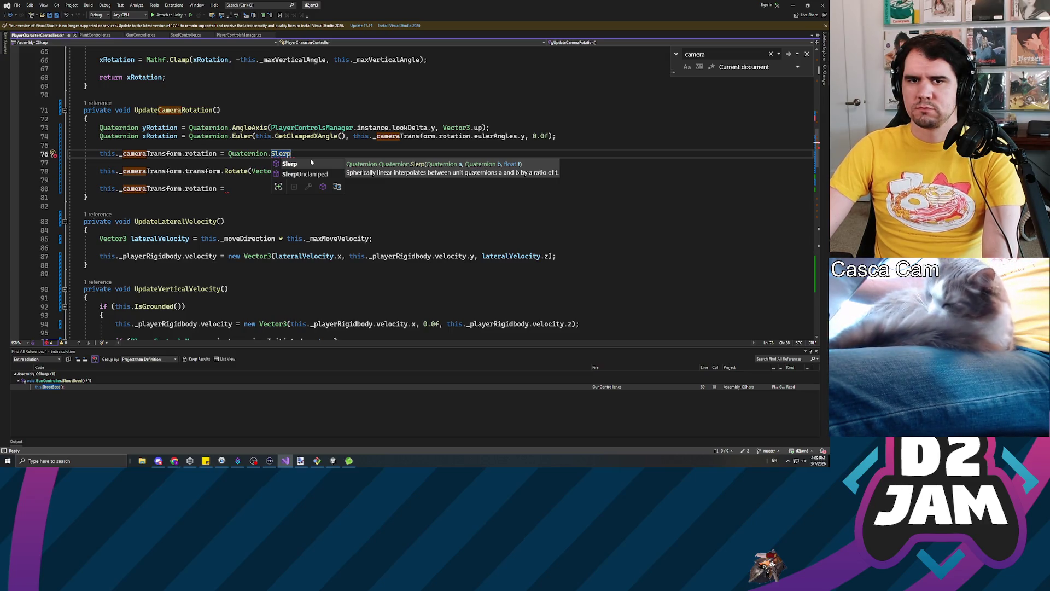
{"action": "key", "text": "Escape"}
{"action": "key", "text": "Down"}
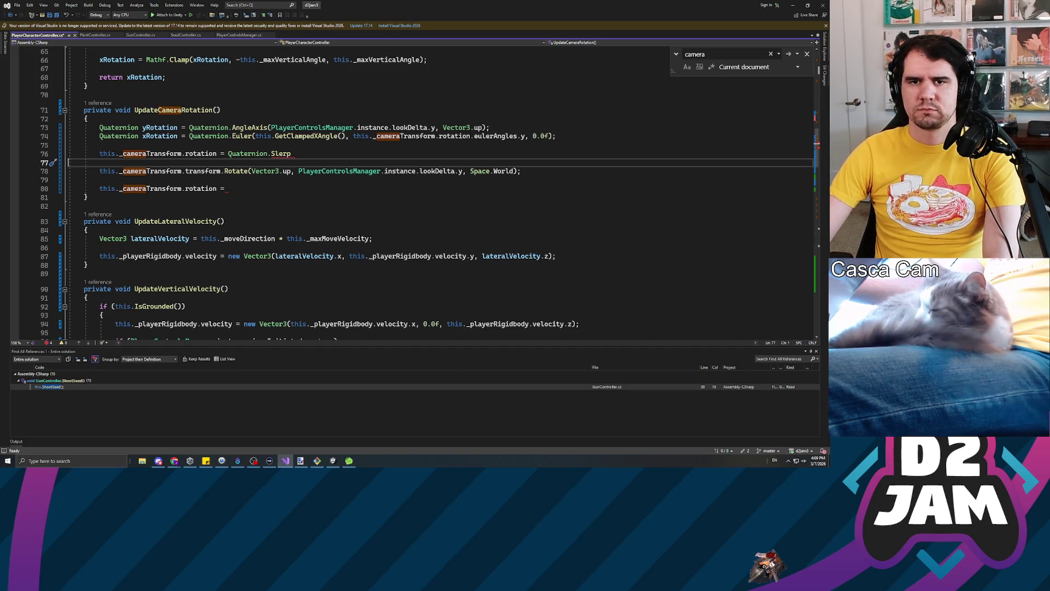
Open blank lines above the Slerp statement.
{"action": "key", "text": "Up"}
{"action": "key", "text": "Up"}
{"action": "key", "text": "Return"}
{"action": "key", "text": "Return"}
{"action": "key", "text": "Up"}
Declare Quaternion compositeRotation = yRotation * xRotation; and save the script.
{"action": "type", "text": "Qu"}
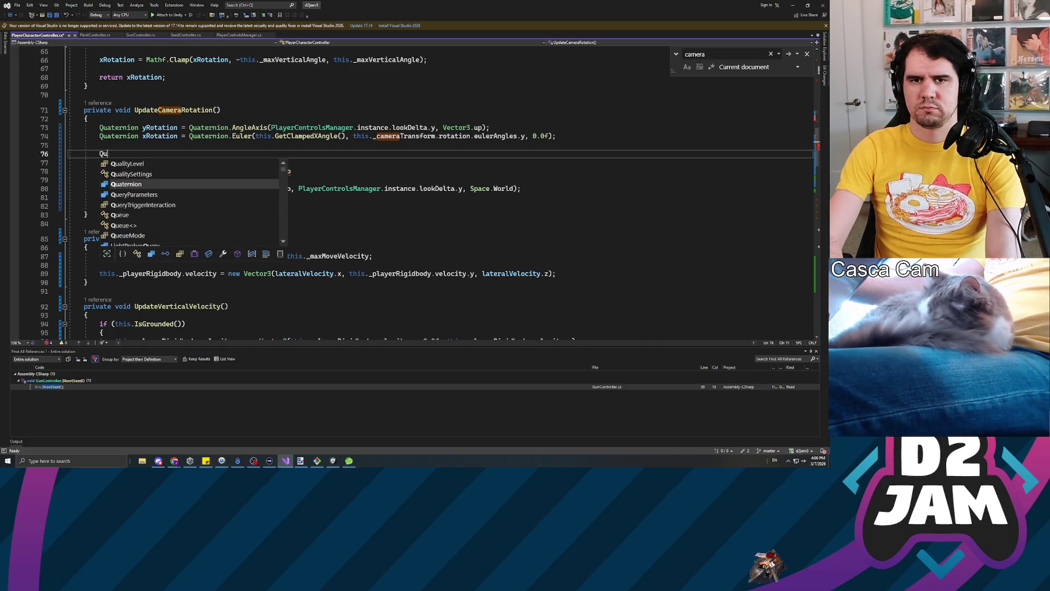
{"action": "type", "text": "at"}
{"action": "key", "text": "Tab"}
{"action": "type", "text": "compositeRotation = yRot"}
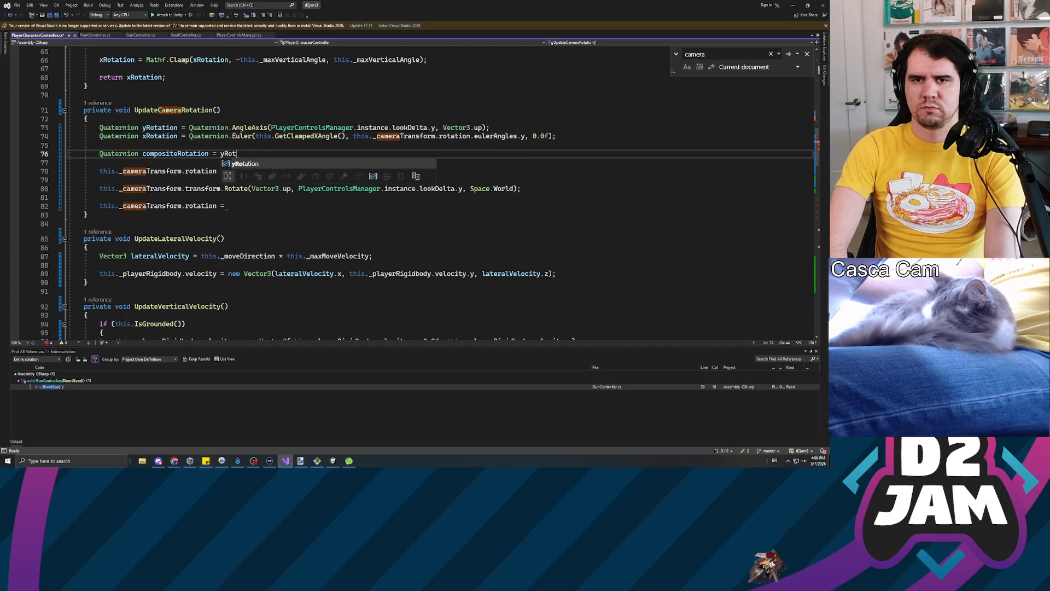
{"action": "key", "text": "Tab"}
{"action": "type", "text": "*"}
{"action": "type", "text": "Rotation;"}
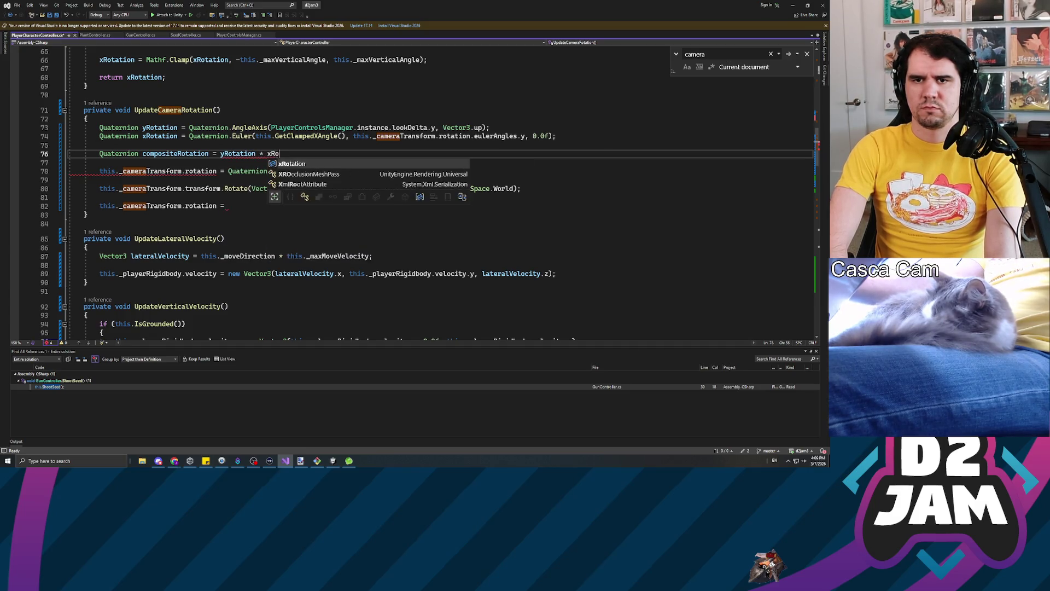
{"action": "key", "text": "ctrl+s"}
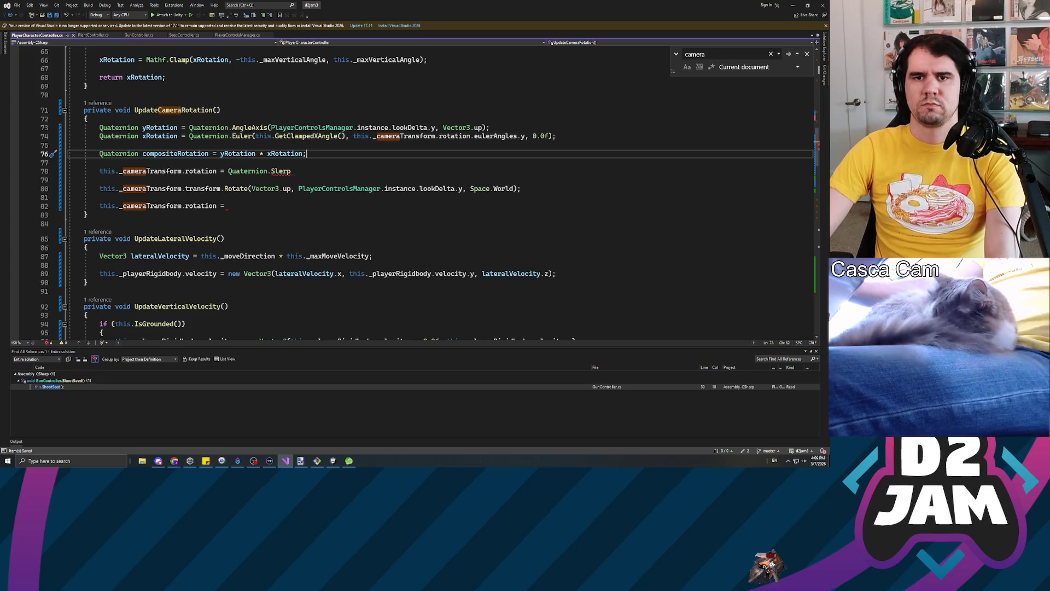
Complete the call as Quaternion.Slerp(this._cameraTransform.rotation, compositeRotation, 0.5f); and save.
{"action": "left_click", "coordinate": [291, 170]}
{"action": "type", "text": "("}
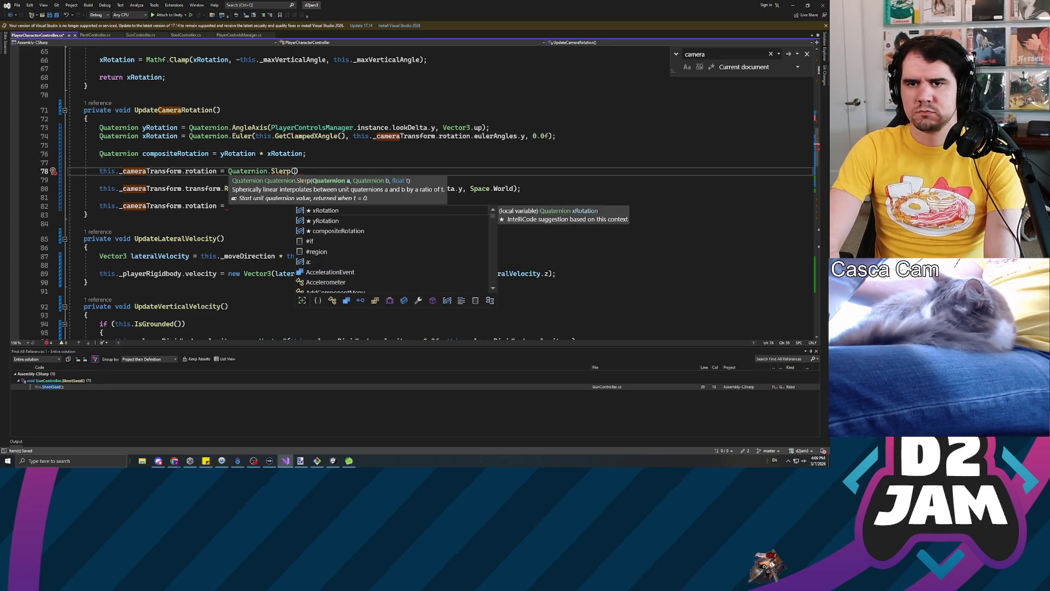
{"action": "type", "text": "this._camera"}
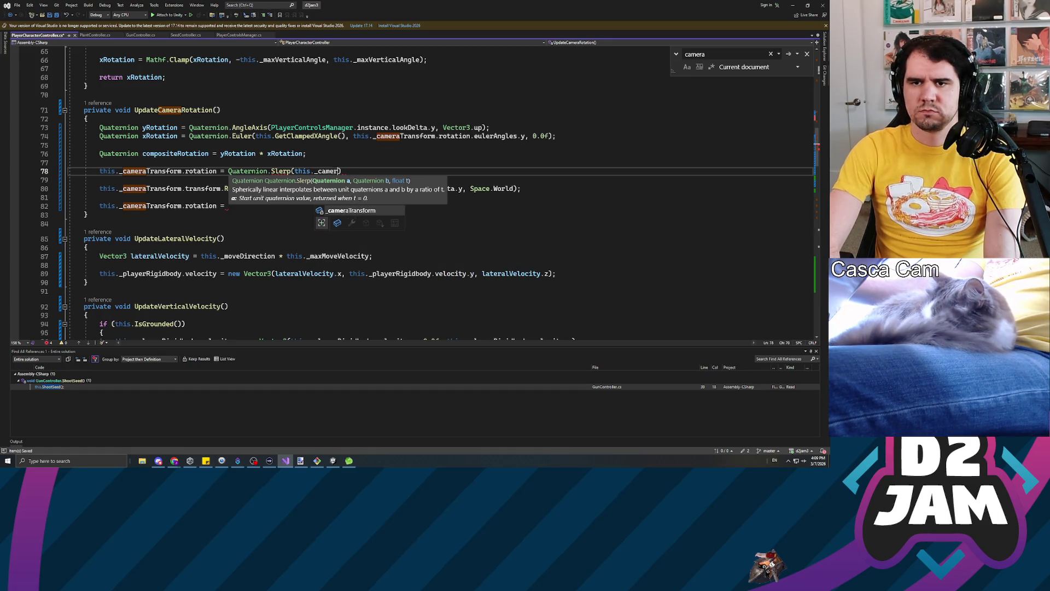
{"action": "type", "text": "Transform.rotation"}
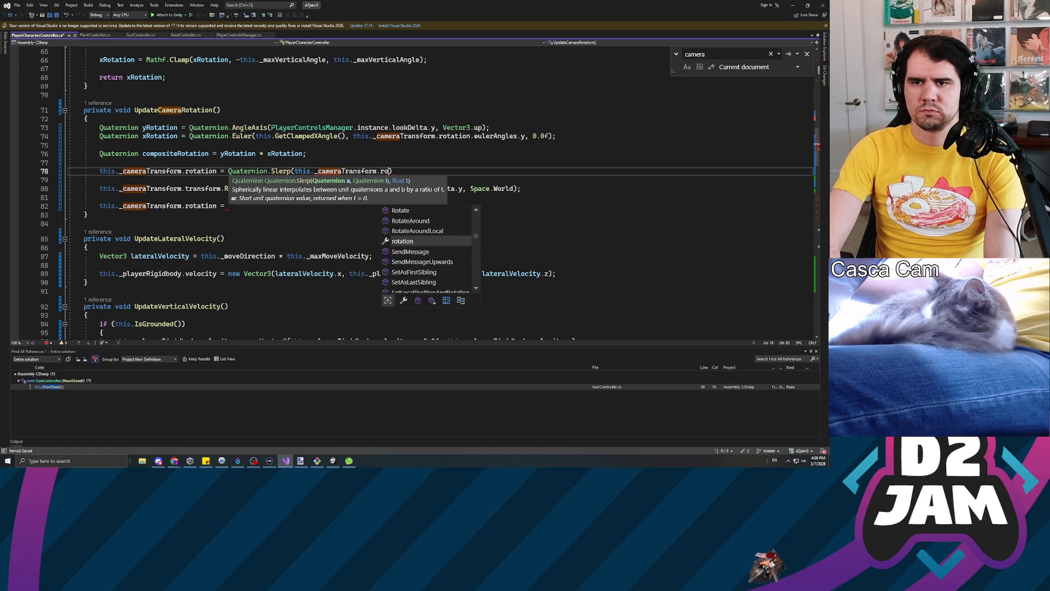
{"action": "type", "text": ", "}
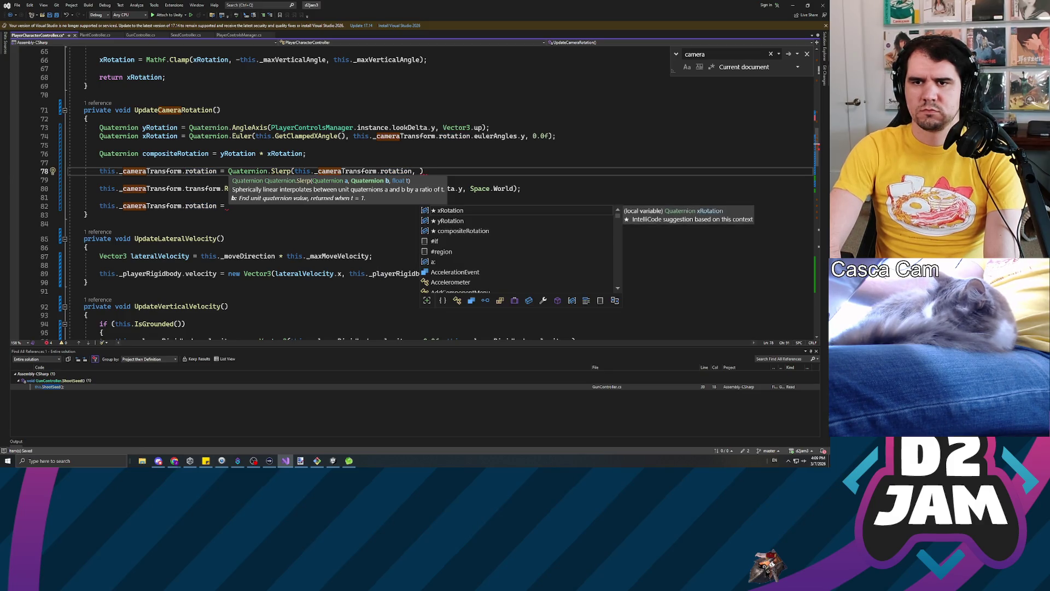
{"action": "type", "text": "compositeRot"}
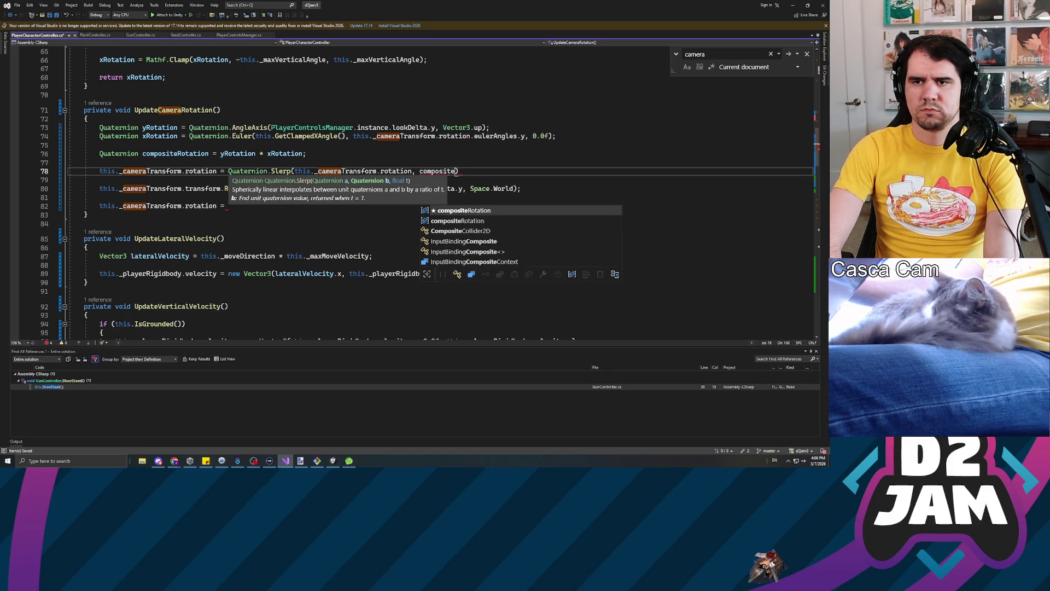
{"action": "type", "text": "ation"}
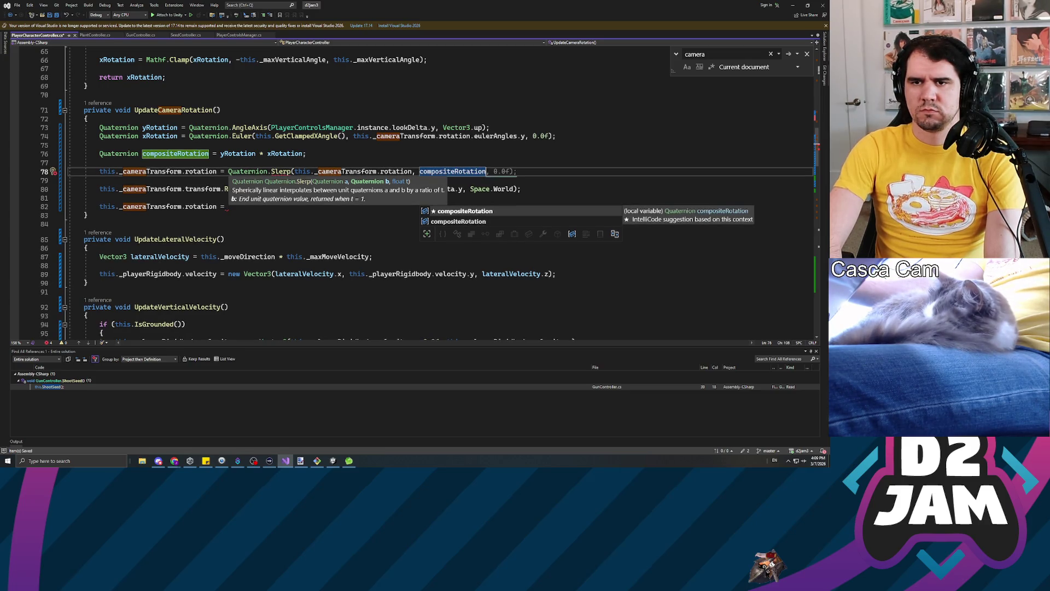
{"action": "type", "text": ","}
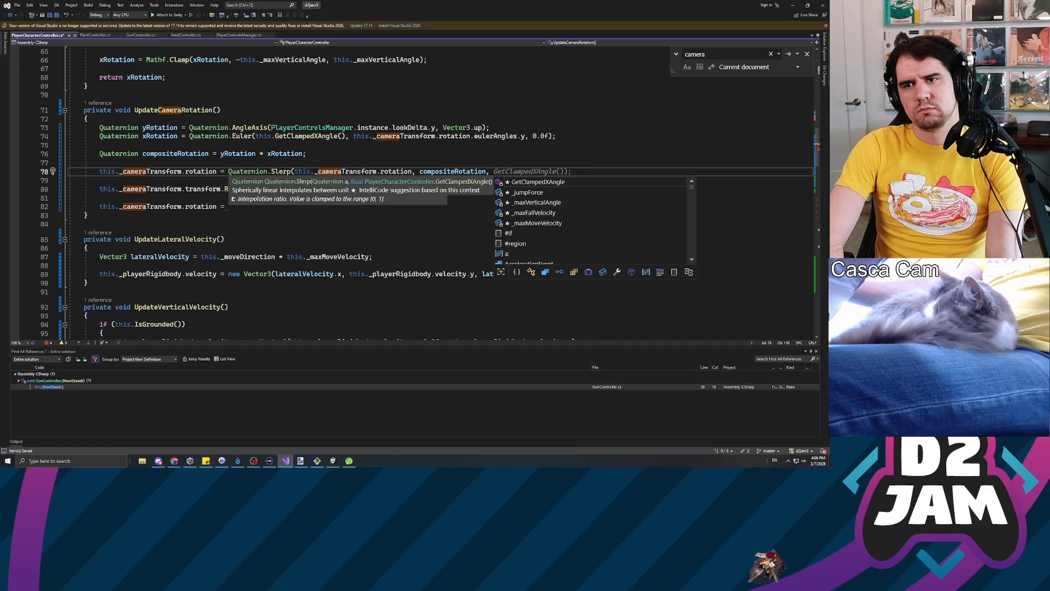
{"action": "type", "text": "0.5f)"}
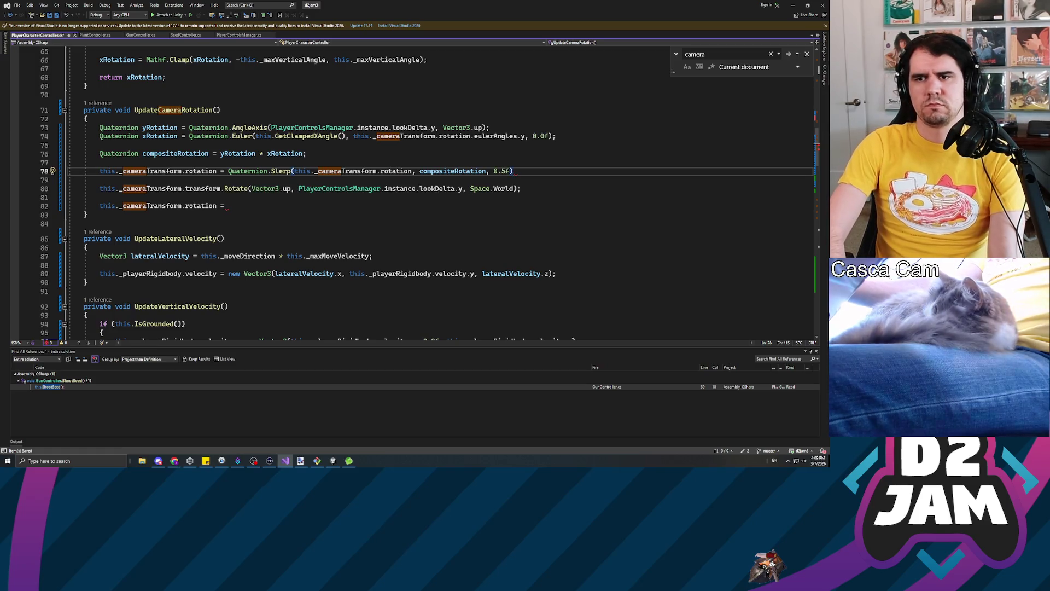
{"action": "type", "text": ";"}
{"action": "key", "text": "ctrl+s"}
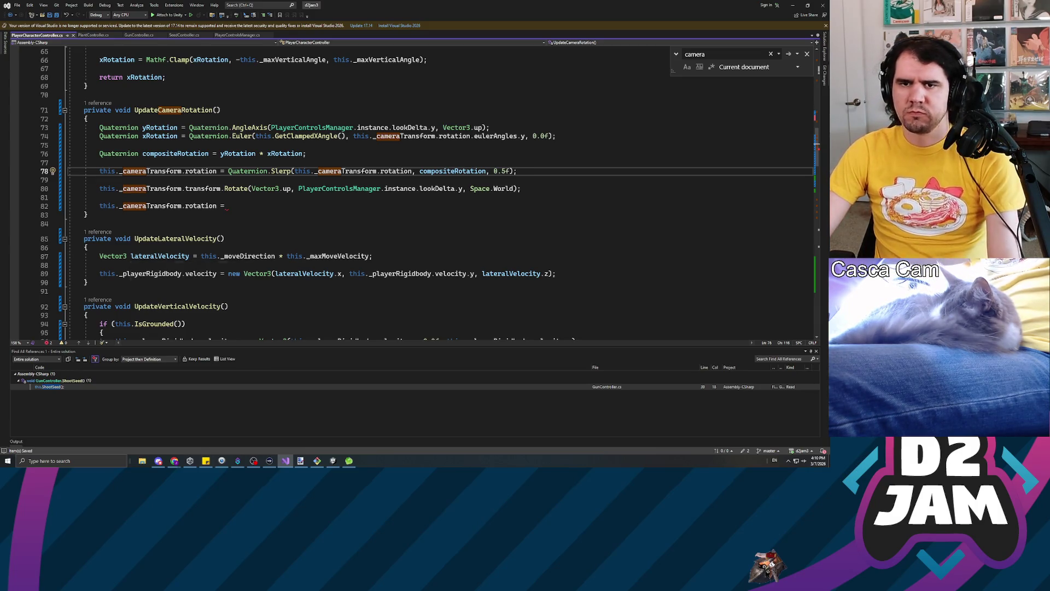
Delete the unfinished line 82 and comment out the old Rotate call.
{"action": "left_click", "coordinate": [181, 206]}
{"action": "key", "text": "End"}
{"action": "key", "text": "shift+Home"}
{"action": "key", "text": "shift+Home"}
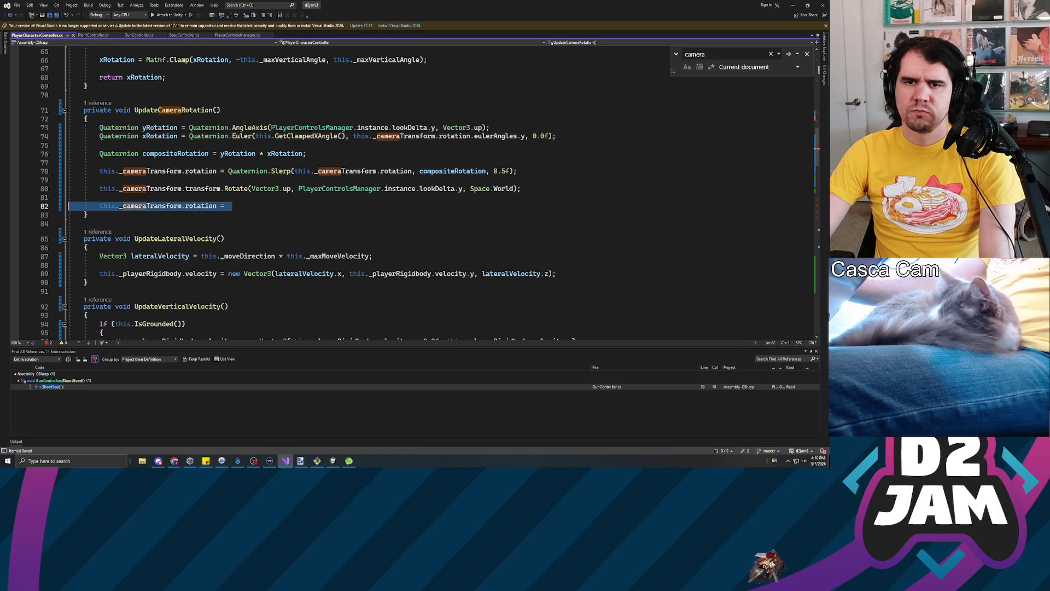
{"action": "key", "text": "BackSpace"}
{"action": "key", "text": "BackSpace"}
{"action": "key", "text": "Up"}
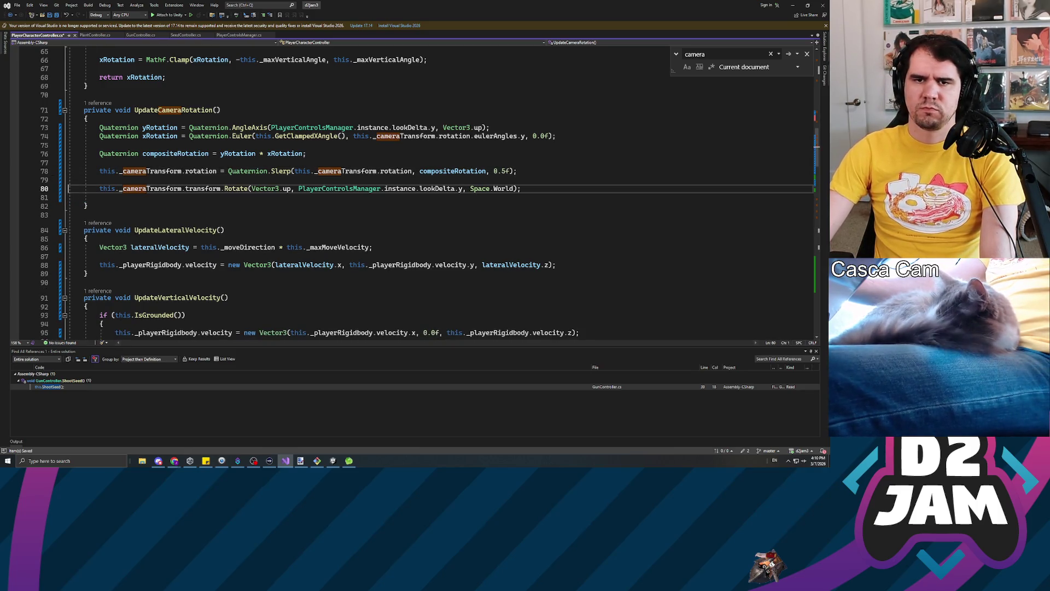
{"action": "key", "text": "Home"}
{"action": "type", "text": "//"}
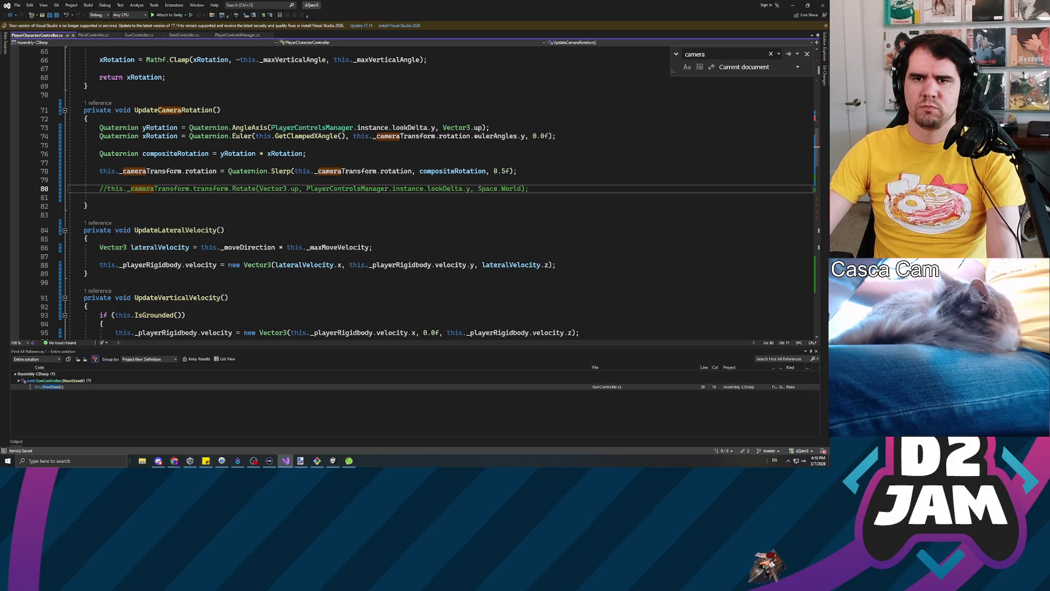
Change the Slerp interpolation value from 0.5f to 1.0f and return to Unity.
{"action": "double_click", "coordinate": [501, 171]}
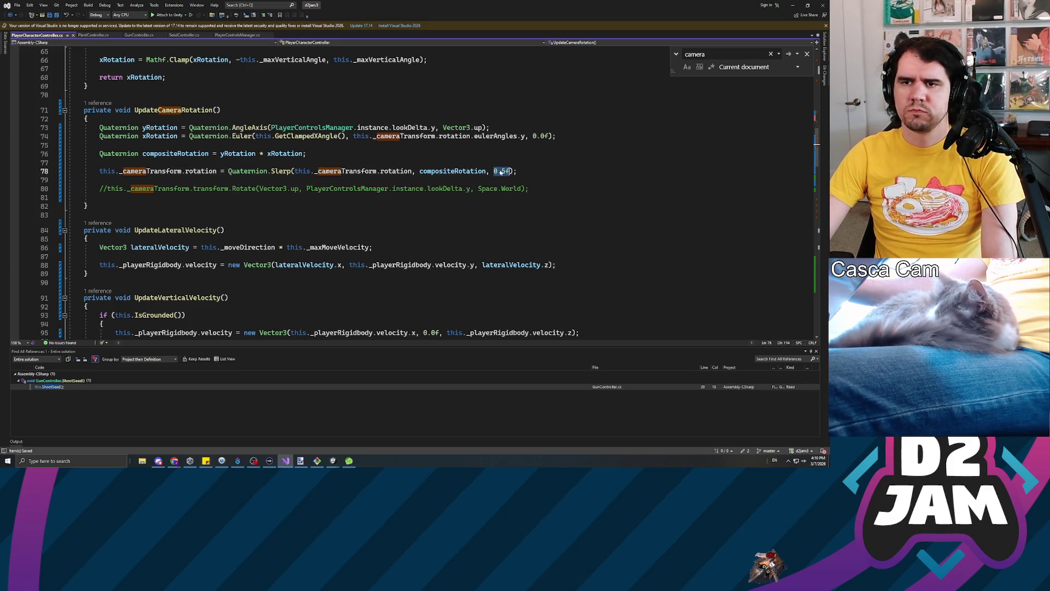
{"action": "type", "text": "1.0f"}
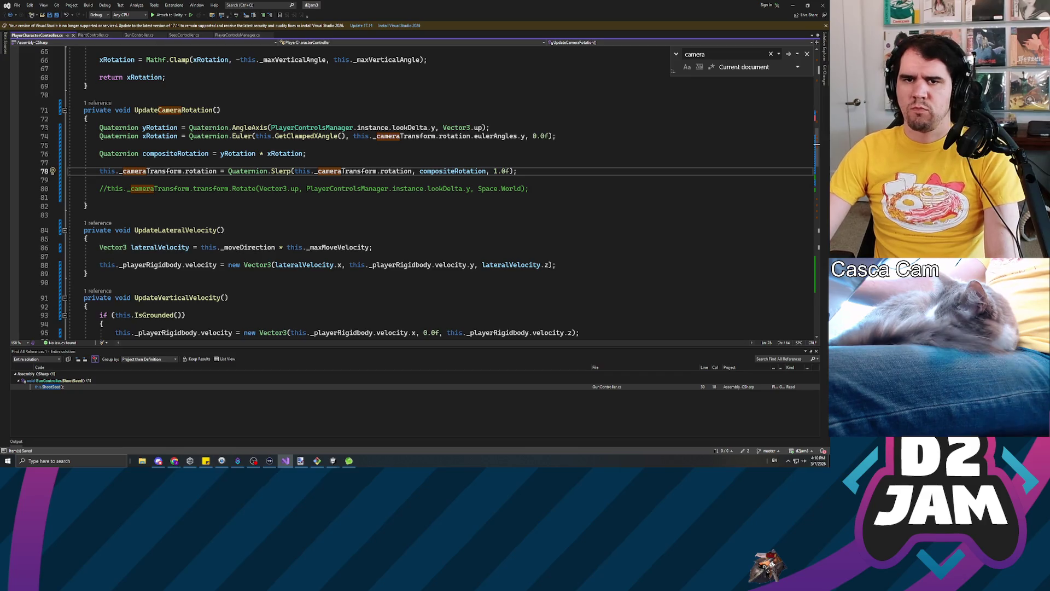
{"action": "key", "text": "alt+Tab"}
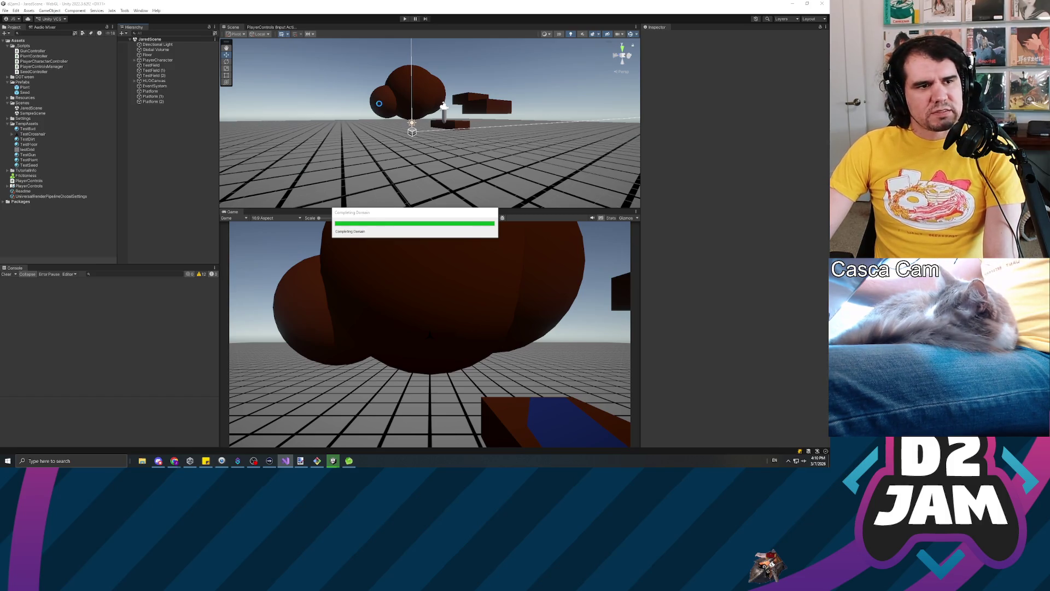
{"action": "left_click", "coordinate": [404, 19]}
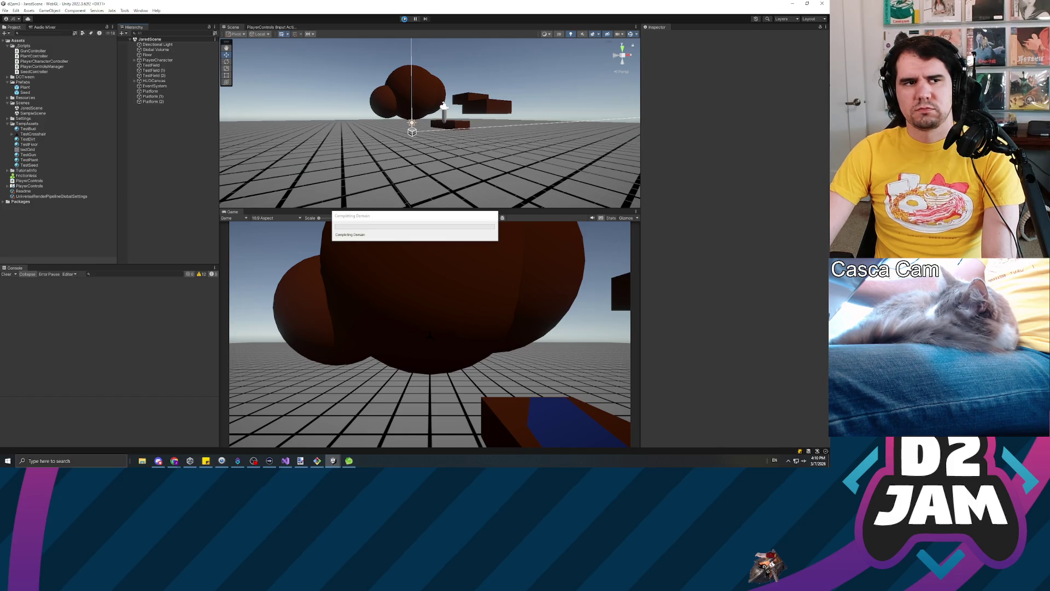
{"action": "left_click", "coordinate": [404, 19]}
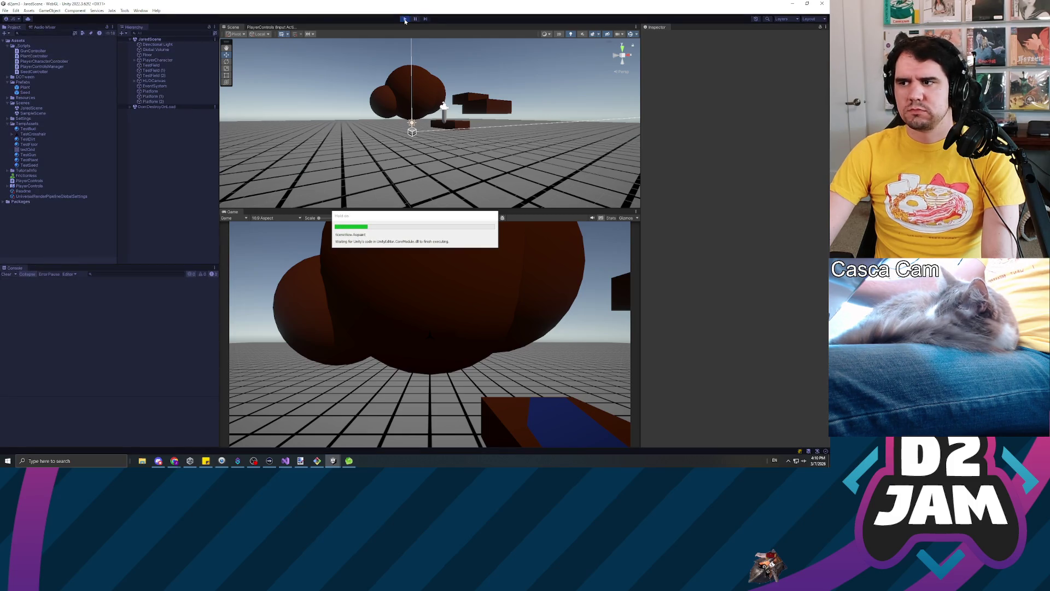
{"action": "left_click", "coordinate": [390, 260]}
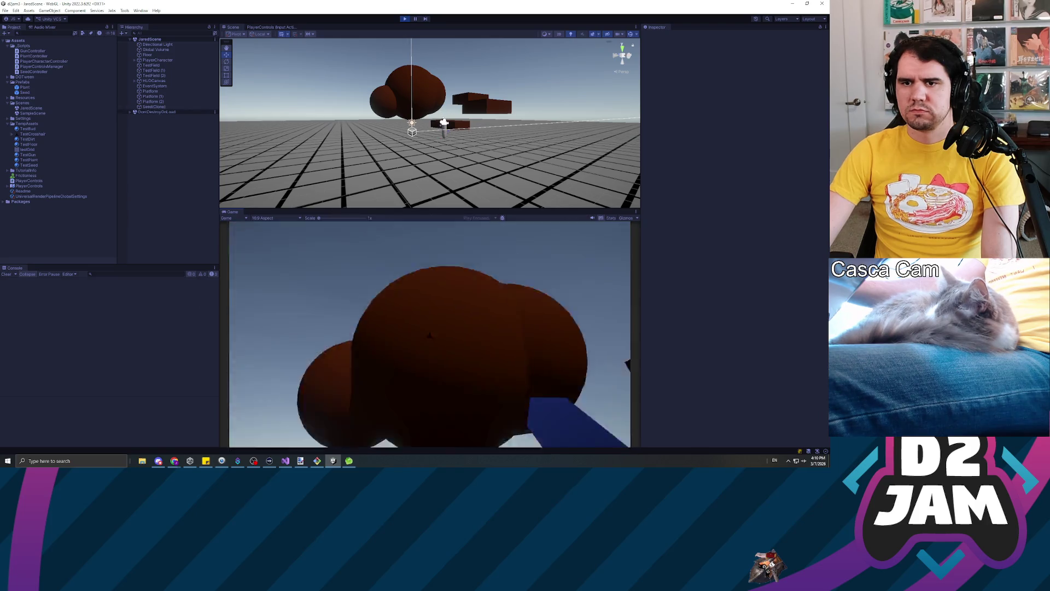
{"action": "key", "text": "w"}
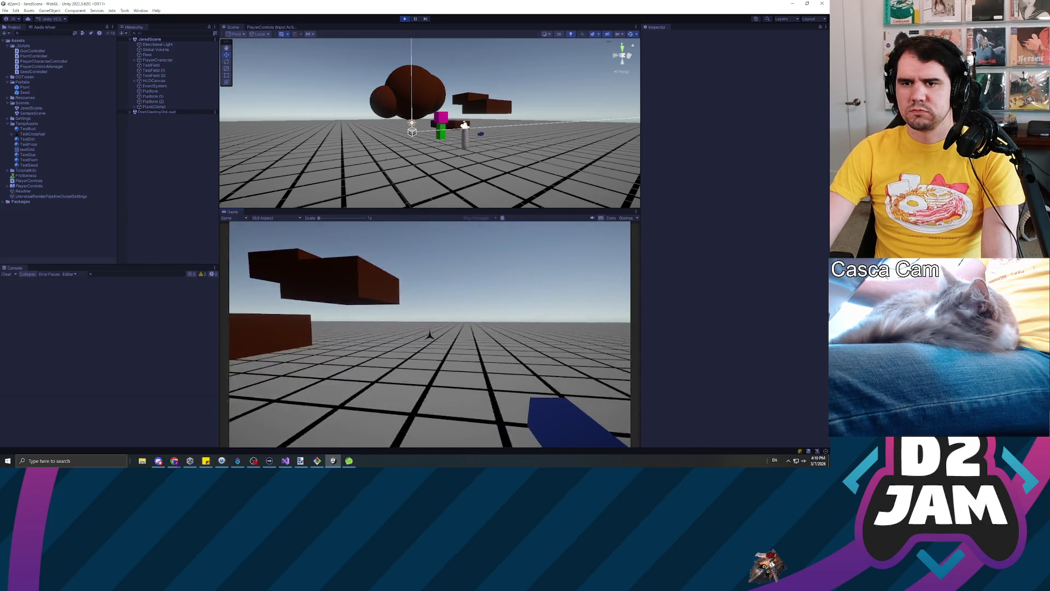
{"action": "key", "text": "w"}
{"action": "key", "text": "s"}
{"action": "left_click", "coordinate": [429, 335]}
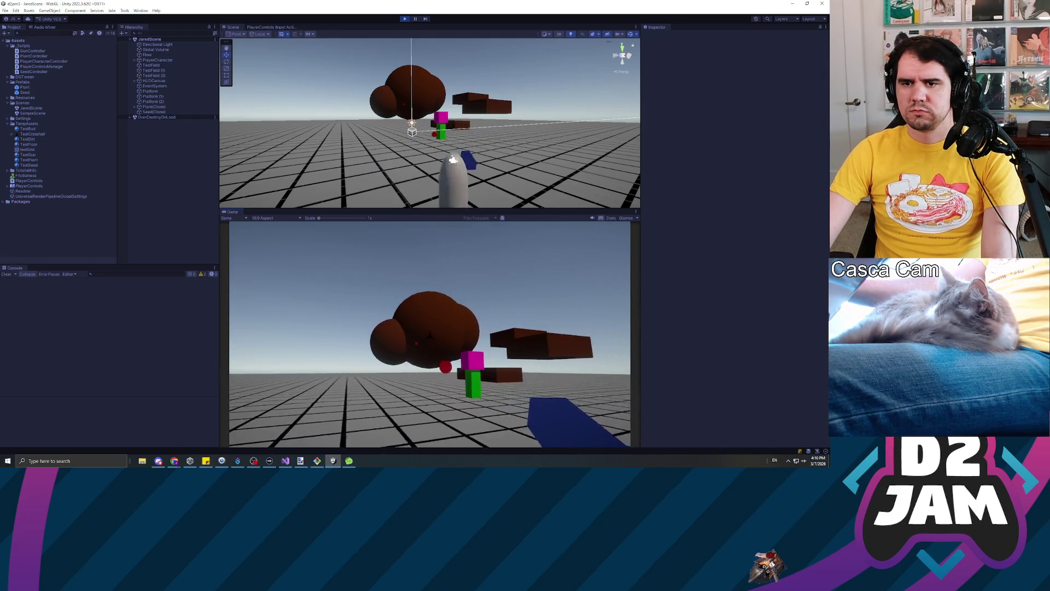
{"action": "key", "text": "w"}
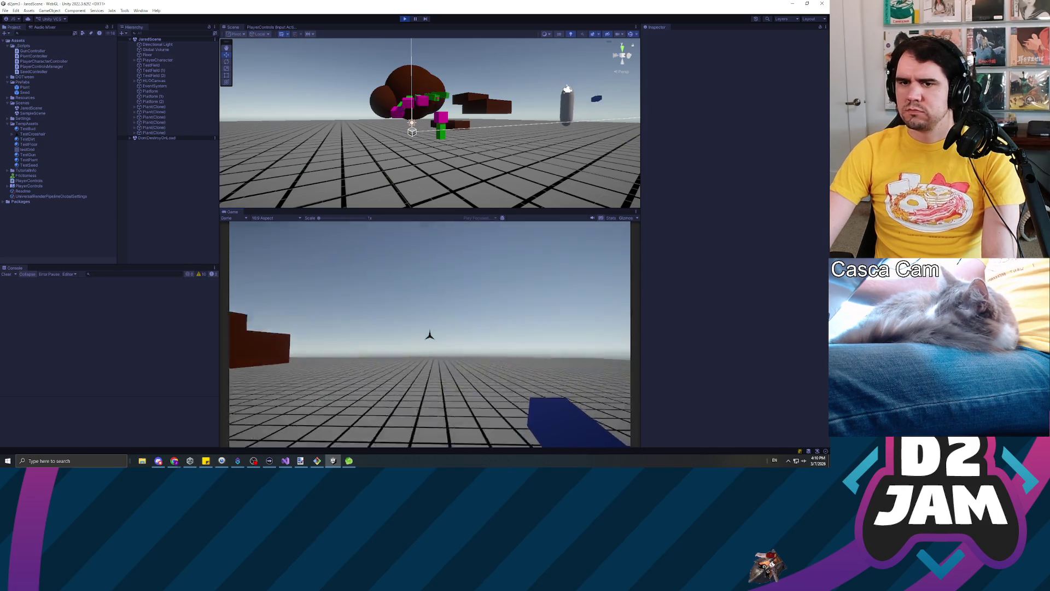
{"action": "key", "text": "w"}
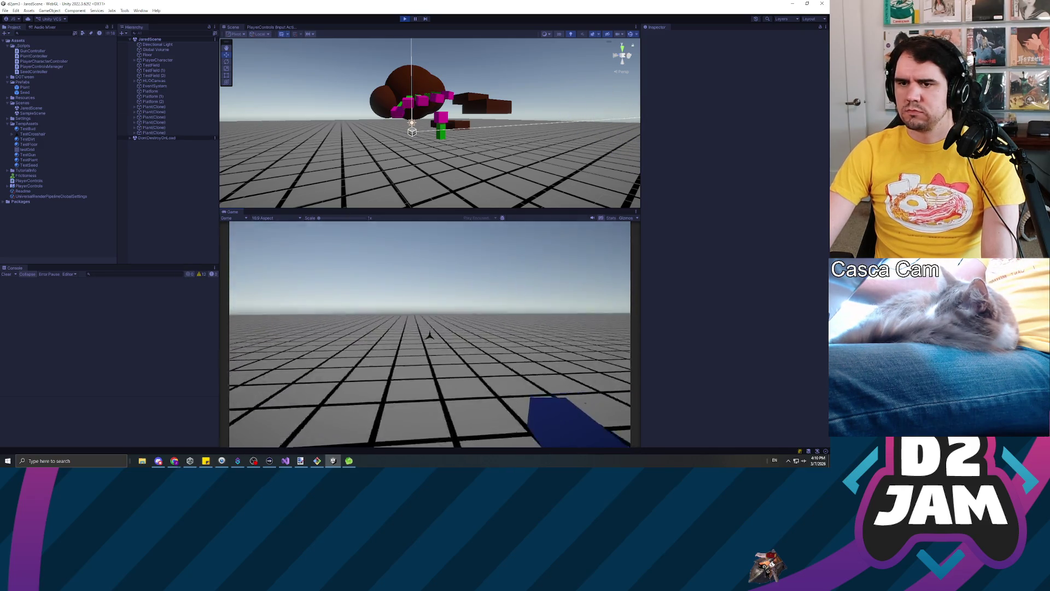
{"action": "left_click", "coordinate": [430, 335]}
{"action": "key", "text": "w"}
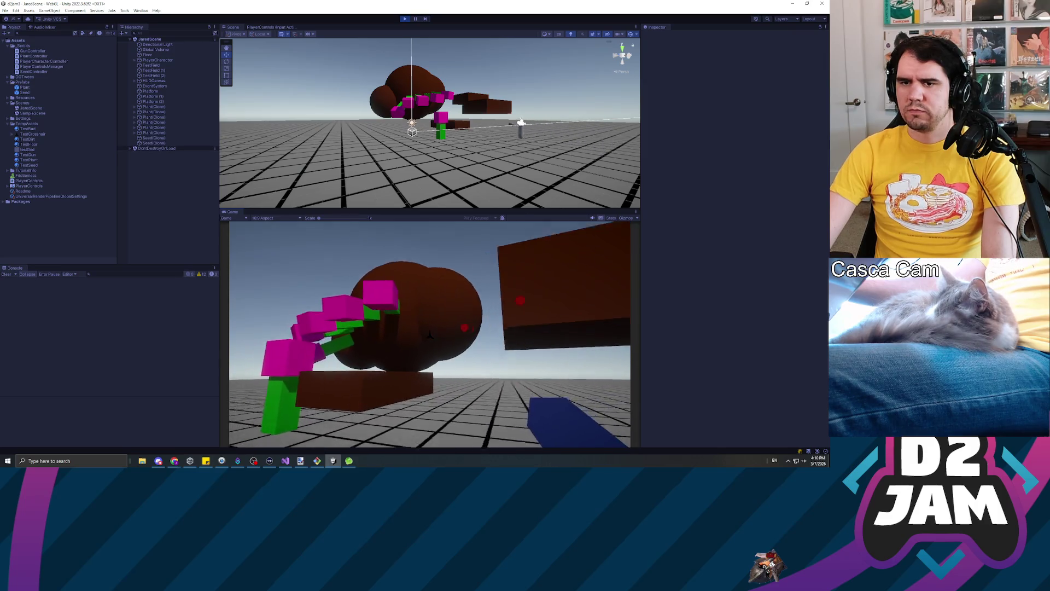
{"action": "key", "text": "s"}
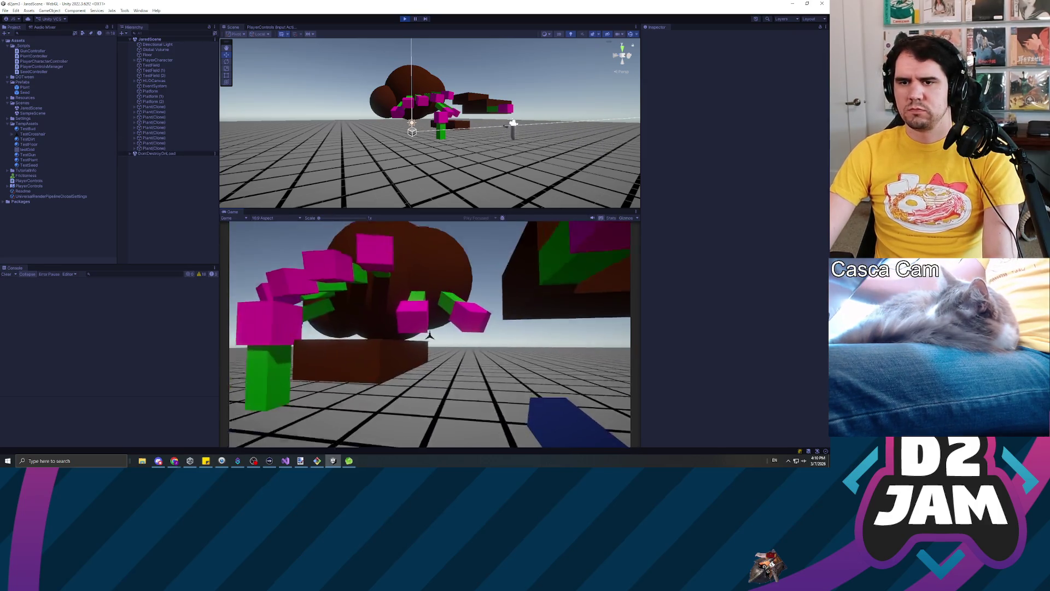
{"action": "key", "text": "ctrl+p"}
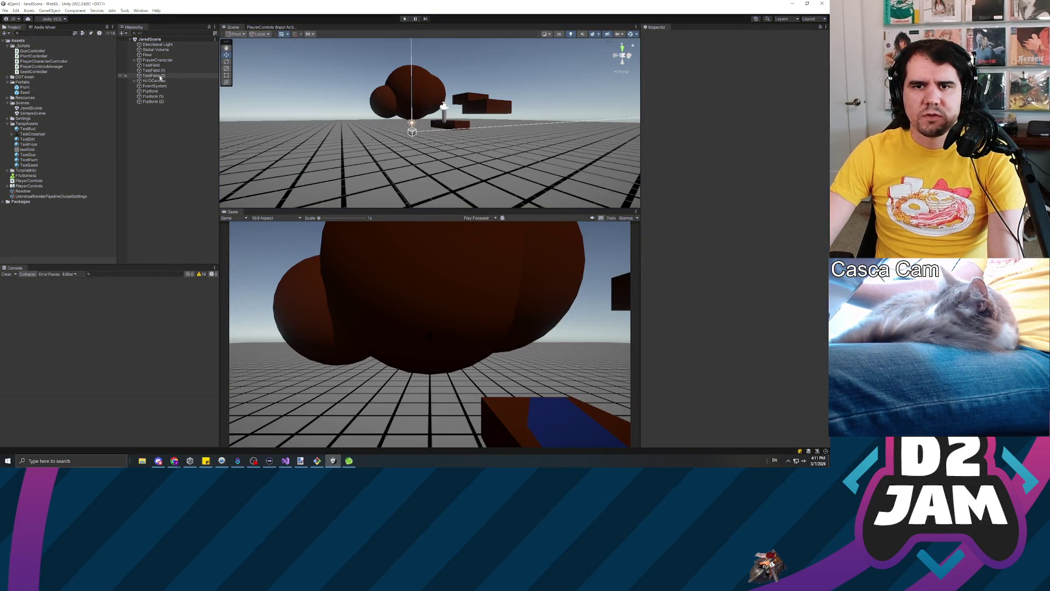
Set the HUD canvas to Scale With Screen Size at a 1920×1080 reference resolution.
{"action": "left_click", "coordinate": [162, 87]}
{"action": "left_click", "coordinate": [154, 80]}
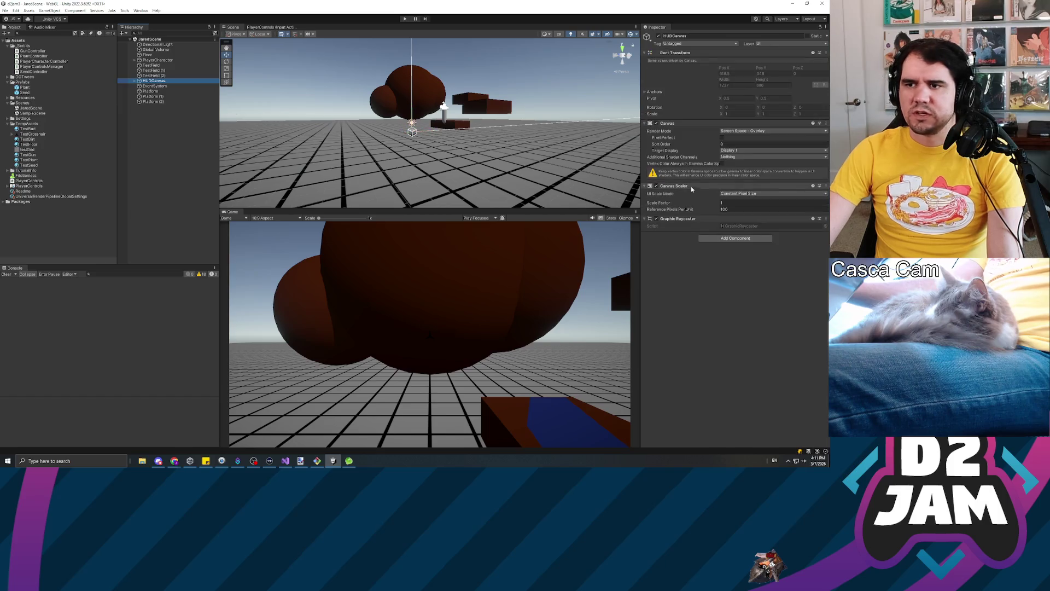
{"action": "left_click", "coordinate": [746, 194]}
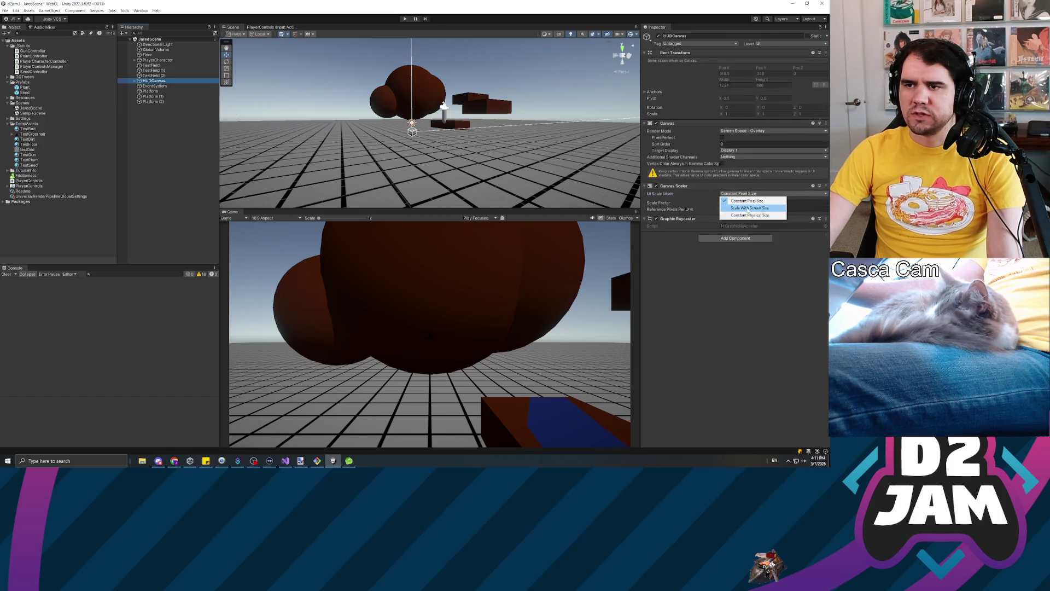
{"action": "left_click", "coordinate": [744, 209]}
{"action": "left_click", "coordinate": [730, 203]}
{"action": "type", "text": "1920"}
{"action": "key", "text": "Tab"}
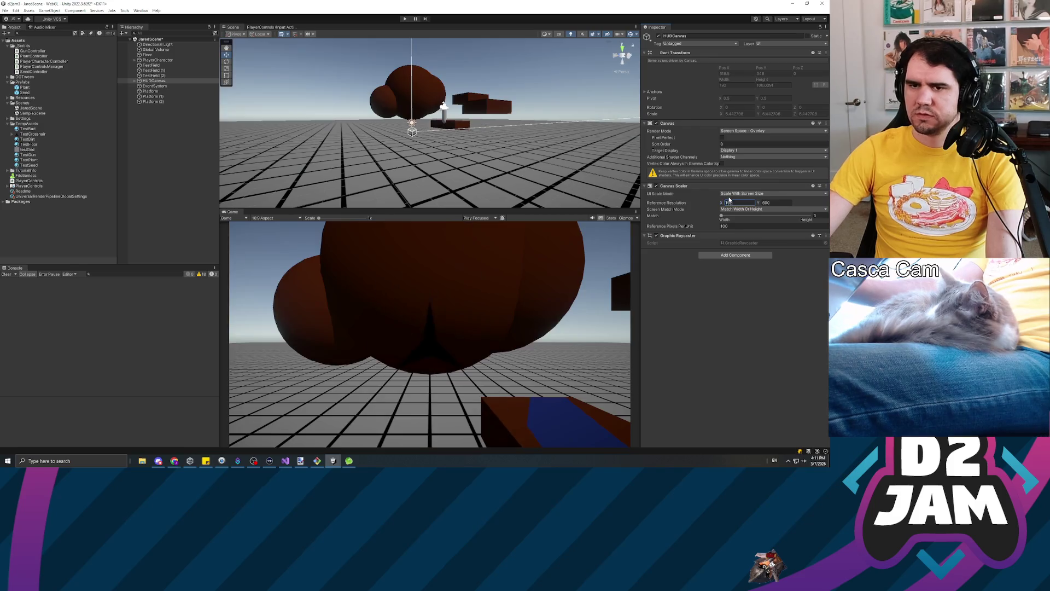
{"action": "type", "text": "108"}
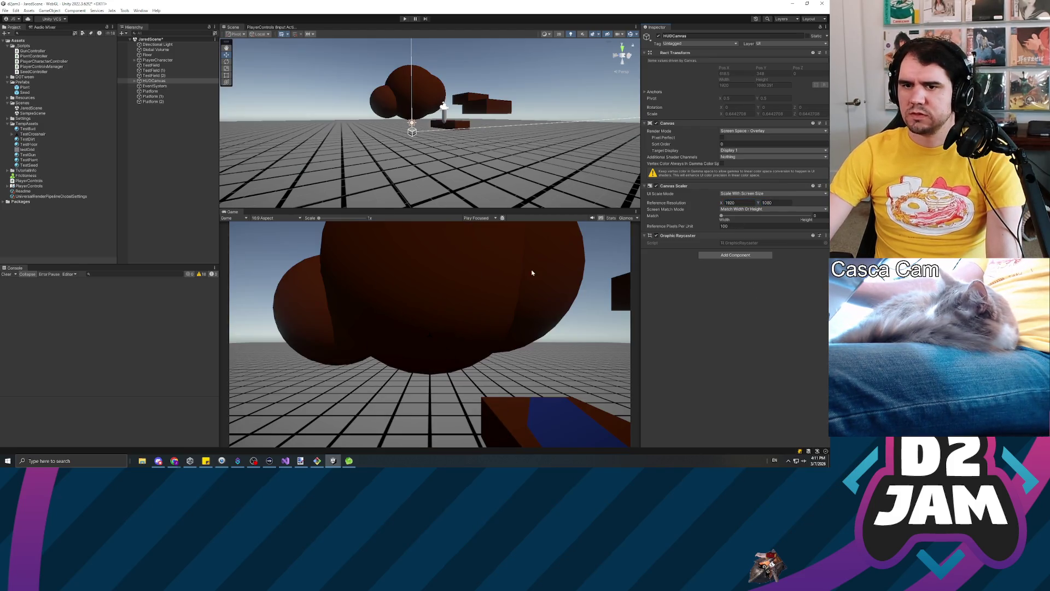
{"action": "left_click", "coordinate": [151, 90]}
Select the Crosshair image, view it in 2D, and enlarge its rectangle.
{"action": "left_click", "coordinate": [165, 81]}
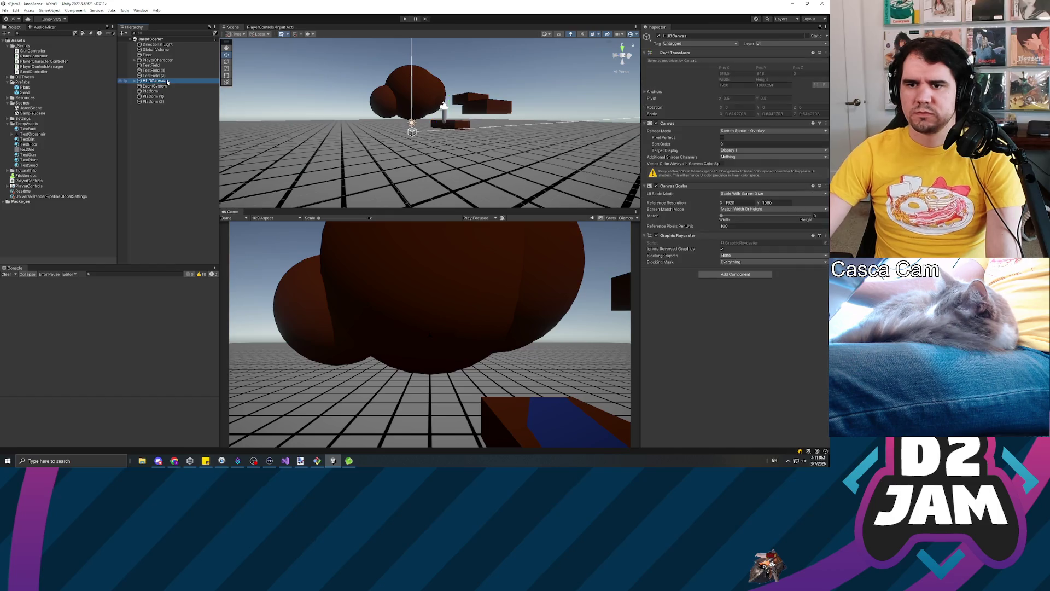
{"action": "key", "text": "Right"}
{"action": "key", "text": "Down"}
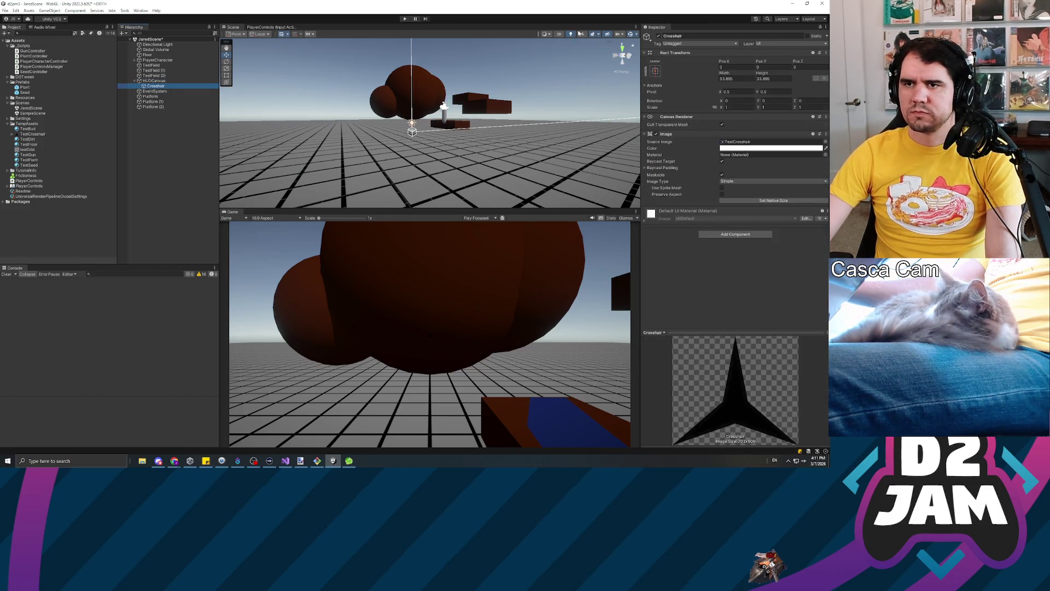
{"action": "left_click", "coordinate": [559, 34]}
{"action": "key", "text": "f"}
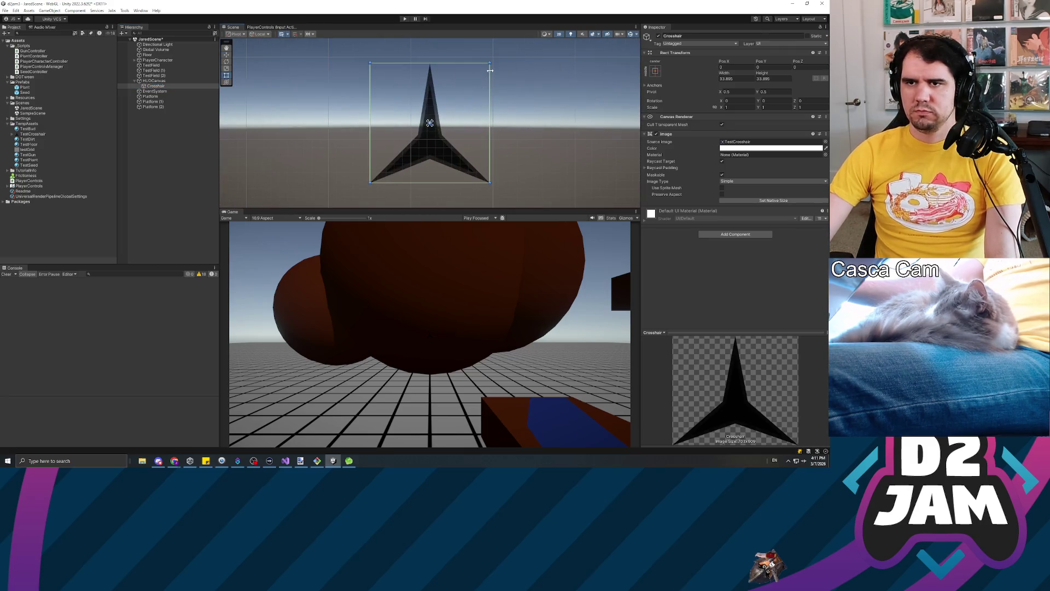
{"action": "mouse_move", "coordinate": [491, 62]}
{"action": "left_mouse_down"}
{"action": "mouse_move", "coordinate": [562, 39]}
{"action": "mouse_move", "coordinate": [432, 121]}
{"action": "left_mouse_up"}
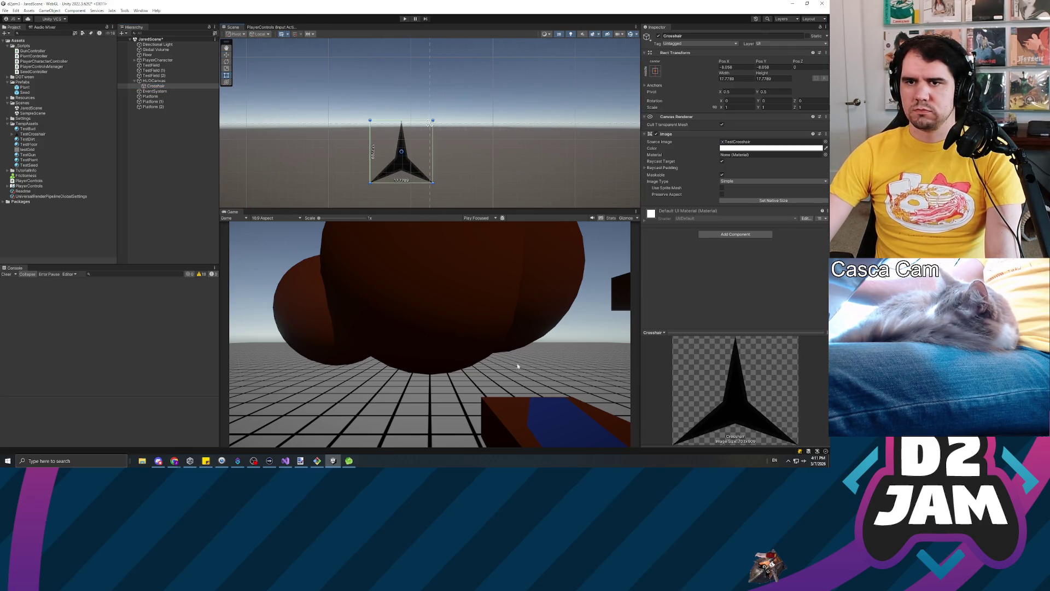
{"action": "scroll", "coordinate": [467, 173], "scroll_direction": "down", "scroll_amount": 4}
{"action": "left_click_drag", "start_coordinate": [461, 159], "coordinate": [531, 88]}
Centre the Crosshair at position 0, size it 60×60, and save the scene.
{"action": "type", "text": "0"}
{"action": "key", "text": "Tab"}
{"action": "type", "text": "0"}
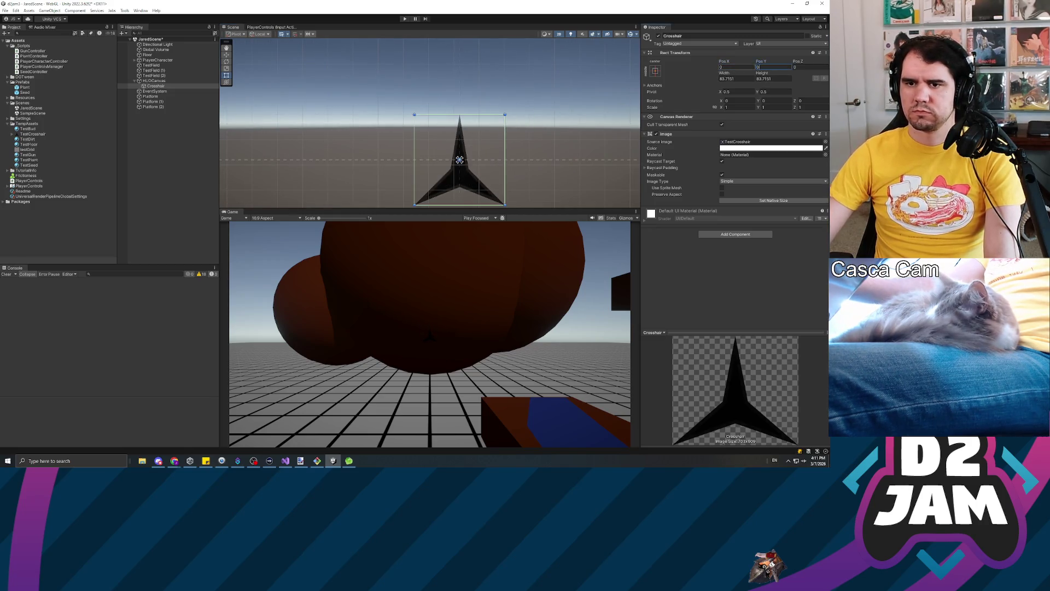
{"action": "left_click", "coordinate": [727, 78]}
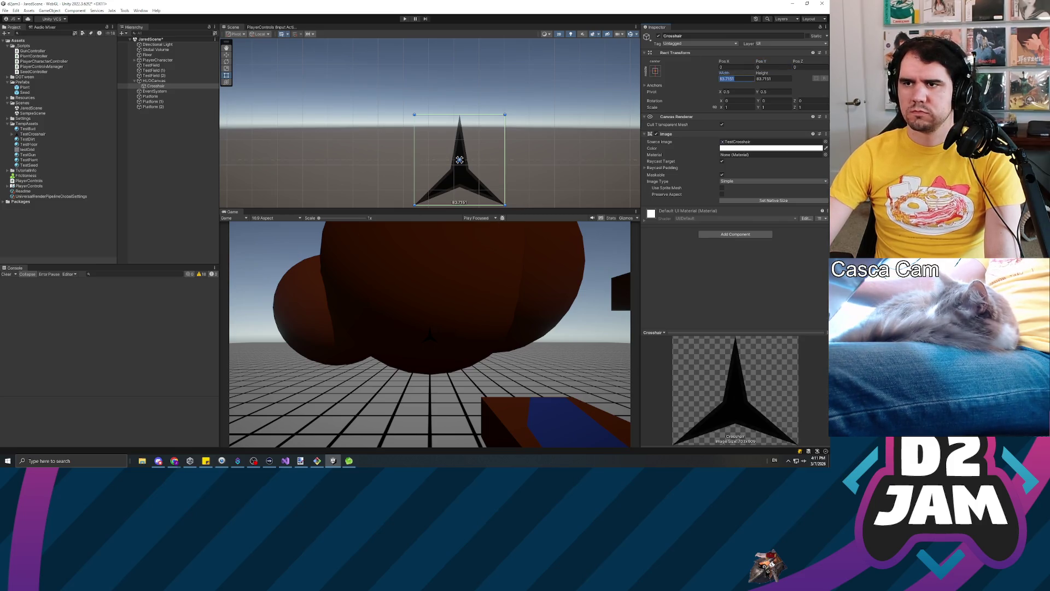
{"action": "type", "text": "60"}
{"action": "key", "text": "Tab"}
{"action": "type", "text": "60"}
{"action": "left_click", "coordinate": [176, 182]}
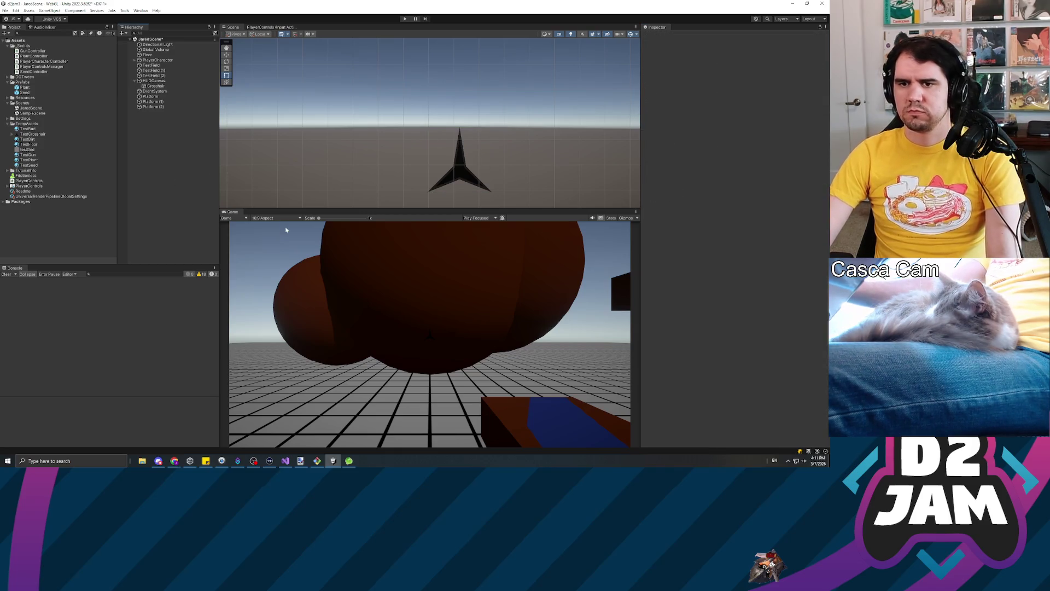
{"action": "key", "text": "ctrl+s"}
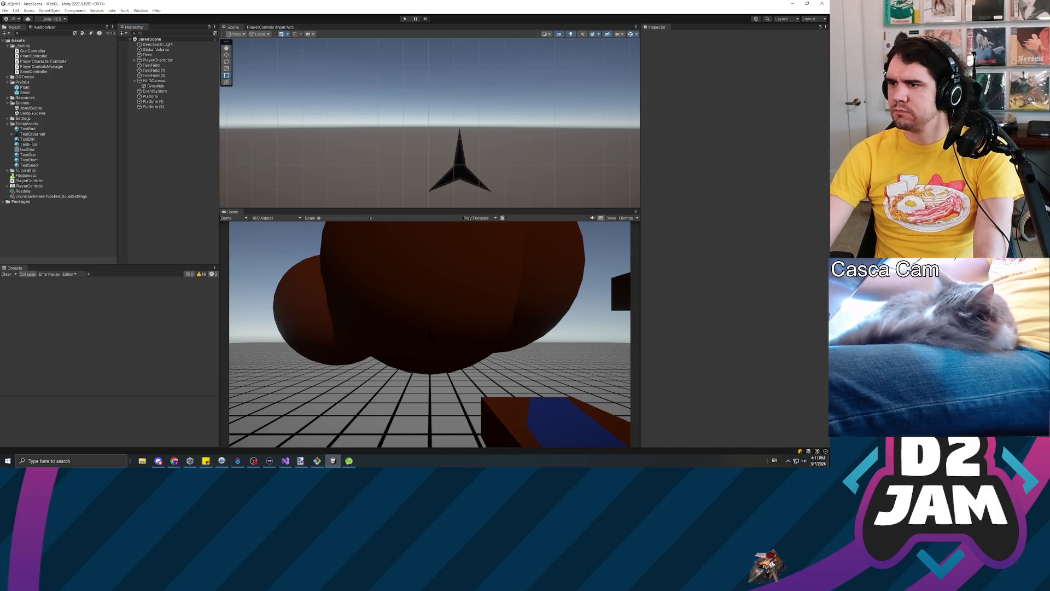
{"action": "key", "text": "alt+Tab"}
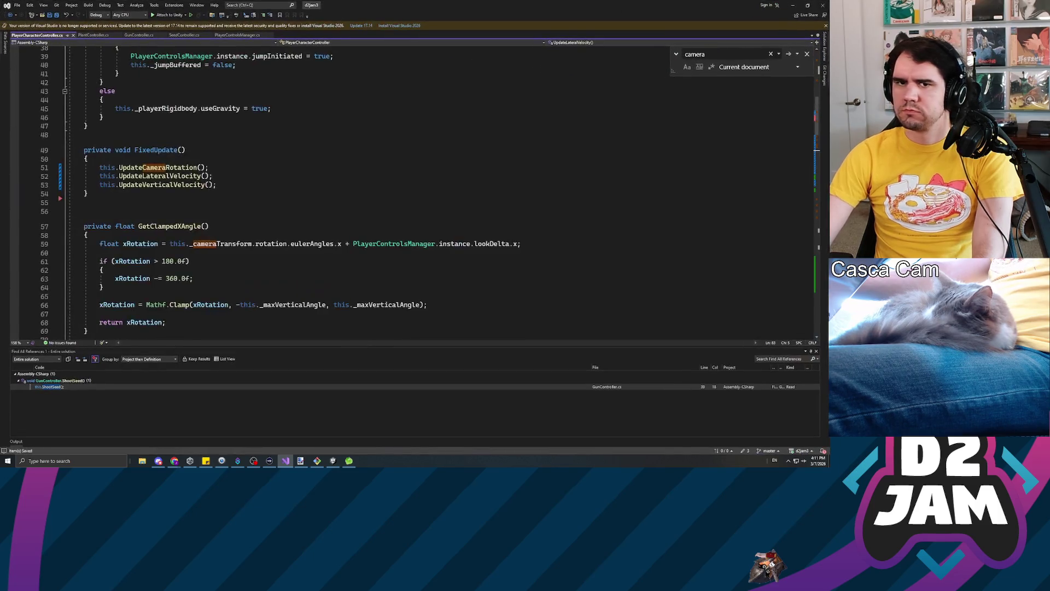
{"action": "scroll", "coordinate": [416, 191], "scroll_direction": "up", "scroll_amount": 10}
Add the field private Quaternion _targetRotation = Quaternion.identity; below the declarations.
{"action": "scroll", "coordinate": [415, 191], "scroll_direction": "up", "scroll_amount": 3}
{"action": "left_click", "coordinate": [85, 234]}
{"action": "key", "text": "Return"}
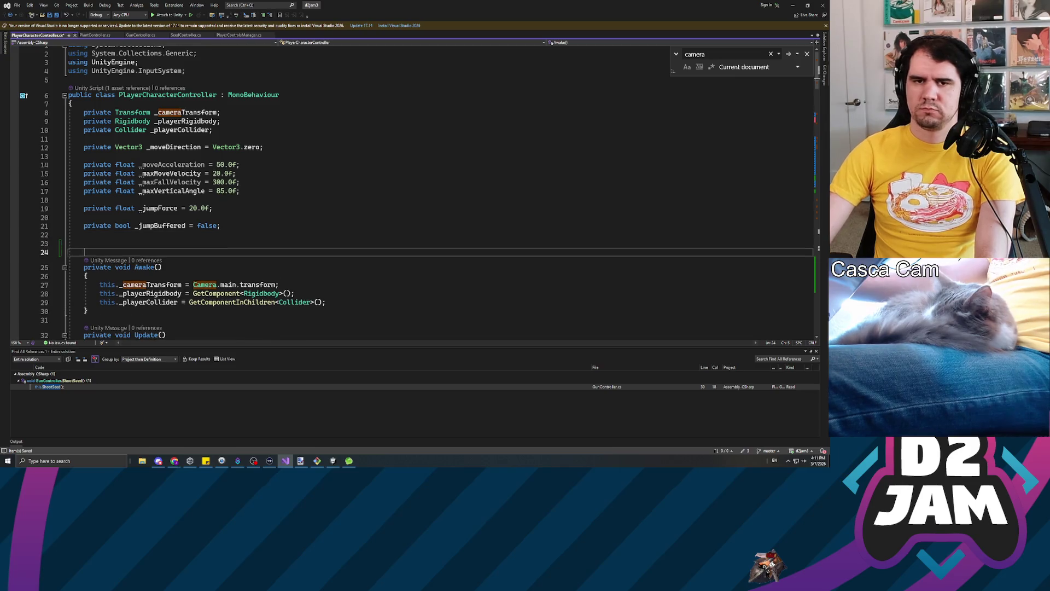
{"action": "type", "text": "private Quaternion"}
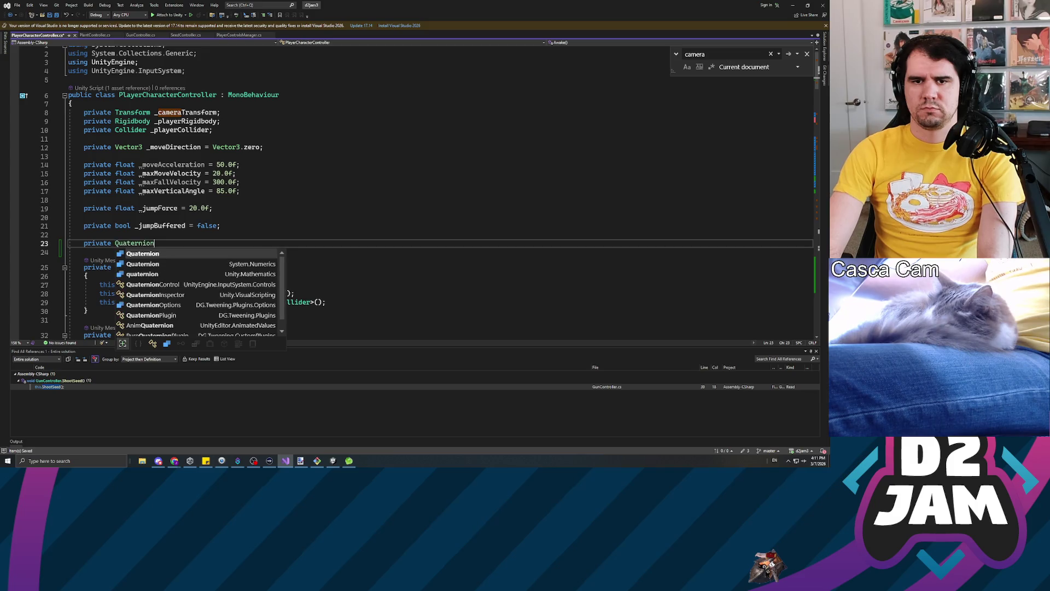
{"action": "type", "text": " _targetR"}
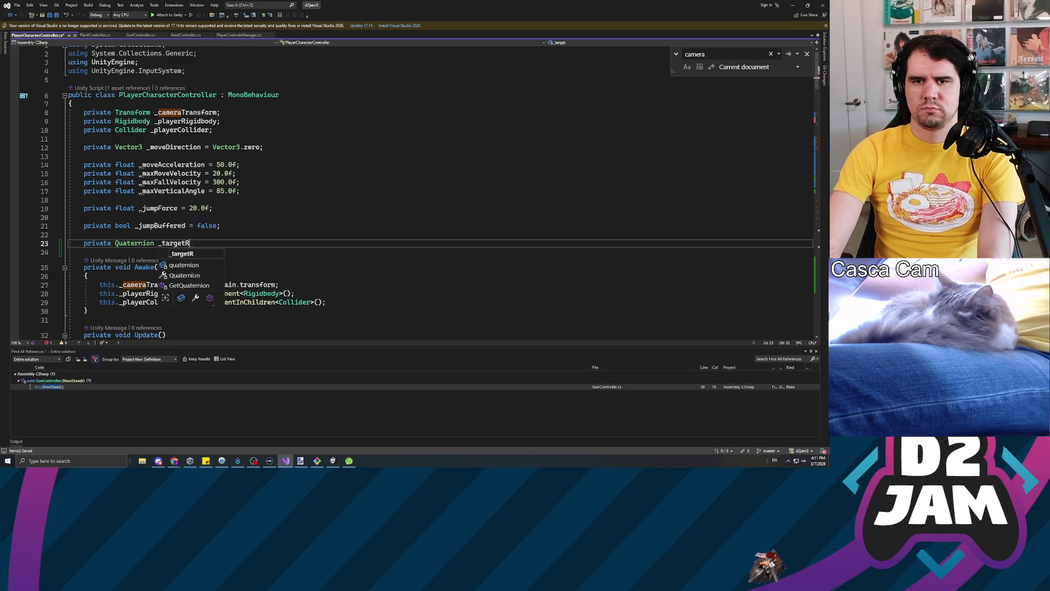
{"action": "type", "text": "otation ="}
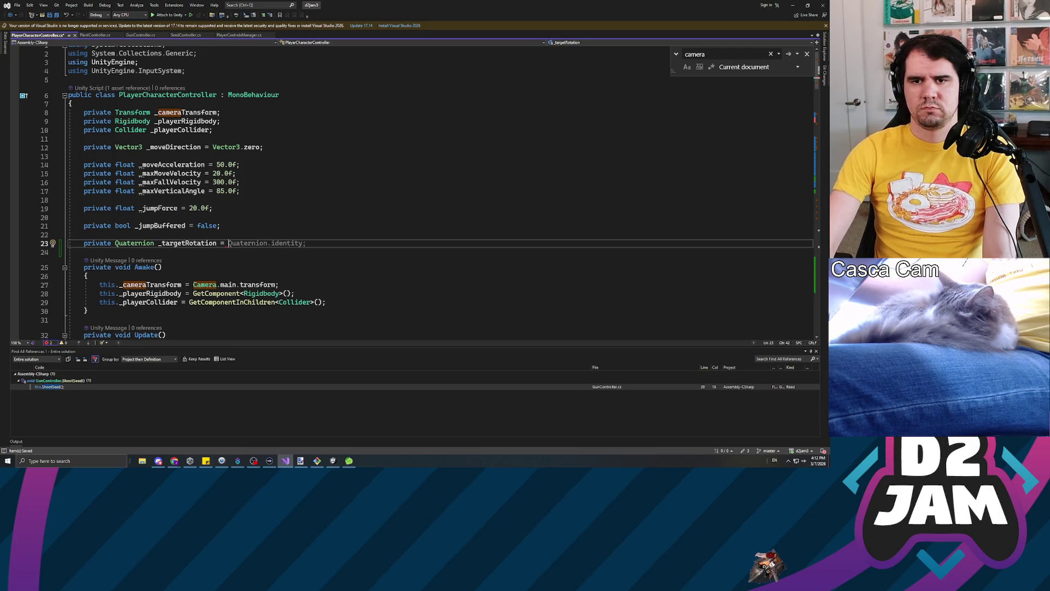
{"action": "key", "text": "Tab"}
{"action": "type", "text": ";"}
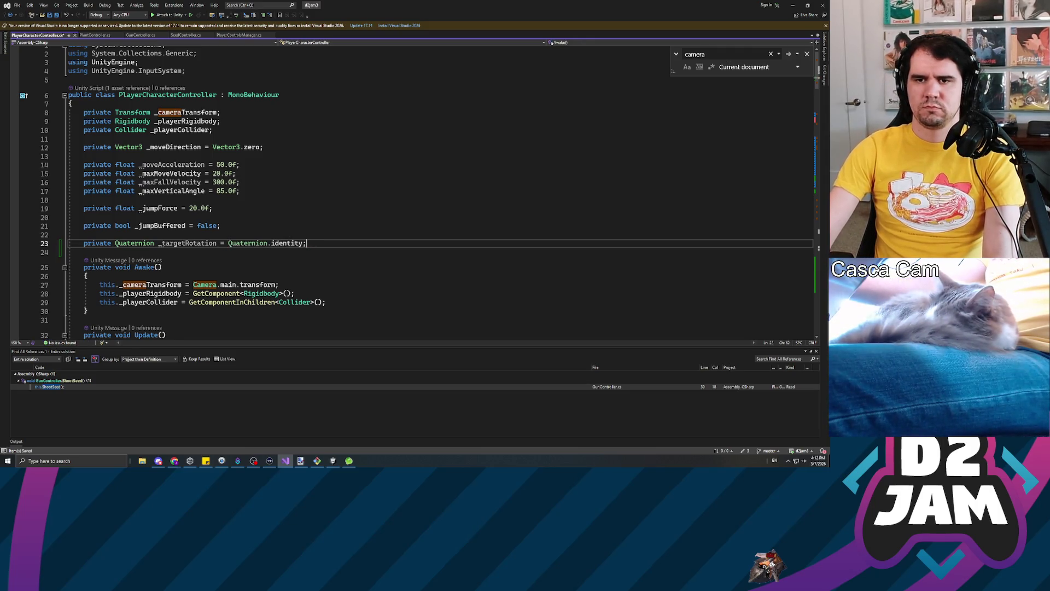
{"action": "key", "text": "Down"}
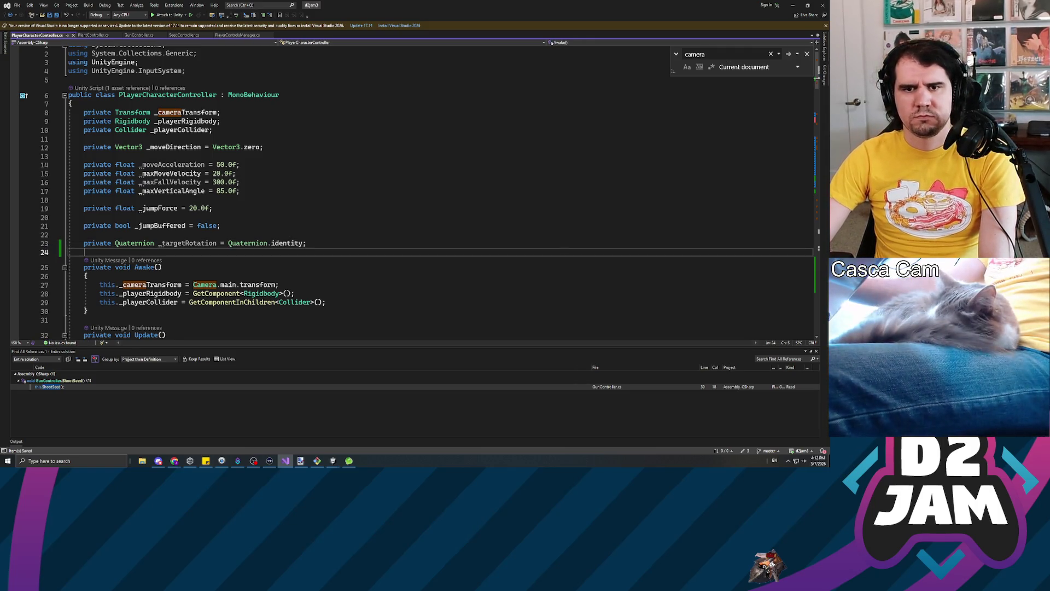
{"action": "scroll", "coordinate": [383, 192], "scroll_direction": "down", "scroll_amount": 2}
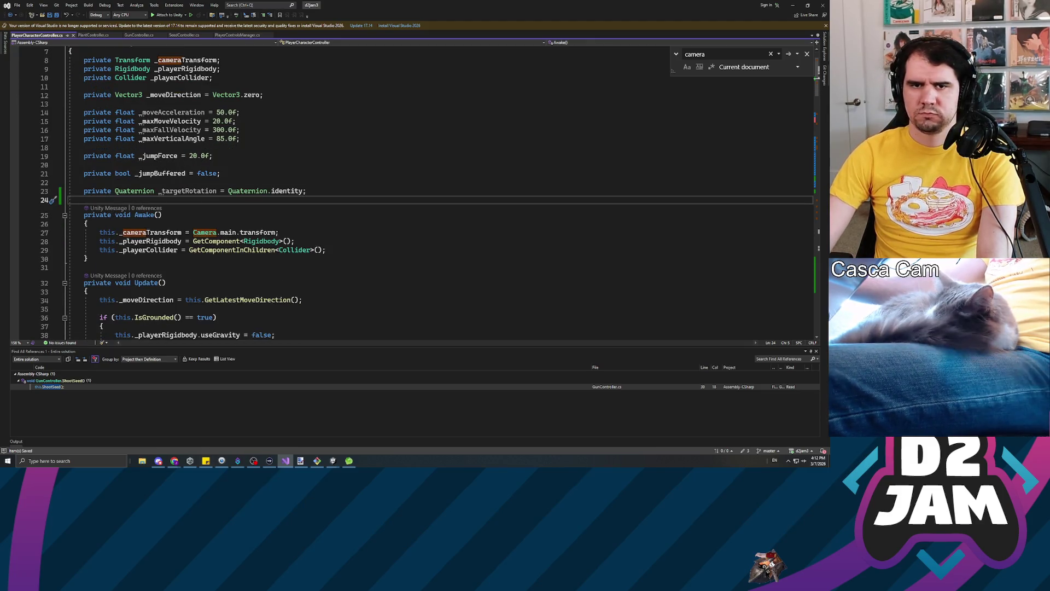
Add private float _cameraRotateSpeed = 1.0f; beneath it.
{"action": "key", "text": "Return"}
{"action": "key", "text": "Return"}
{"action": "key", "text": "Up"}
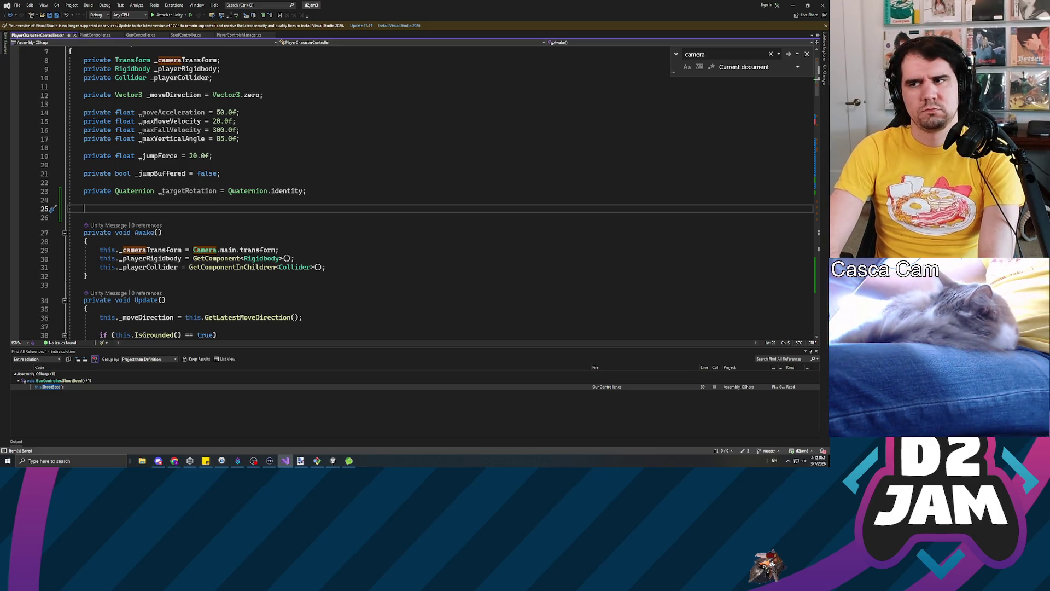
{"action": "key", "text": "Up"}
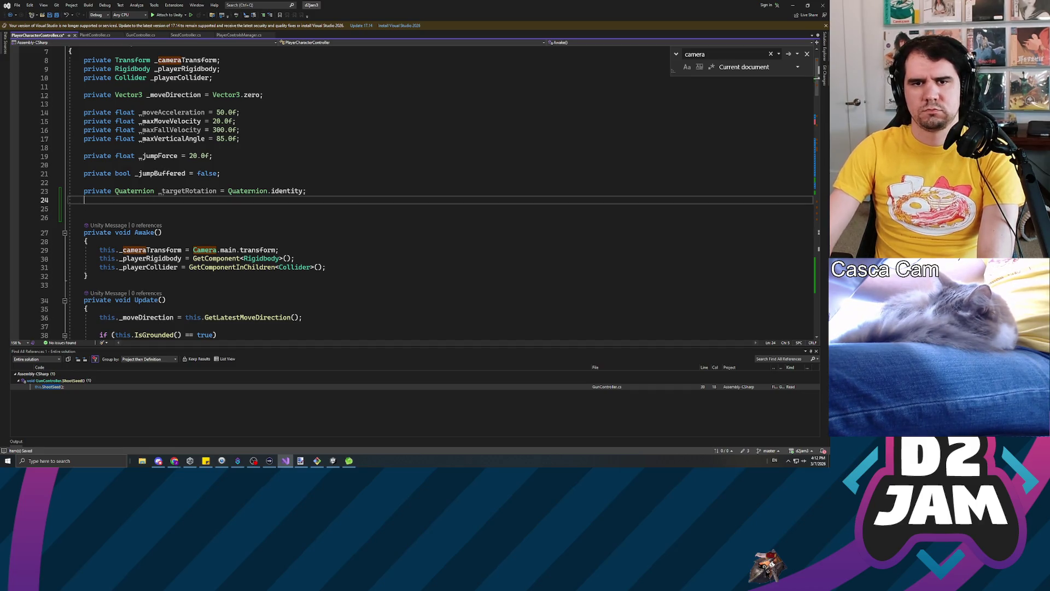
{"action": "type", "text": "private float _camera"}
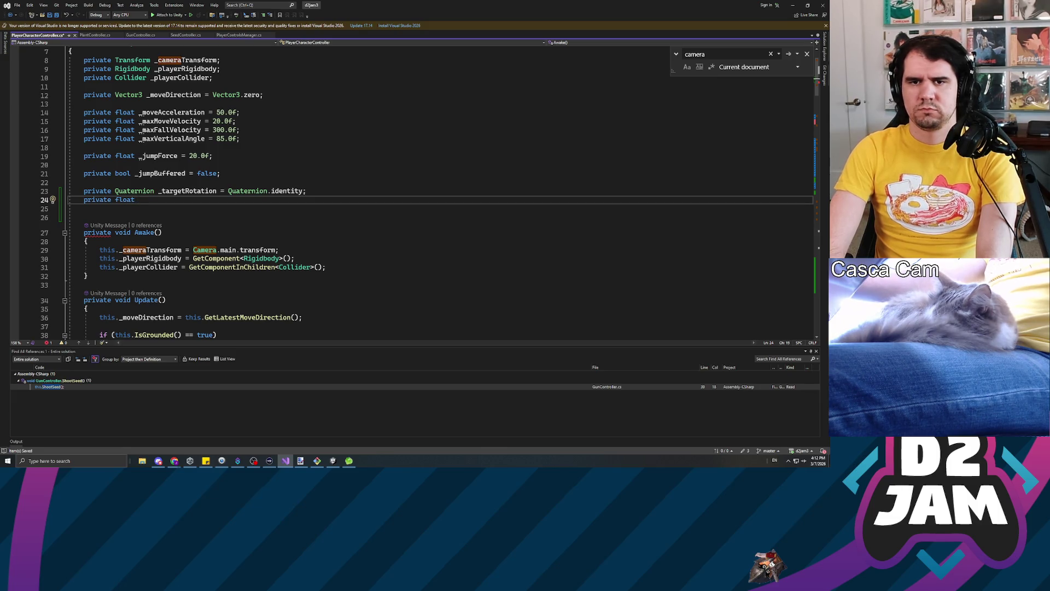
{"action": "type", "text": "RotateSpeed = 1.0f;"}
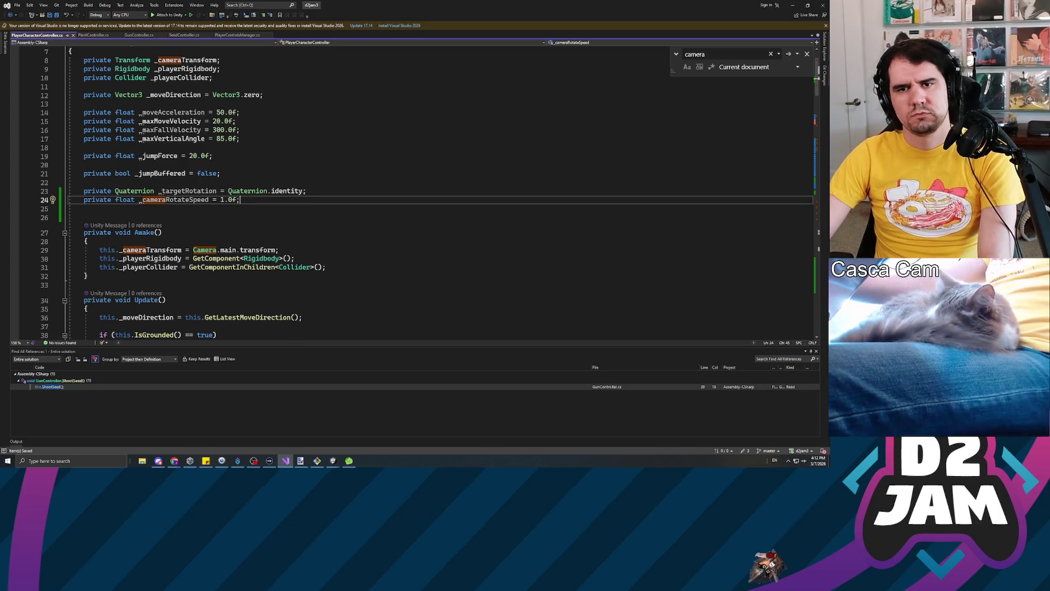
{"action": "scroll", "coordinate": [426, 196], "scroll_direction": "down", "scroll_amount": 17}
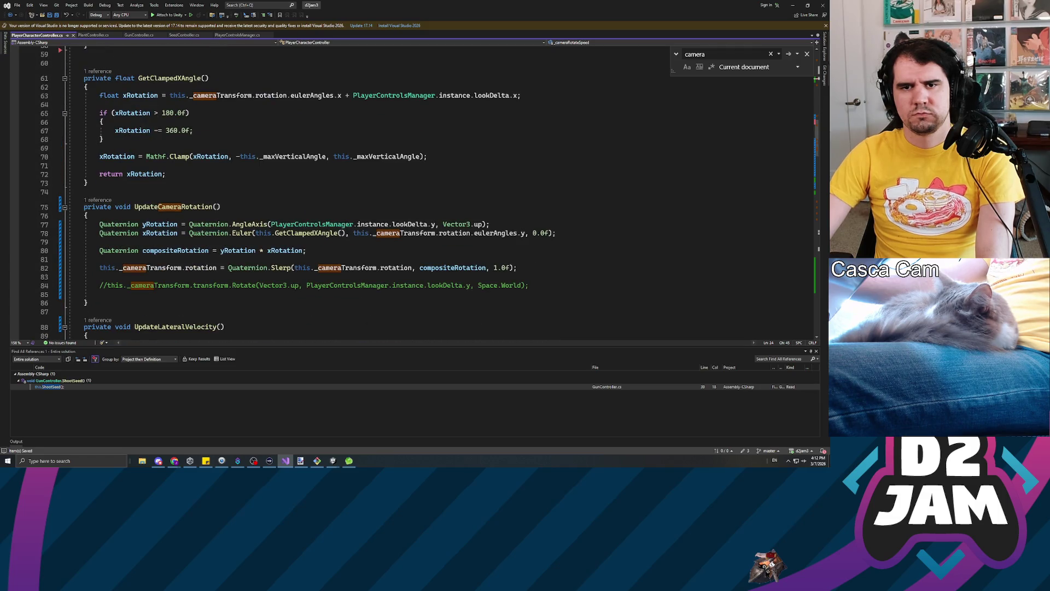
{"action": "left_click", "coordinate": [99, 295]}
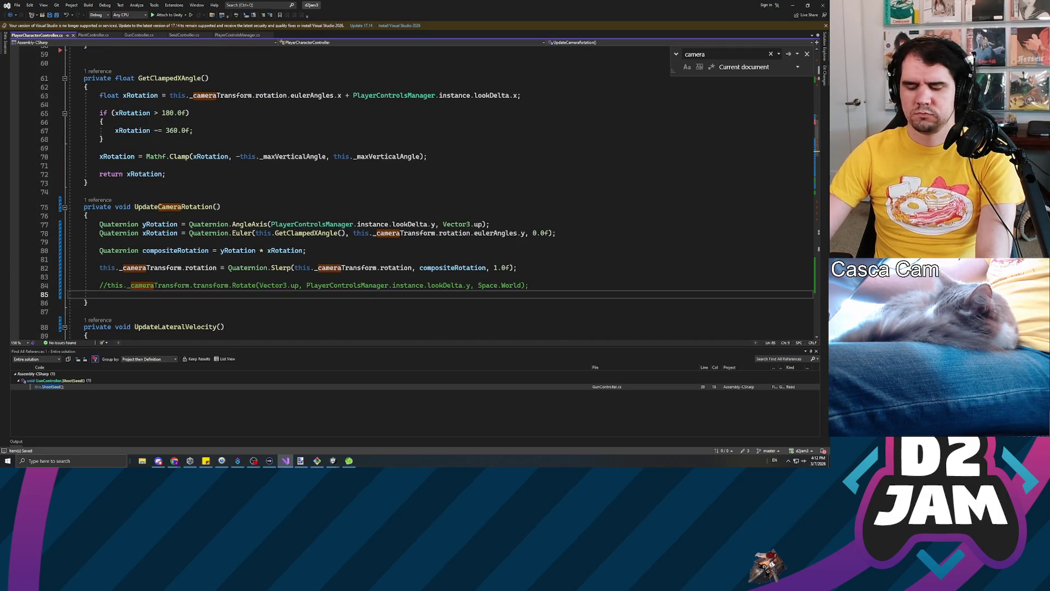
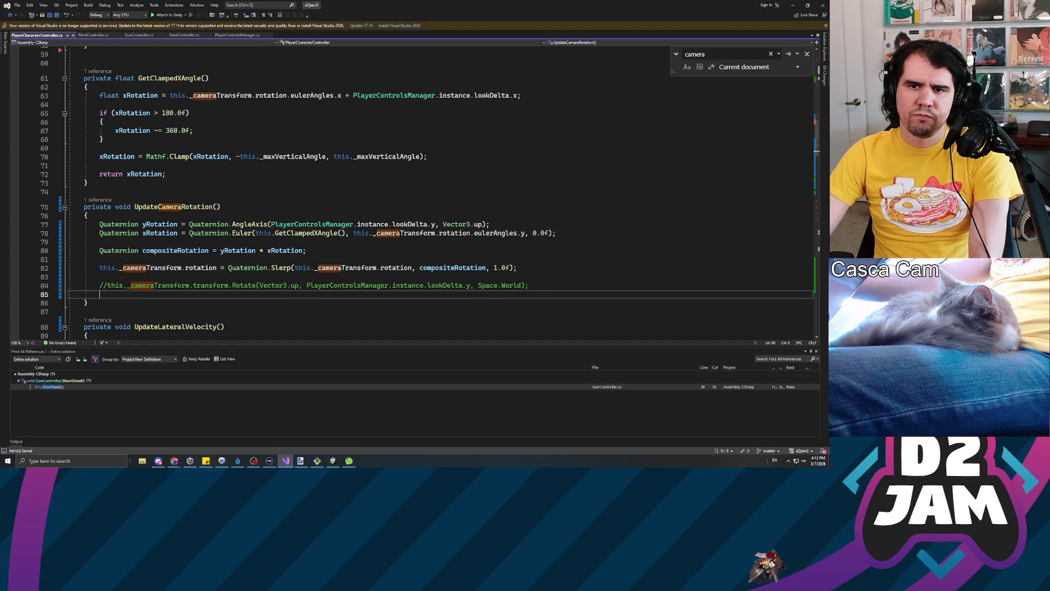
Start a 'this._targetRotation =' line between the compositeRotation line and the Slerp line.
{"action": "scroll", "coordinate": [145, 234], "scroll_direction": "down", "scroll_amount": 2}
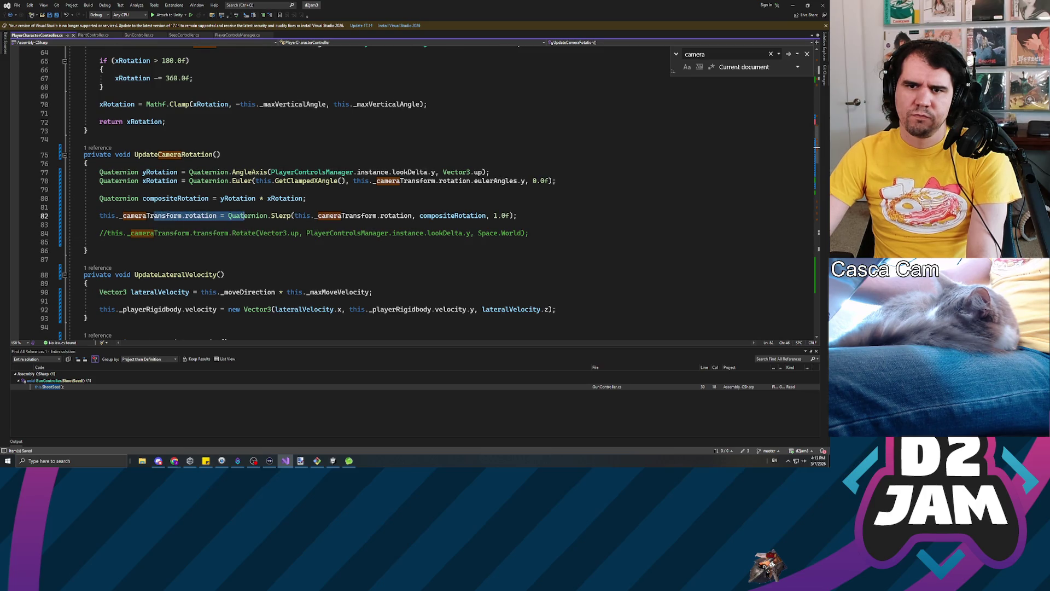
{"action": "left_click", "coordinate": [100, 189]}
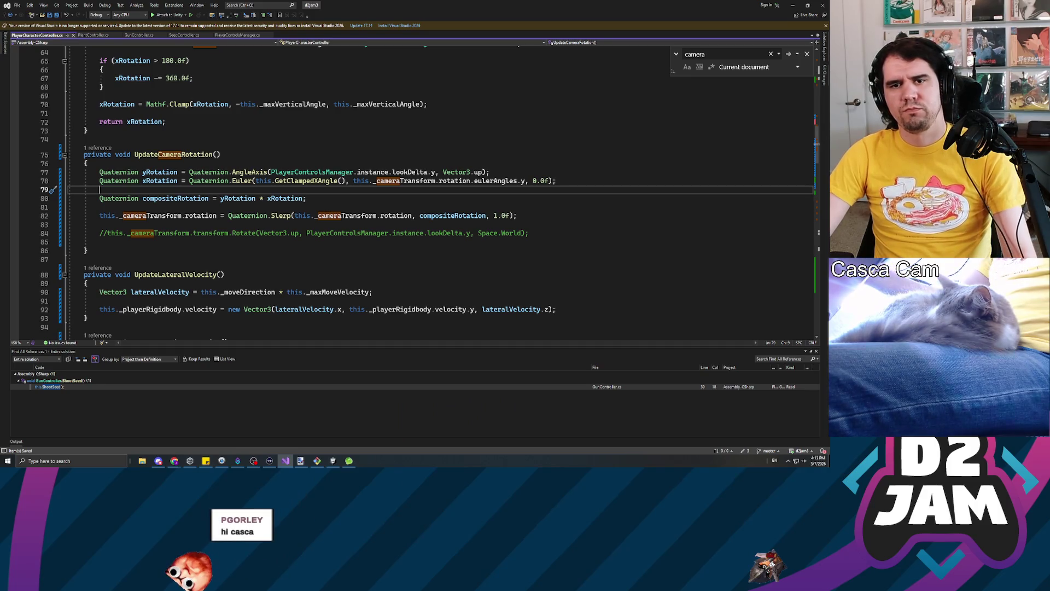
{"action": "left_click", "coordinate": [100, 207]}
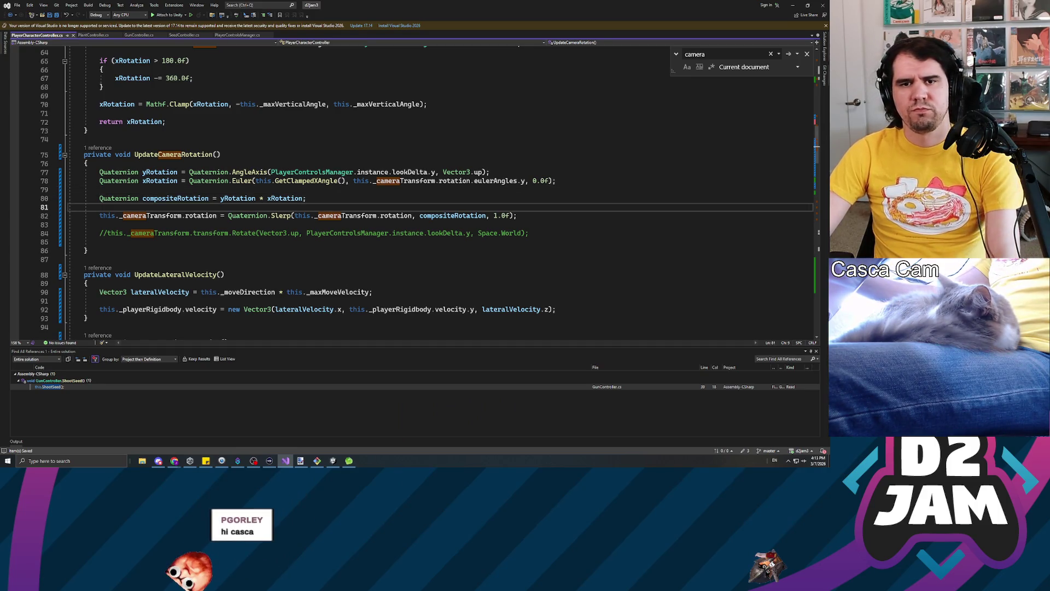
{"action": "key", "text": "Return"}
{"action": "key", "text": "Return"}
{"action": "key", "text": "Up"}
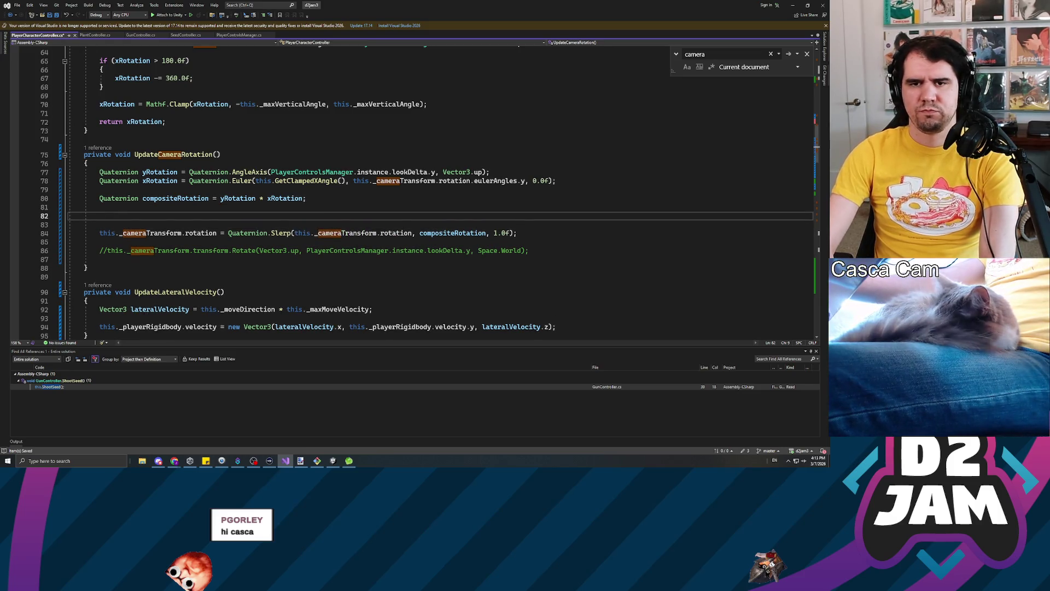
{"action": "type", "text": "this._ta"}
{"action": "key", "text": "Tab"}
{"action": "type", "text": "="}
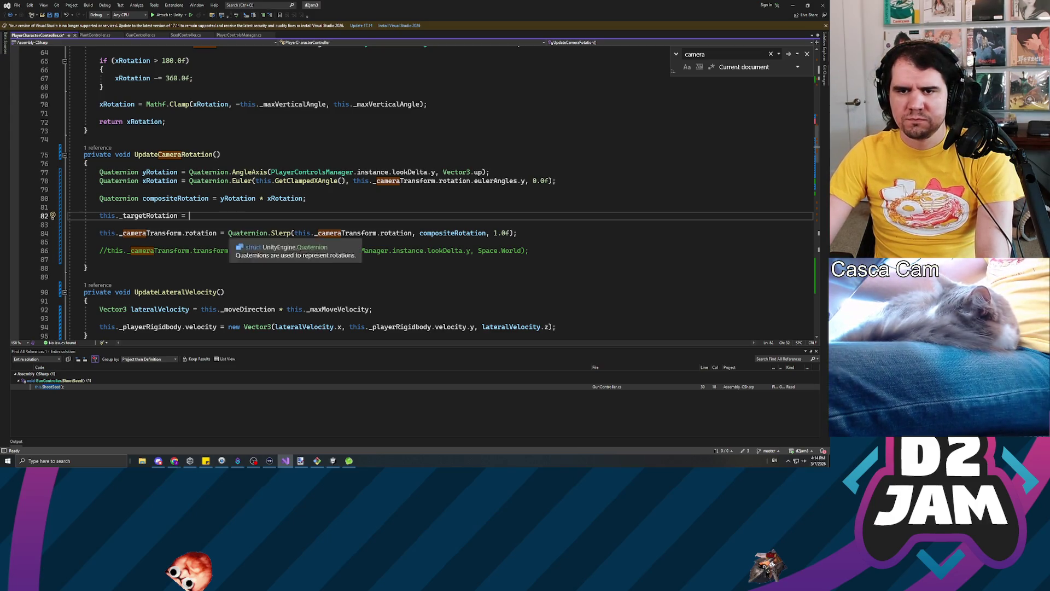
Review the yRotation, xRotation and compositeRotation lines, ending after Quaternion on line 80.
{"action": "left_click", "coordinate": [229, 233]}
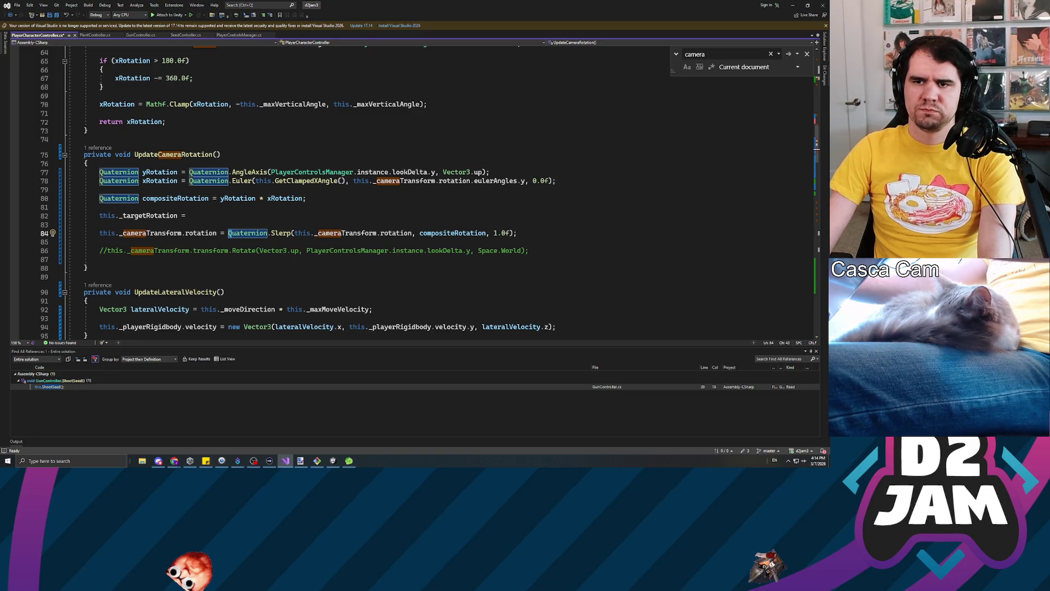
{"action": "key", "text": "Up"}
{"action": "key", "text": "Up"}
{"action": "key", "text": "Up"}
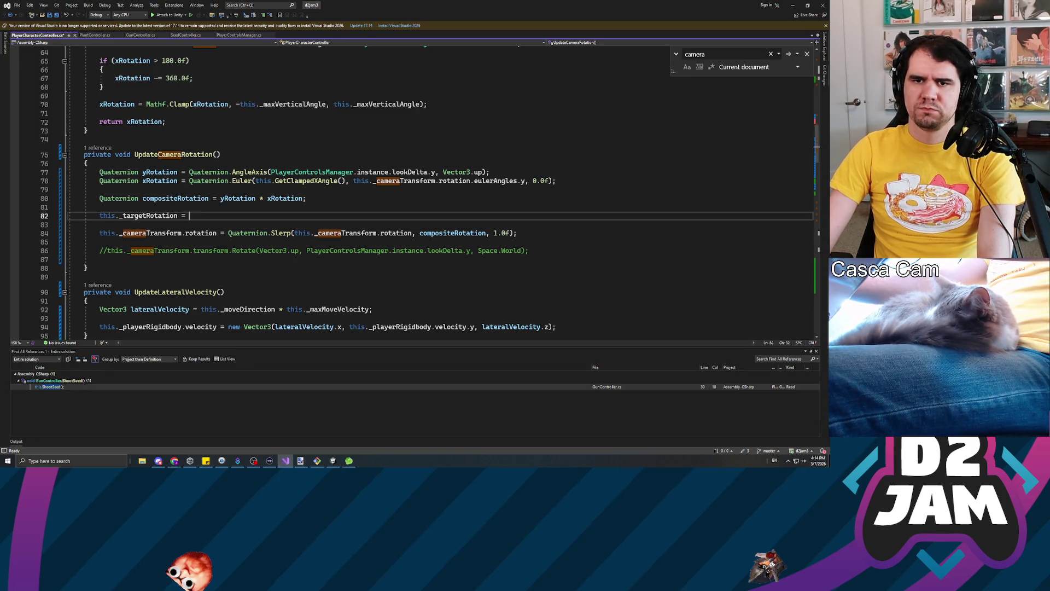
{"action": "key", "text": "Up"}
{"action": "key", "text": "Up"}
{"action": "key", "text": "Up"}
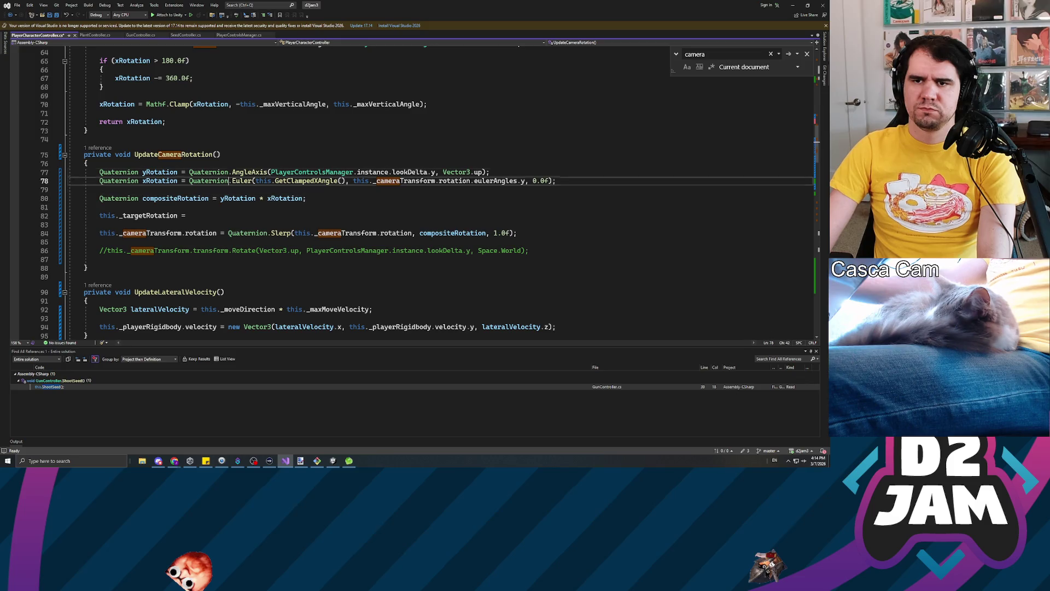
{"action": "key", "text": "ctrl+Right"}
{"action": "key", "text": "ctrl+Right"}
{"action": "key", "text": "ctrl+Right"}
{"action": "key", "text": "Down"}
{"action": "left_click", "coordinate": [240, 181]}
{"action": "left_click", "coordinate": [360, 180]}
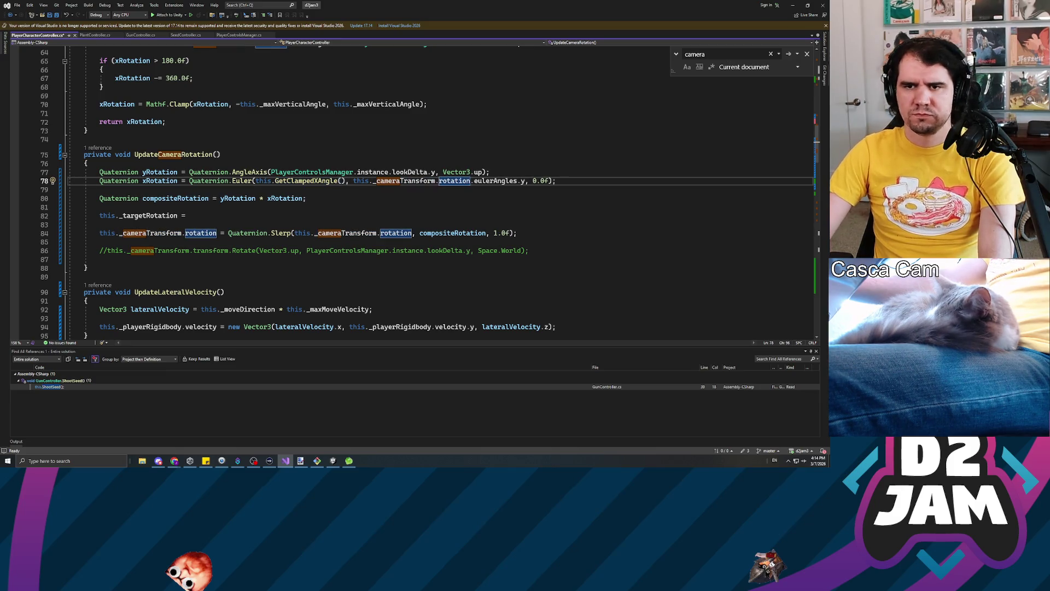
{"action": "left_click", "coordinate": [186, 215]}
{"action": "left_click", "coordinate": [99, 198]}
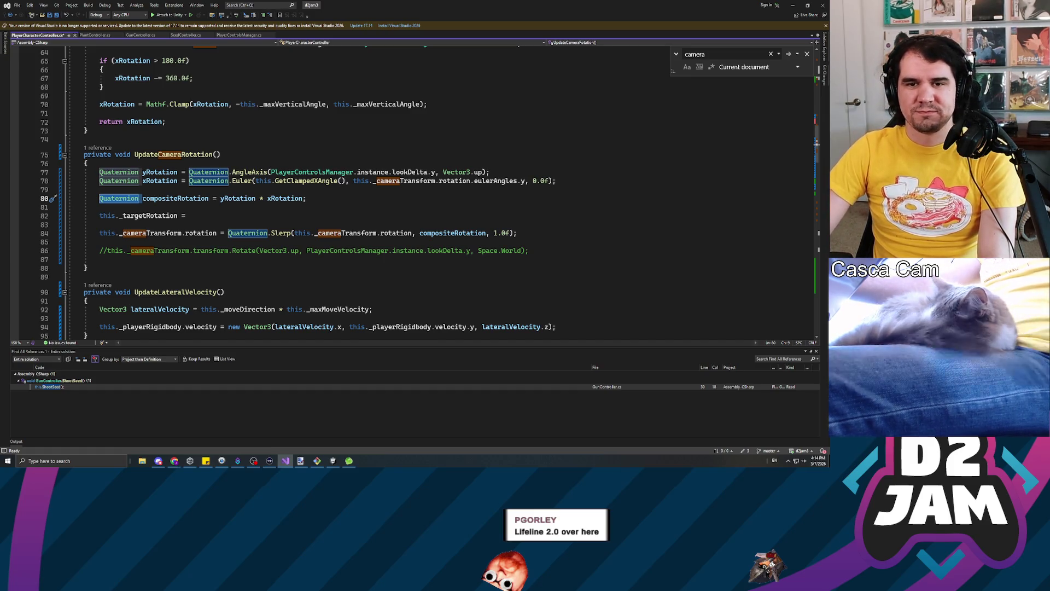
{"action": "left_click", "coordinate": [140, 198]}
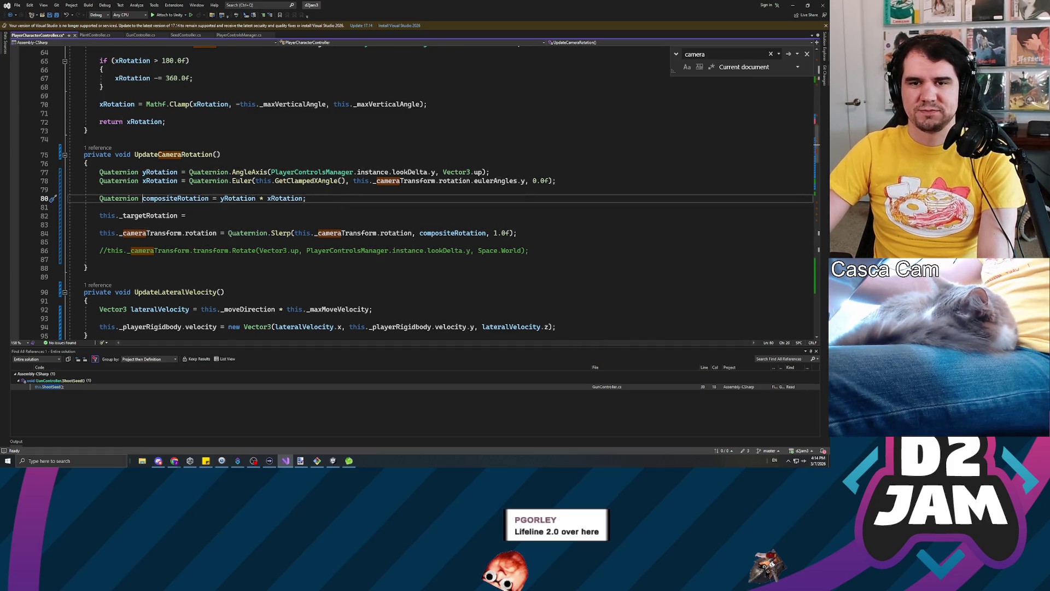
Replace the 'Quaternion compositeRotation' declaration on line 80 with this._targetRotation and save.
{"action": "double_click", "coordinate": [118, 198]}
{"action": "type", "text": "this._target"}
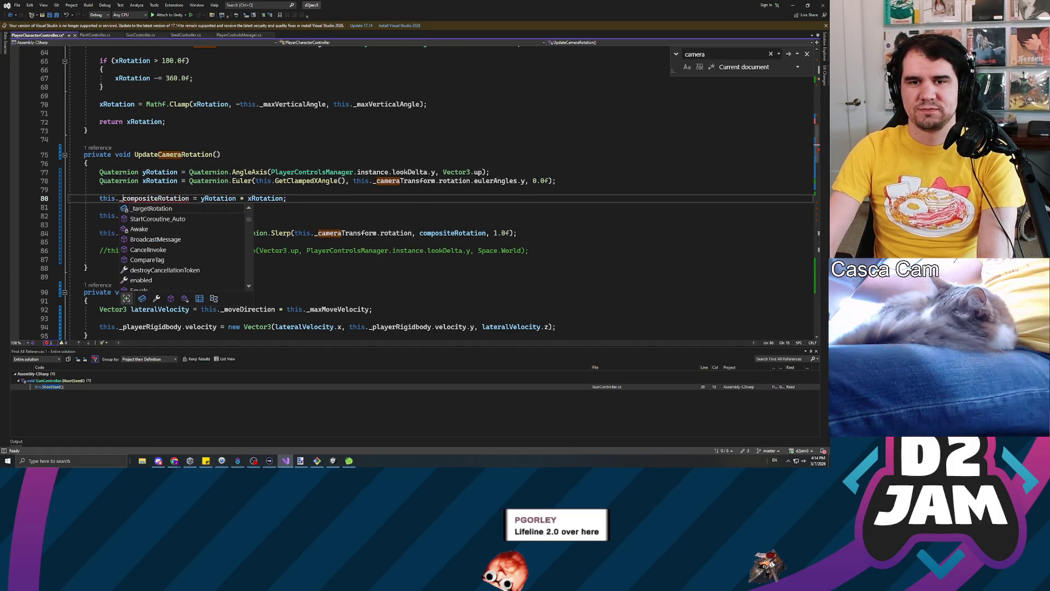
{"action": "key", "text": "Tab"}
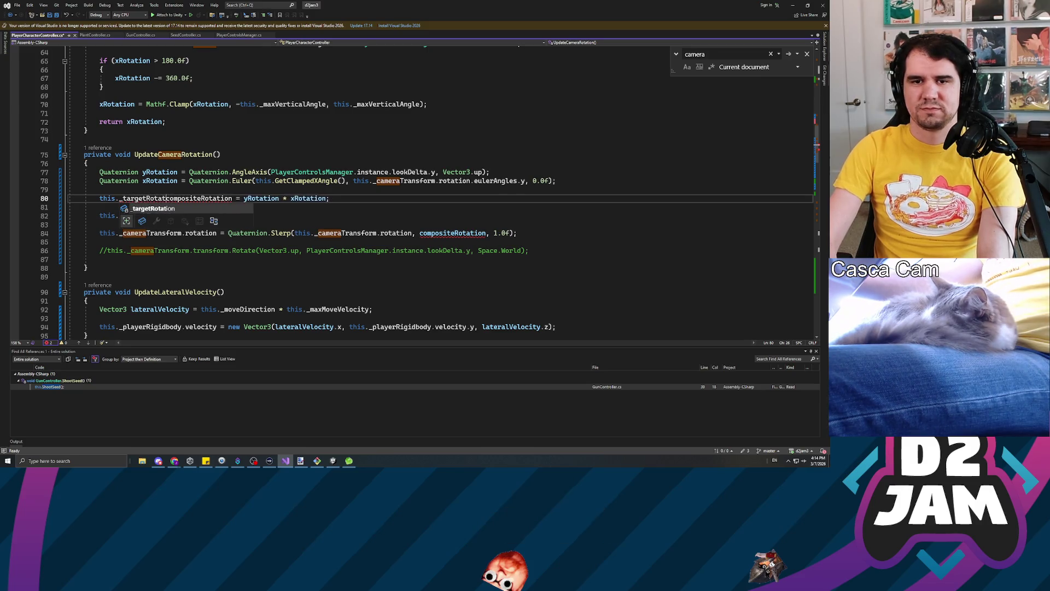
{"action": "left_click_drag", "start_coordinate": [176, 199], "coordinate": [210, 200]}
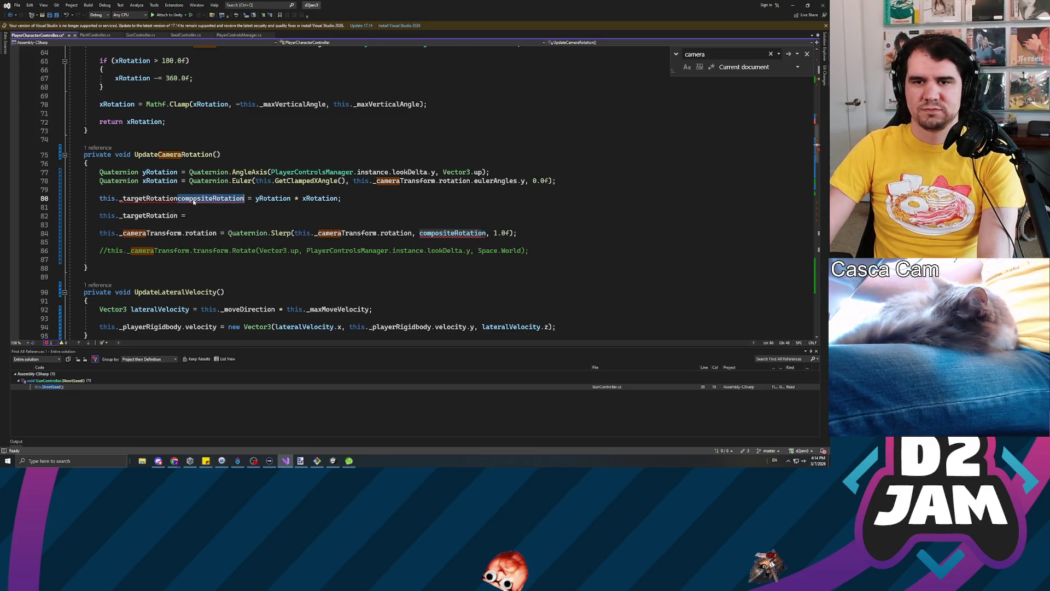
{"action": "key", "text": "Delete"}
{"action": "key", "text": "Delete"}
{"action": "key", "text": "Delete"}
{"action": "key", "text": "ctrl+s"}
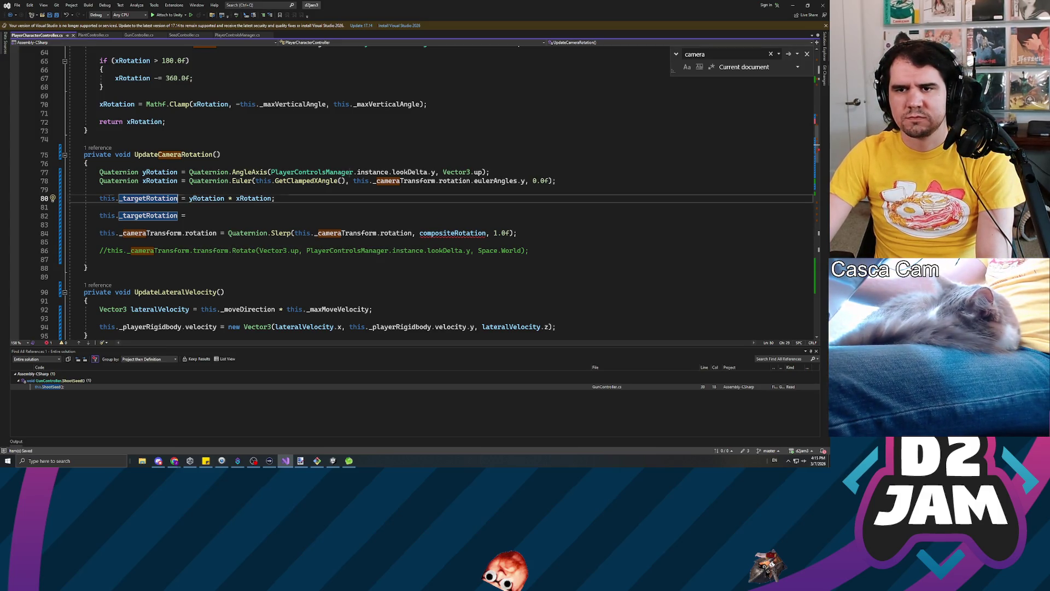
Make line 82 read this._targetRotation *= (yRotation * xRotation); and save.
{"action": "left_click", "coordinate": [181, 215]}
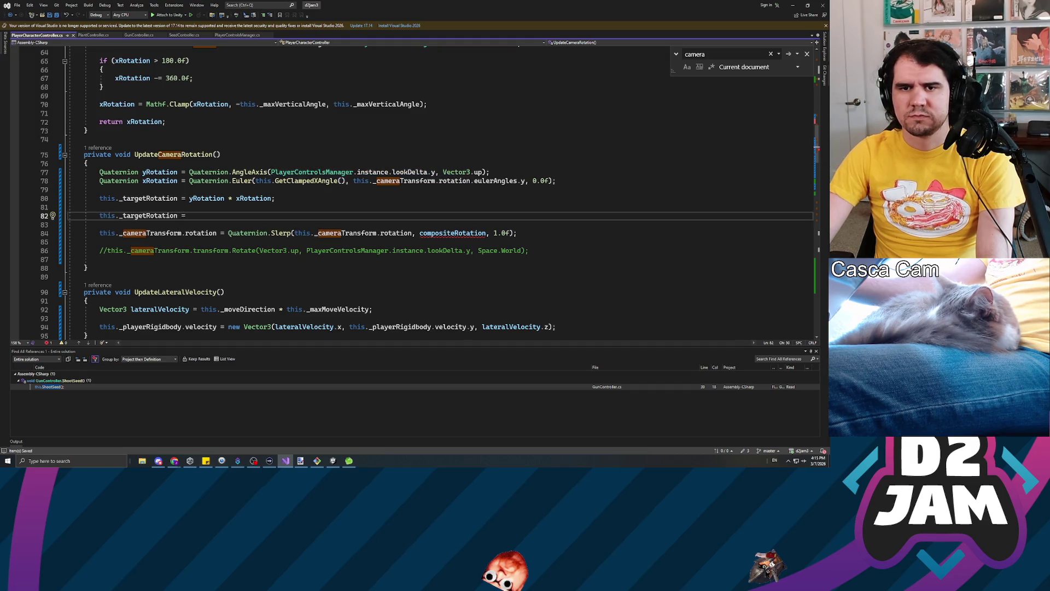
{"action": "type", "text": "*"}
{"action": "key", "text": "End"}
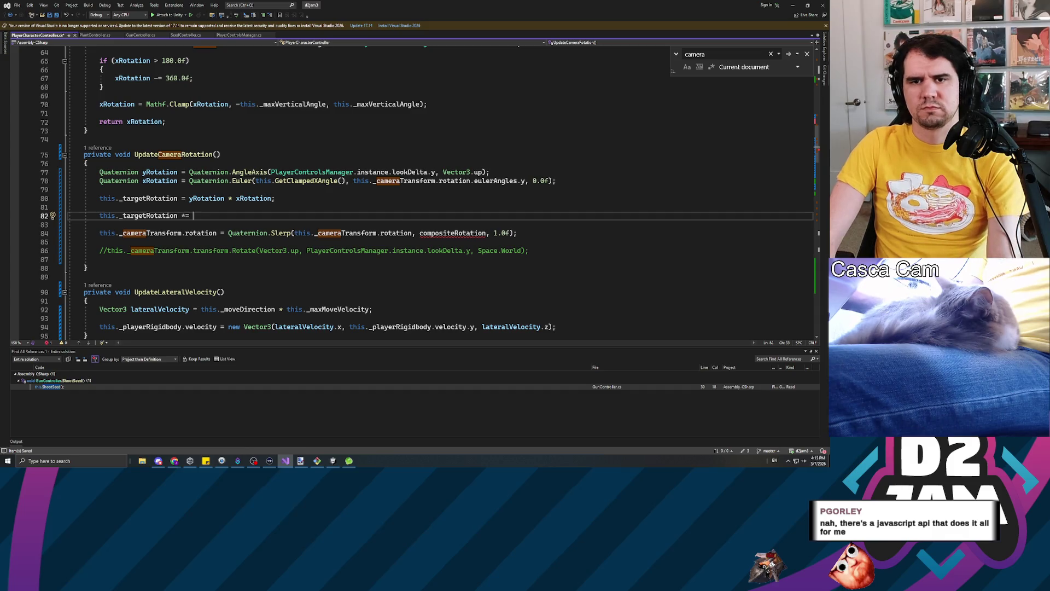
{"action": "type", "text": "("}
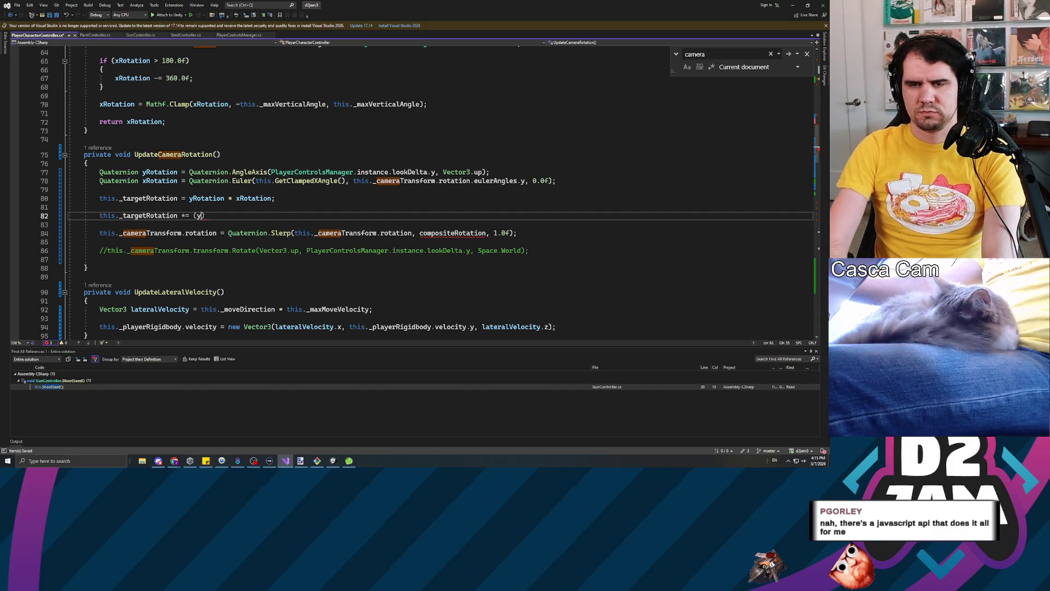
{"action": "type", "text": "yRotation * xRotation)"}
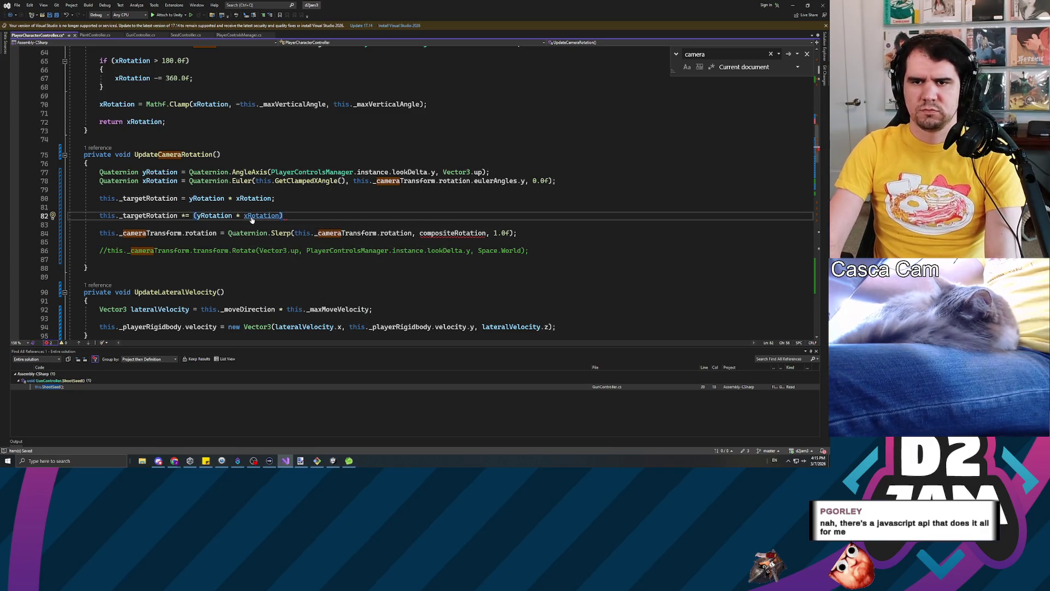
{"action": "mouse_move", "coordinate": [283, 217]}
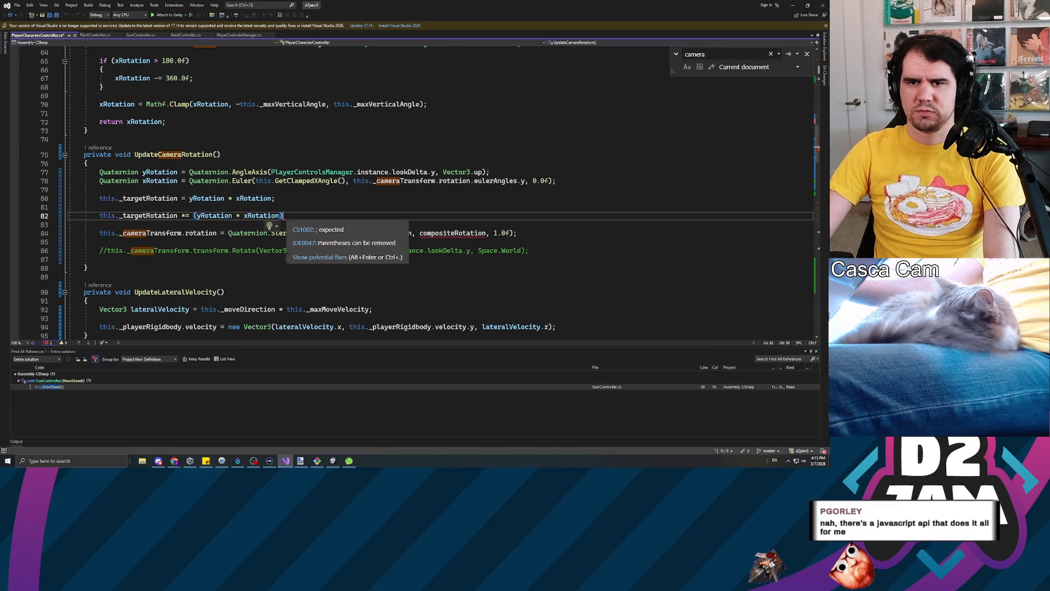
{"action": "type", "text": ";"}
{"action": "key", "text": "ctrl+s"}
Replace the Slerp call so the camera rotation is assigned this._targetRotation directly.
{"action": "left_click", "coordinate": [228, 233]}
{"action": "type", "text": "this."}
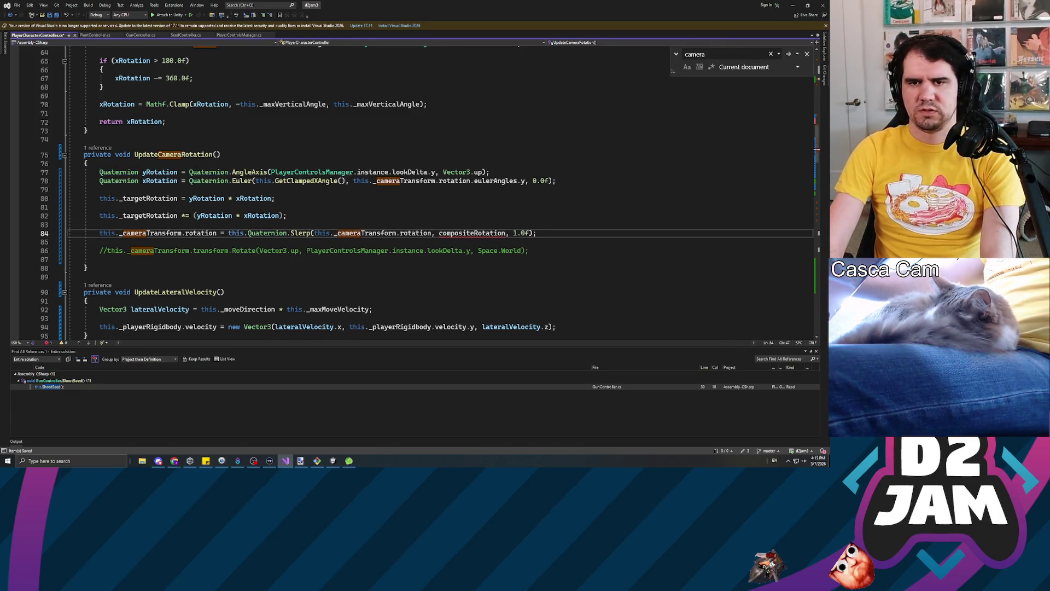
{"action": "type", "text": "_targetRotation;"}
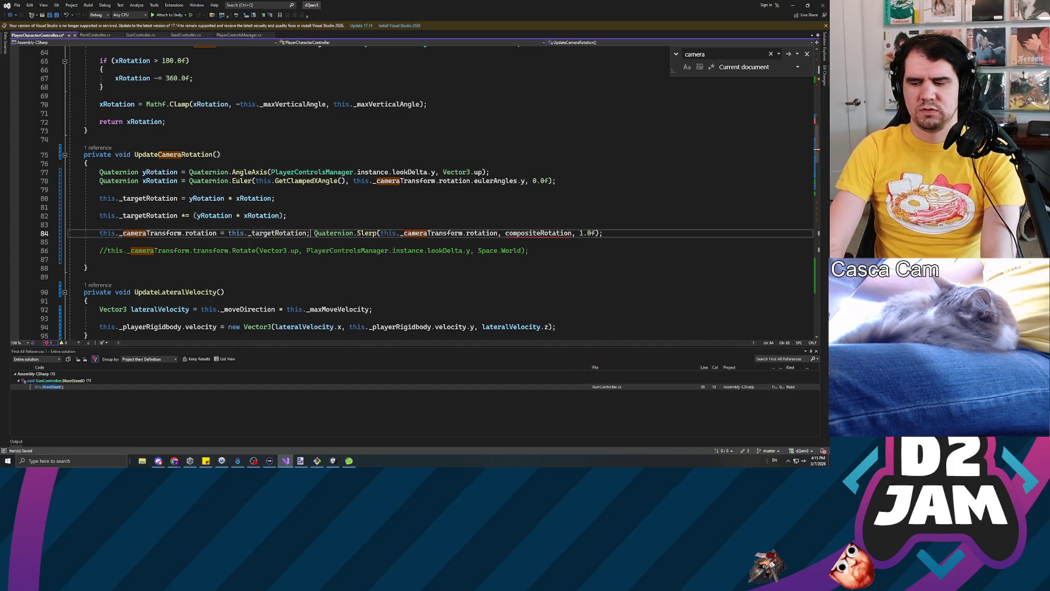
{"action": "key", "text": "shift+End"}
{"action": "key", "text": "Delete"}
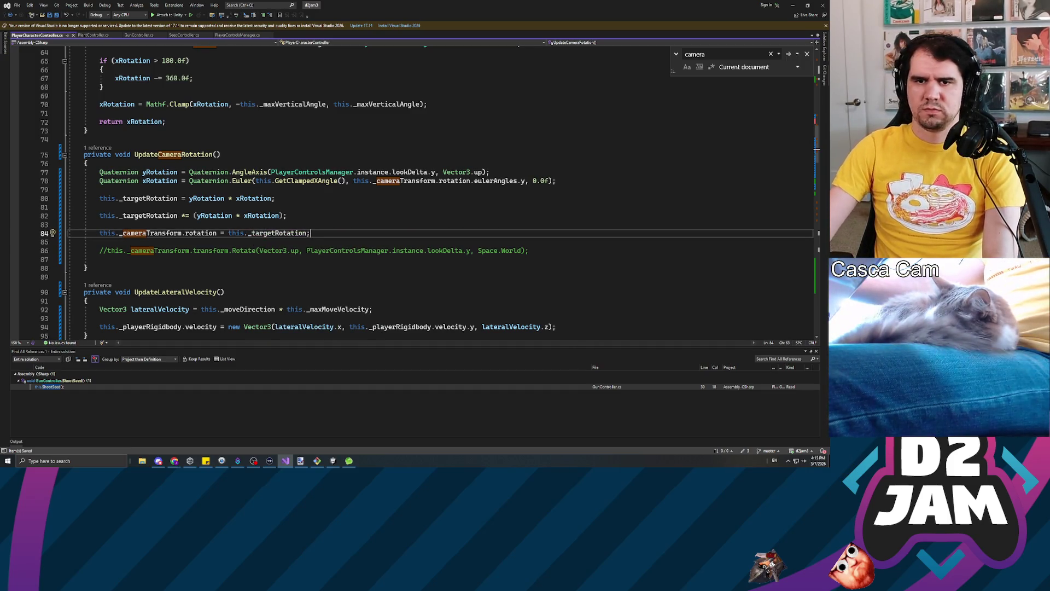
{"action": "key", "text": "alt+Tab"}
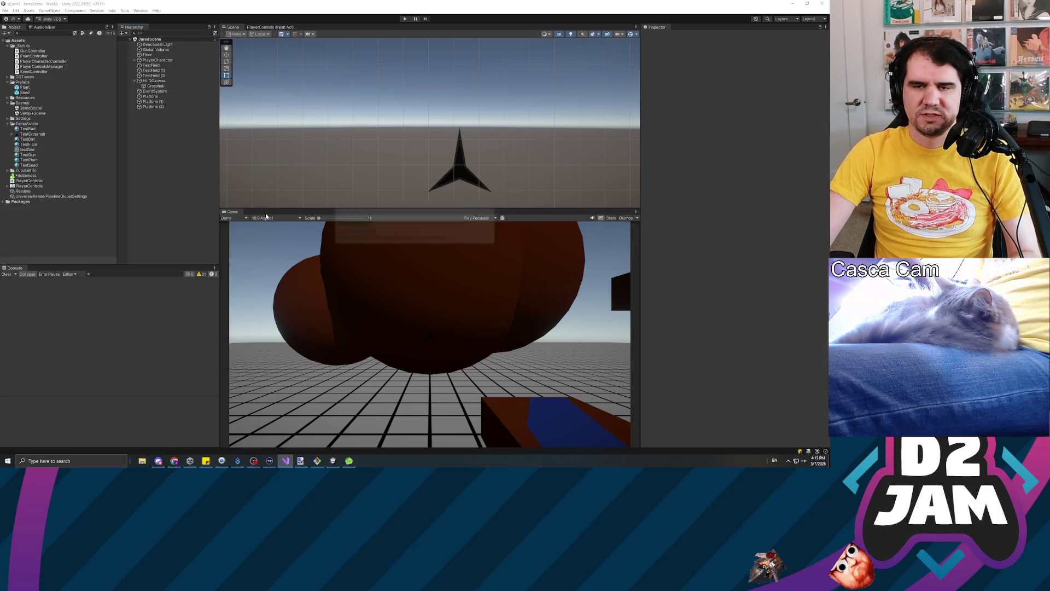
Play the game, look around in the Game view to test the camera, then stop Play mode.
{"action": "left_click", "coordinate": [405, 20]}
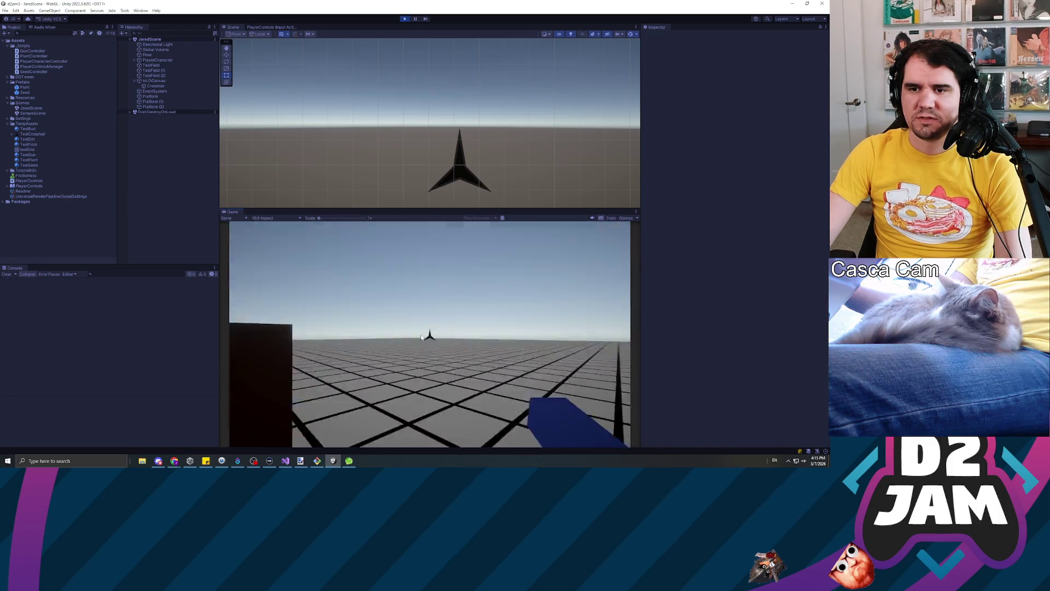
{"action": "left_click", "coordinate": [421, 337]}
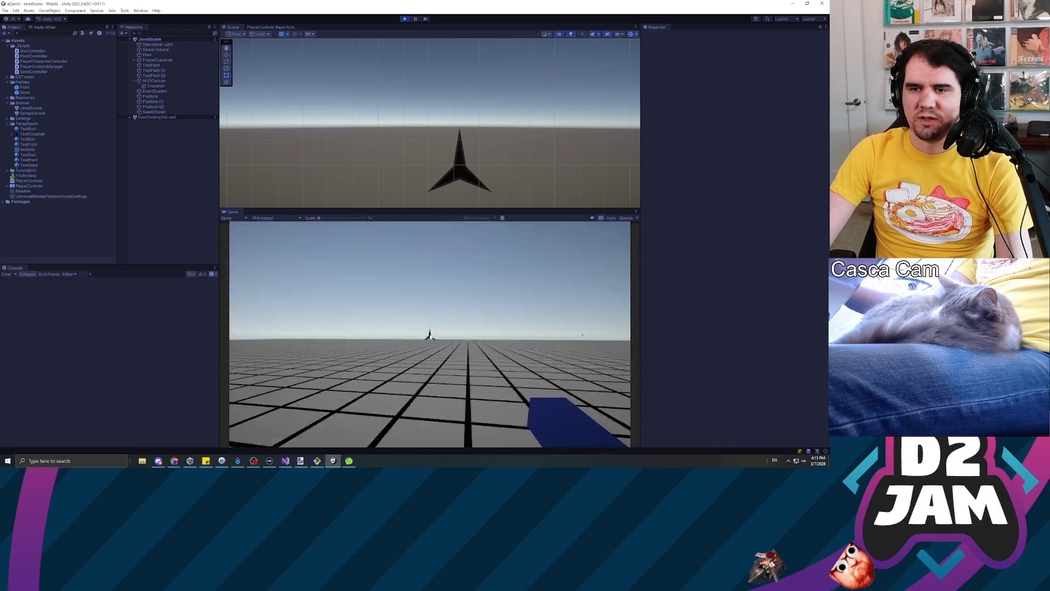
{"action": "key", "text": "Escape"}
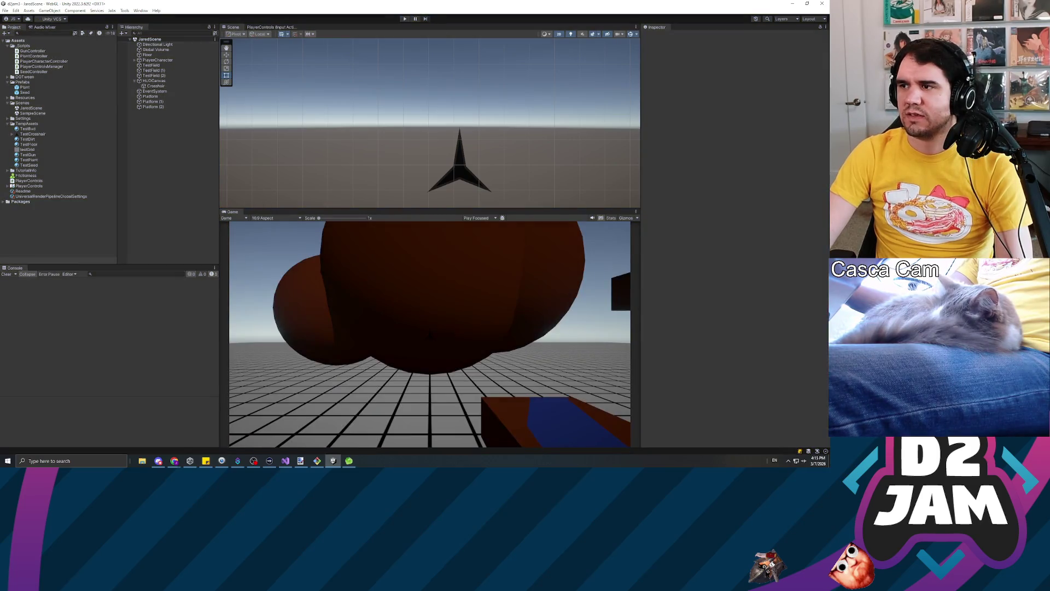
{"action": "left_click", "coordinate": [285, 460]}
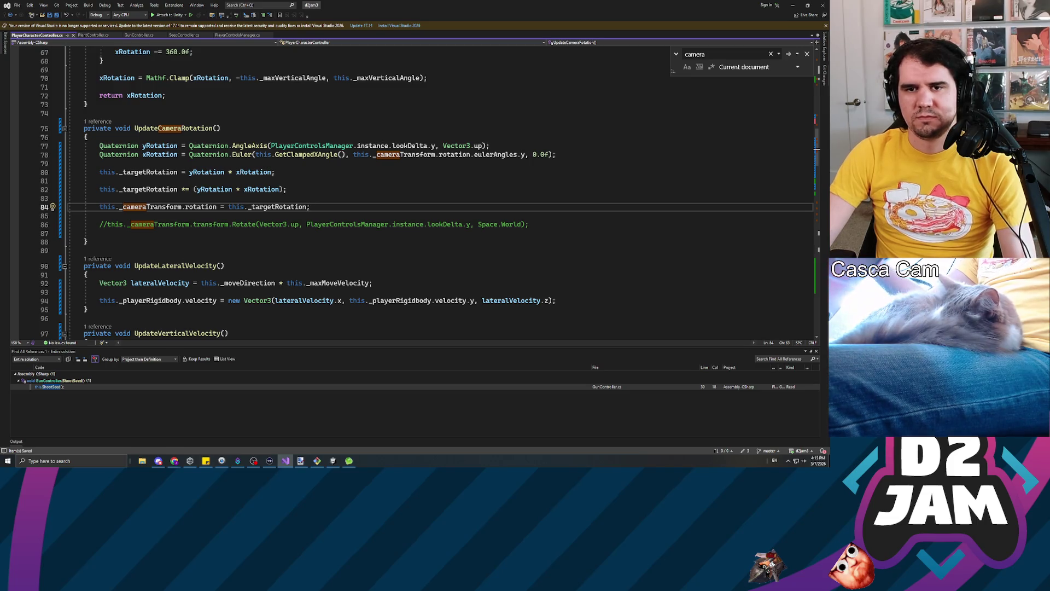
Undo back to the compositeRotation declaration and the Slerp from the camera rotation toward it.
{"action": "left_click", "coordinate": [184, 189]}
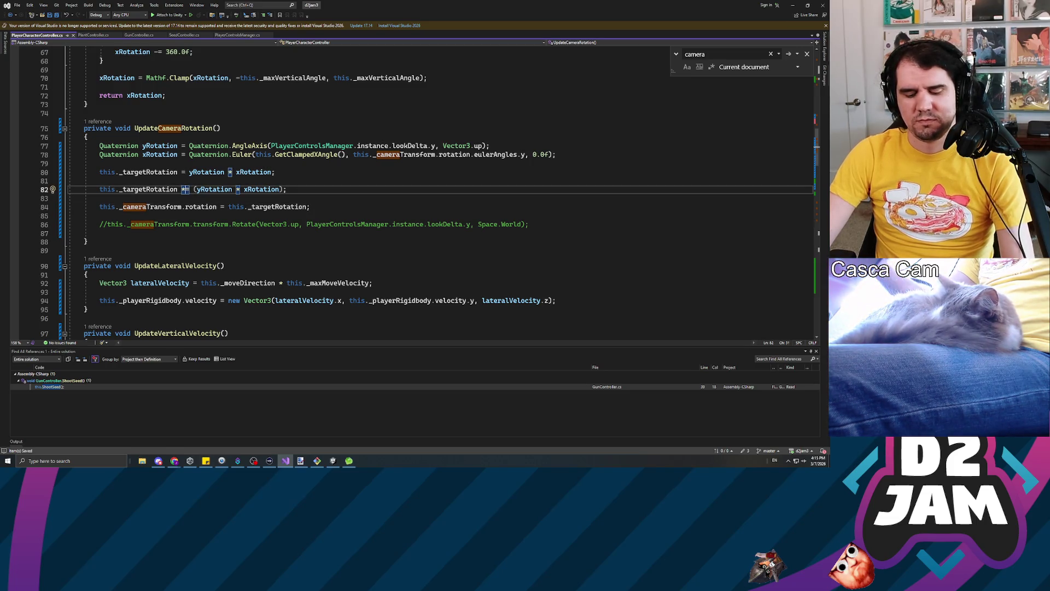
{"action": "key", "text": "ctrl+z"}
{"action": "key", "text": "ctrl+z"}
{"action": "key", "text": "ctrl+z"}
{"action": "key", "text": "ctrl+z"}
{"action": "key", "text": "ctrl+z"}
{"action": "key", "text": "ctrl+z"}
{"action": "key", "text": "ctrl+z"}
{"action": "key", "text": "ctrl+z"}
{"action": "key", "text": "ctrl+z"}
{"action": "key", "text": "ctrl+z"}
{"action": "key", "text": "ctrl+z"}
{"action": "key", "text": "ctrl+z"}
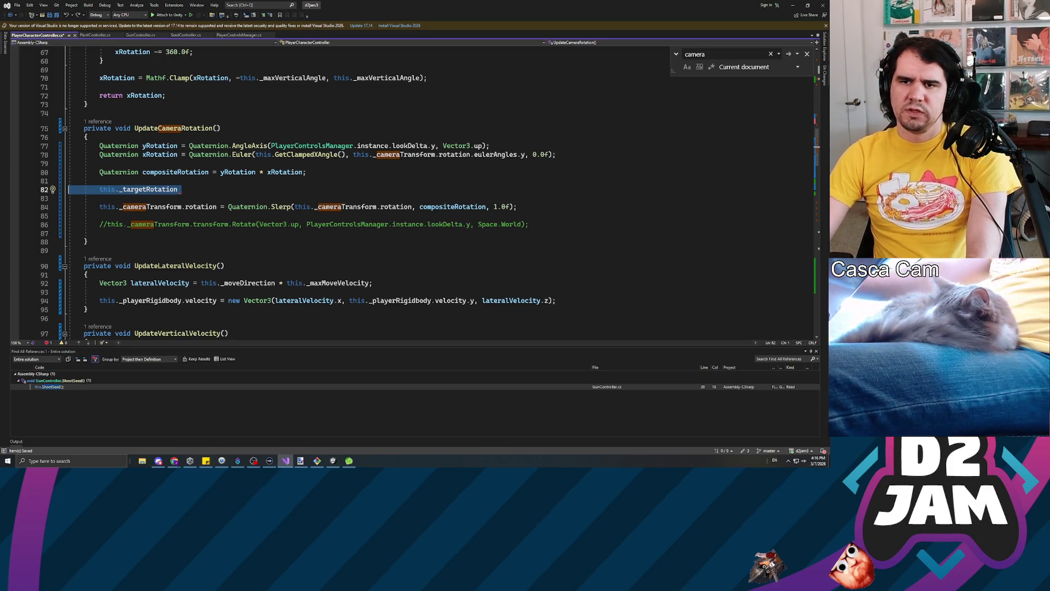
{"action": "left_click", "coordinate": [450, 207]}
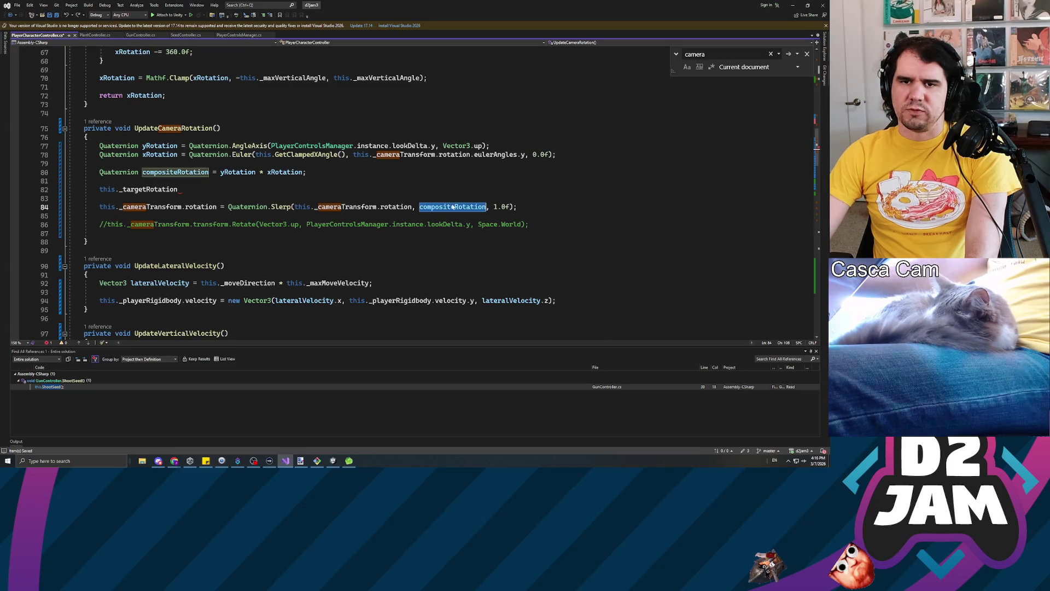
{"action": "left_click", "coordinate": [99, 181]}
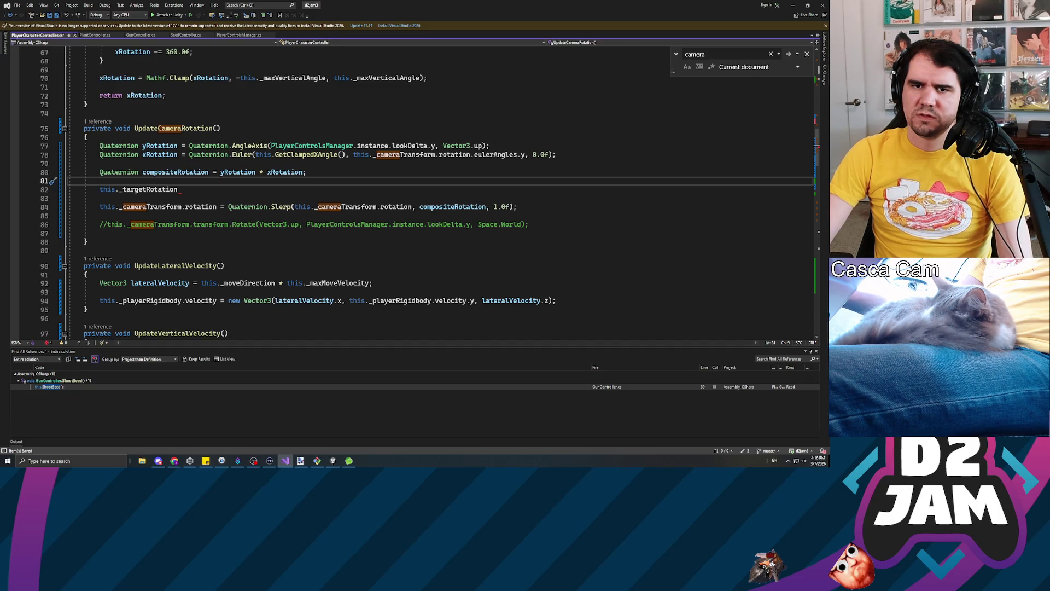
Write this._targetRotation = yRotation * xRotation; on the _targetRotation line.
{"action": "key", "text": "Up"}
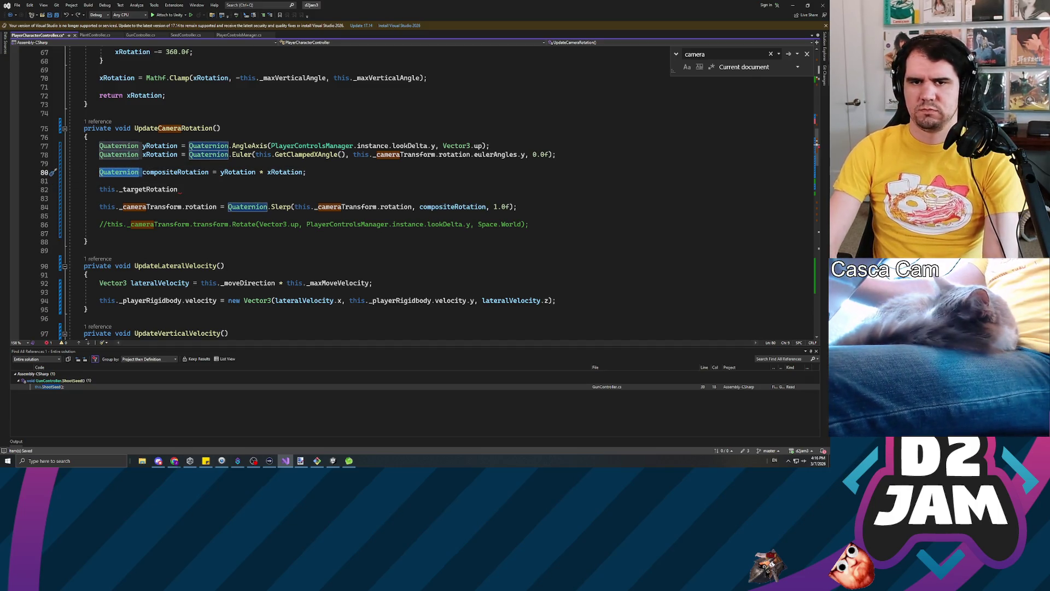
{"action": "key", "text": "ctrl+Delete"}
{"action": "type", "text": "thsi._t"}
{"action": "type", "text": "ar"}
{"action": "key", "text": "shift+Home"}
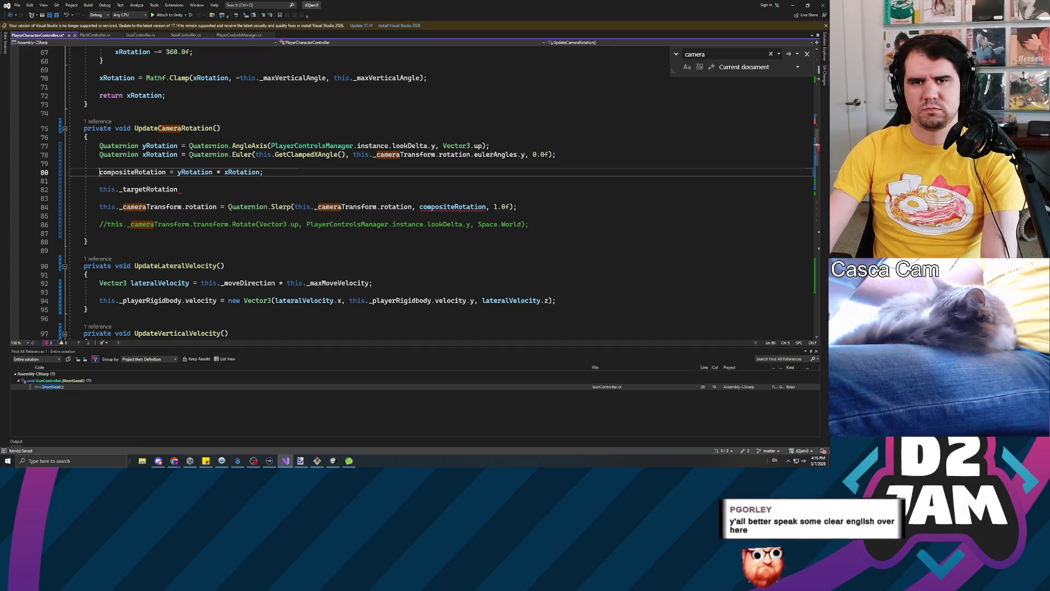
{"action": "key", "text": "Delete"}
{"action": "key", "text": "Down"}
{"action": "key", "text": "Down"}
{"action": "key", "text": "End"}
{"action": "type", "text": "="}
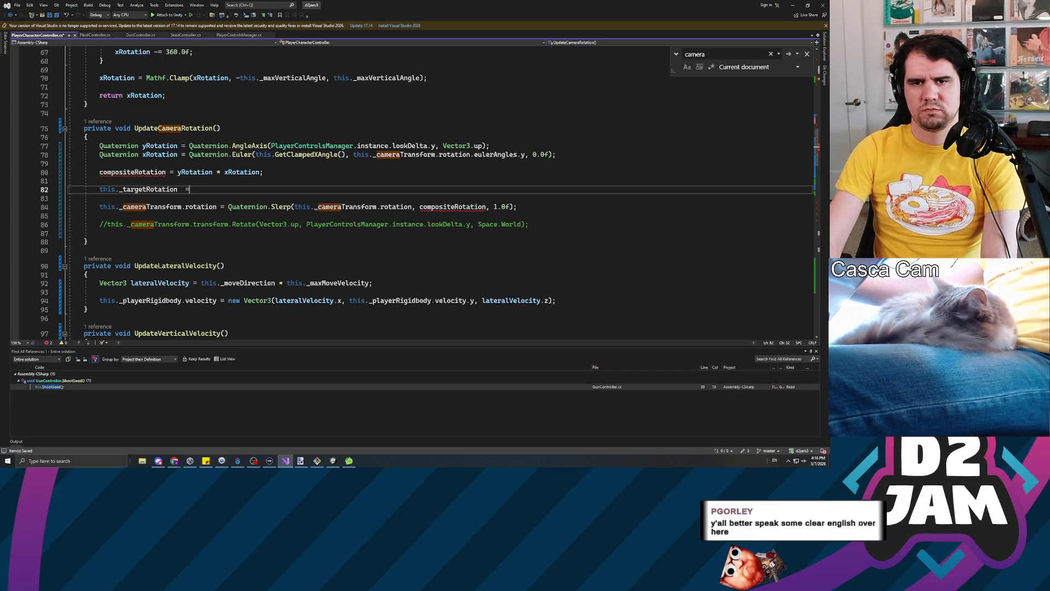
{"action": "type", "text": " yRotation"}
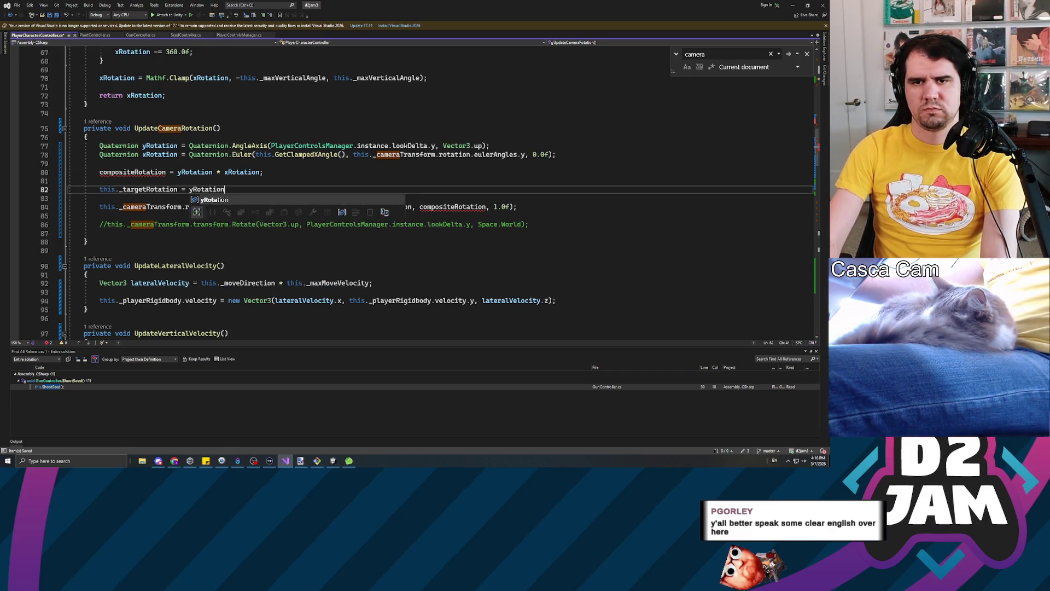
{"action": "type", "text": " * xRotation;"}
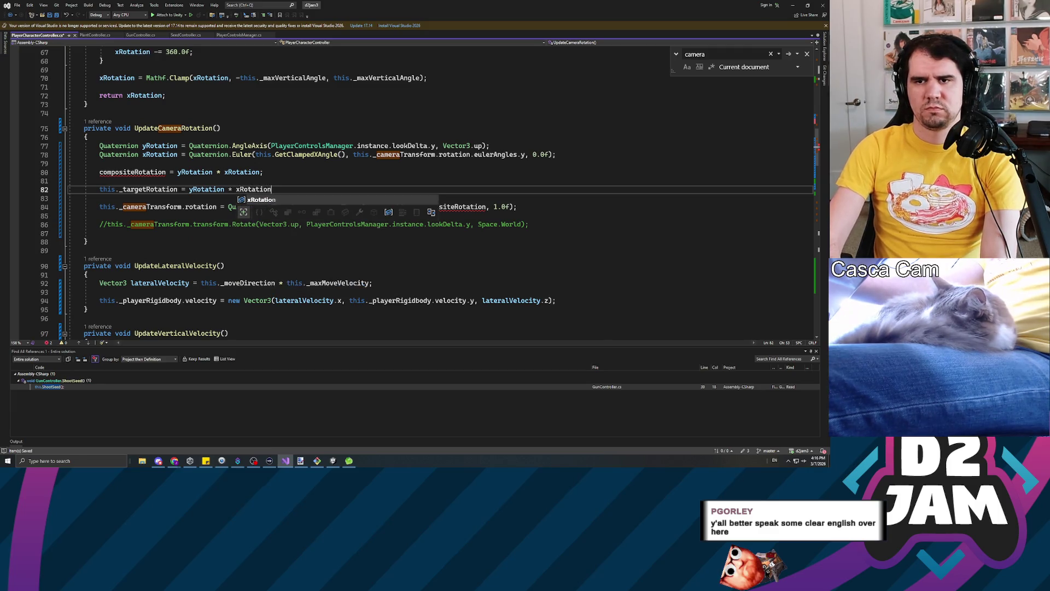
Delete the old compositeRotation assignment and its leftover blank line.
{"action": "key", "text": "Up"}
{"action": "key", "text": "Up"}
{"action": "key", "text": "shift+Home"}
{"action": "key", "text": "BackSpace"}
{"action": "key", "text": "BackSpace"}
{"action": "key", "text": "Delete"}
{"action": "key", "text": "Down"}
{"action": "key", "text": "Down"}
{"action": "key", "text": "Down"}
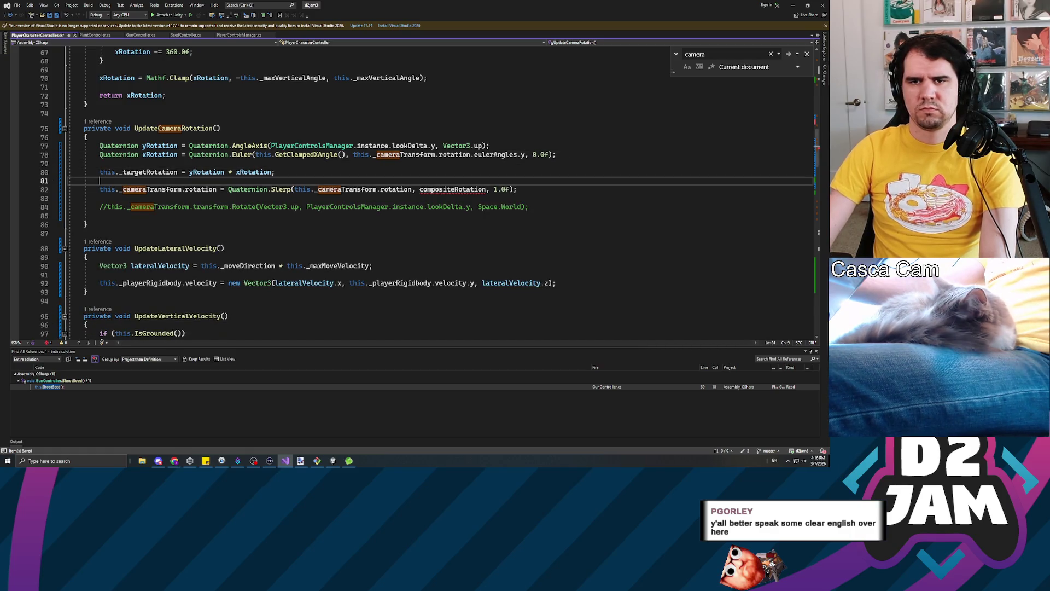
{"action": "key", "text": "End"}
Add StartCoroutine(this.SlerpToTargetRotation()); above the Slerp line in UpdateCameraRotation.
{"action": "key", "text": "Up"}
{"action": "key", "text": "Up"}
{"action": "key", "text": "Up"}
{"action": "key", "text": "Return"}
{"action": "key", "text": "Return"}
{"action": "key", "text": "Up"}
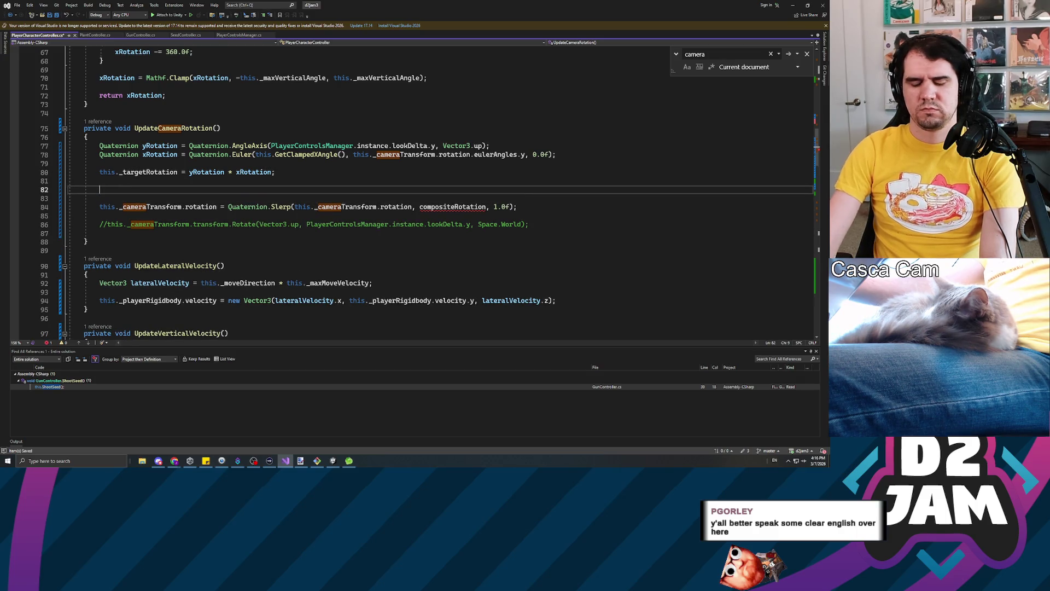
{"action": "type", "text": "StartCorou"}
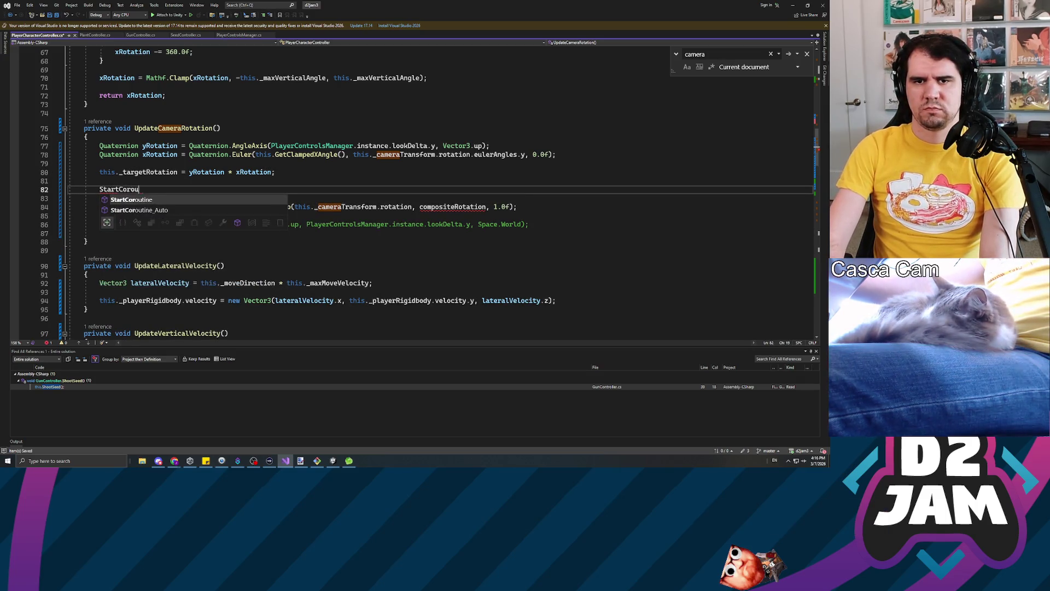
{"action": "type", "text": "()"}
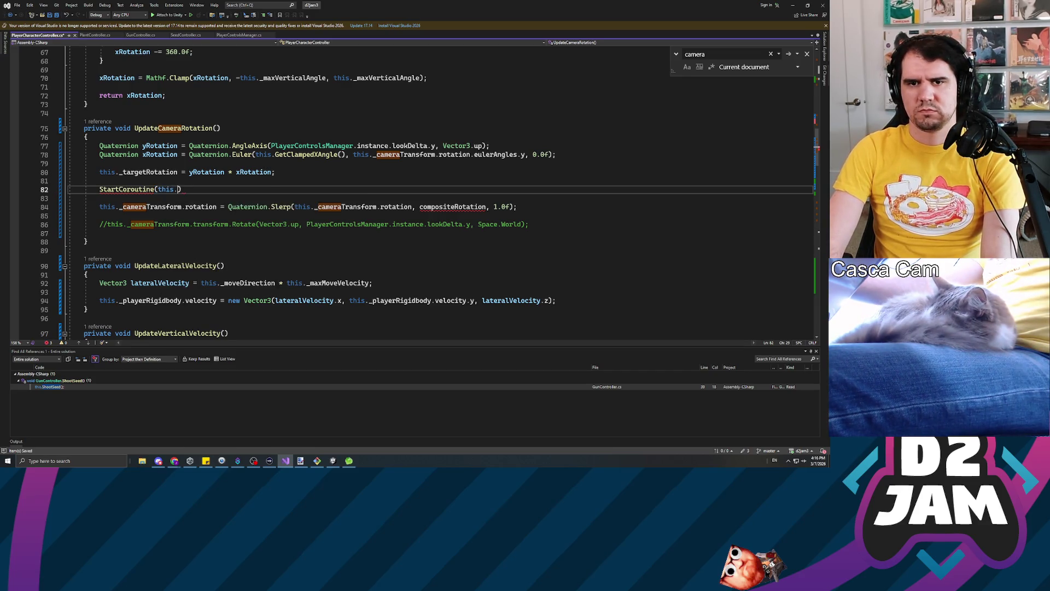
{"action": "type", "text": "Slerp"}
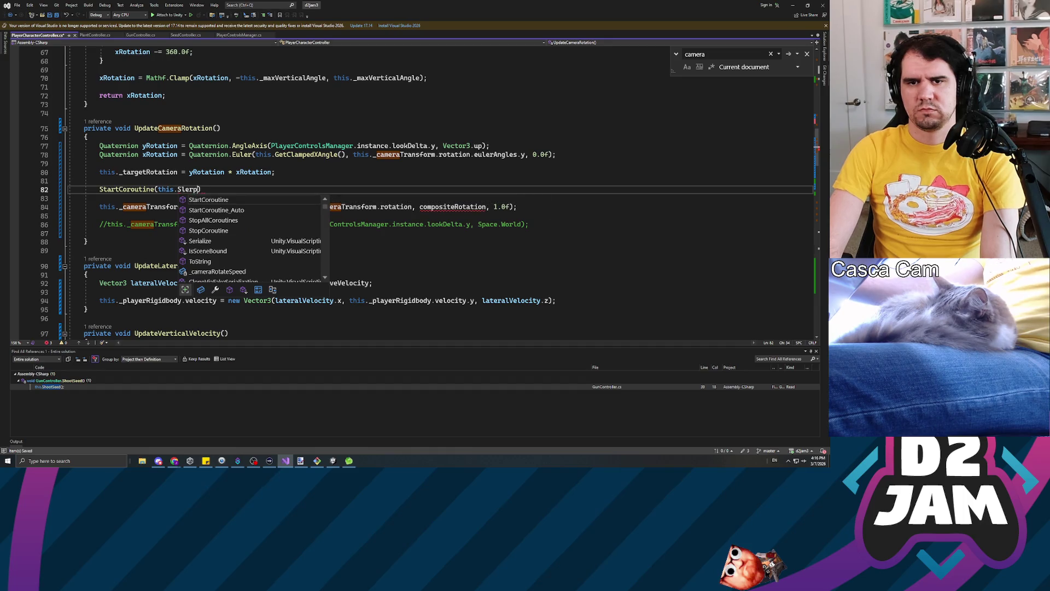
{"action": "type", "text": "ToTarget"}
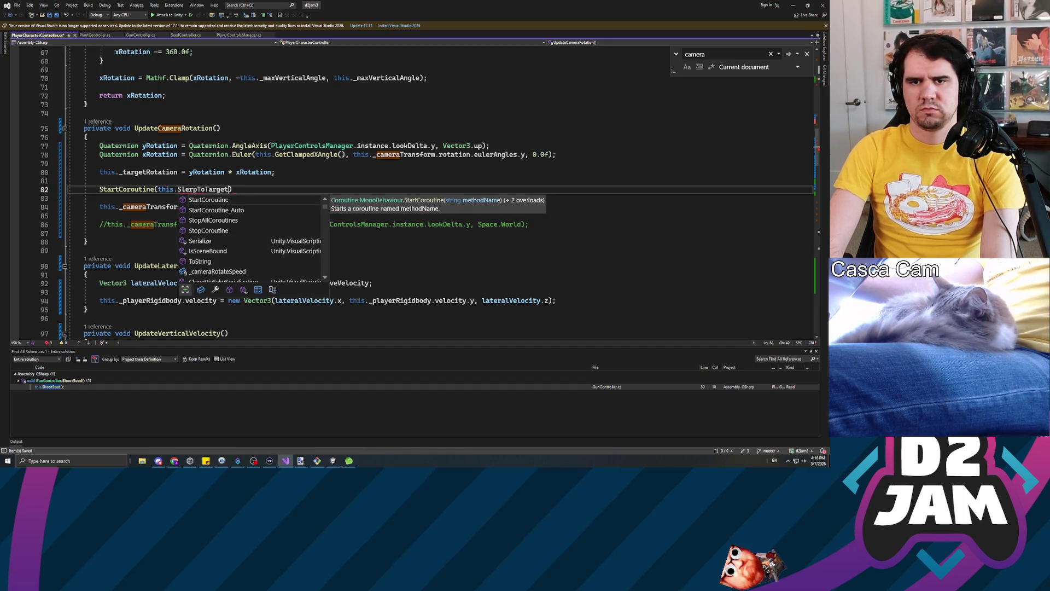
{"action": "type", "text": "ion("}
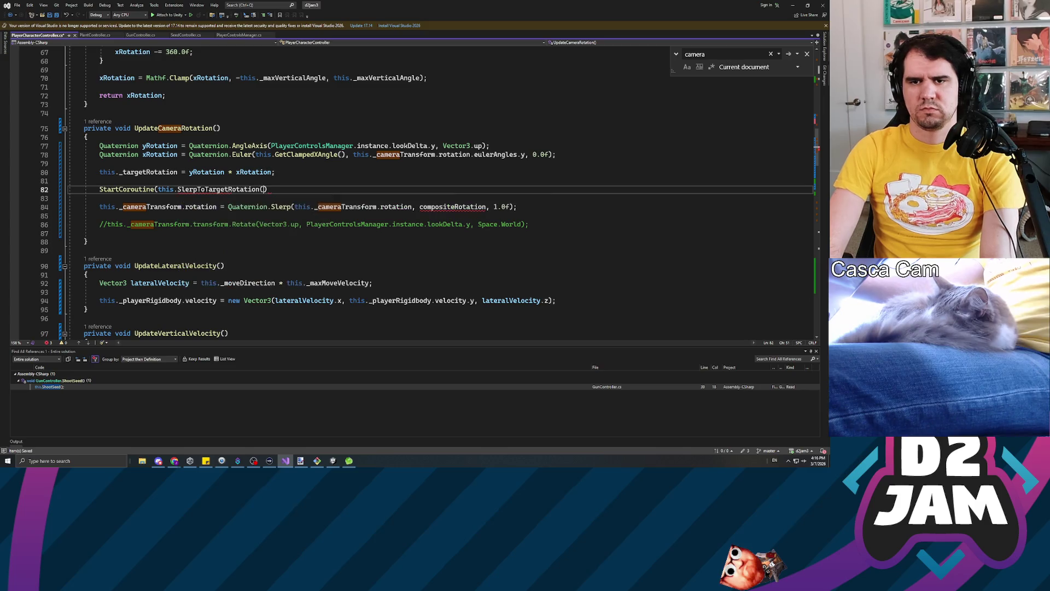
{"action": "type", "text": ");"}
{"action": "key", "text": "Down"}
{"action": "key", "text": "Down"}
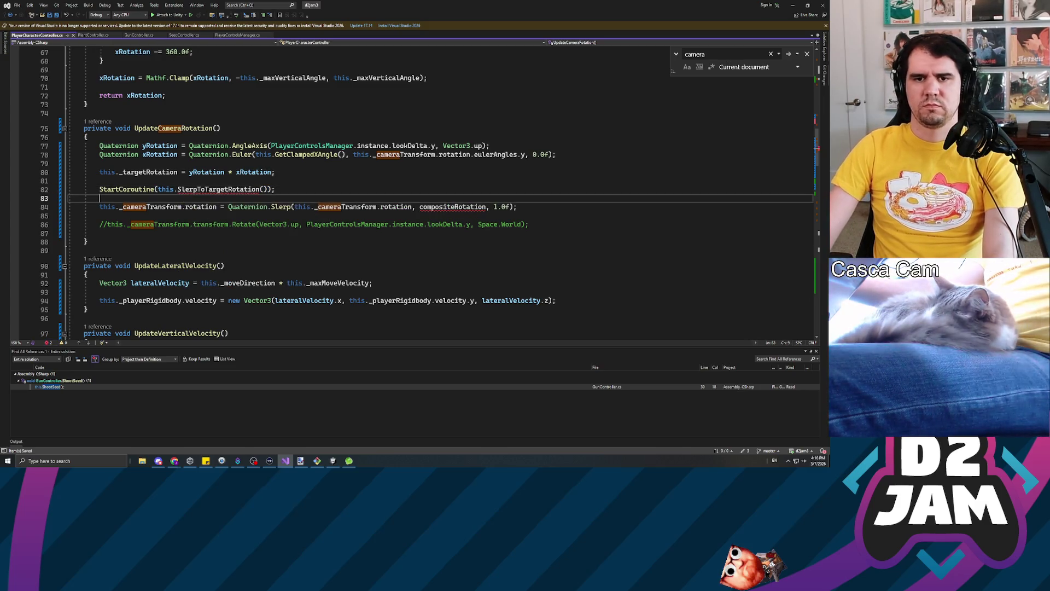
{"action": "key", "text": "Down"}
{"action": "key", "text": "Down"}
{"action": "key", "text": "Down"}
{"action": "key", "text": "Return"}
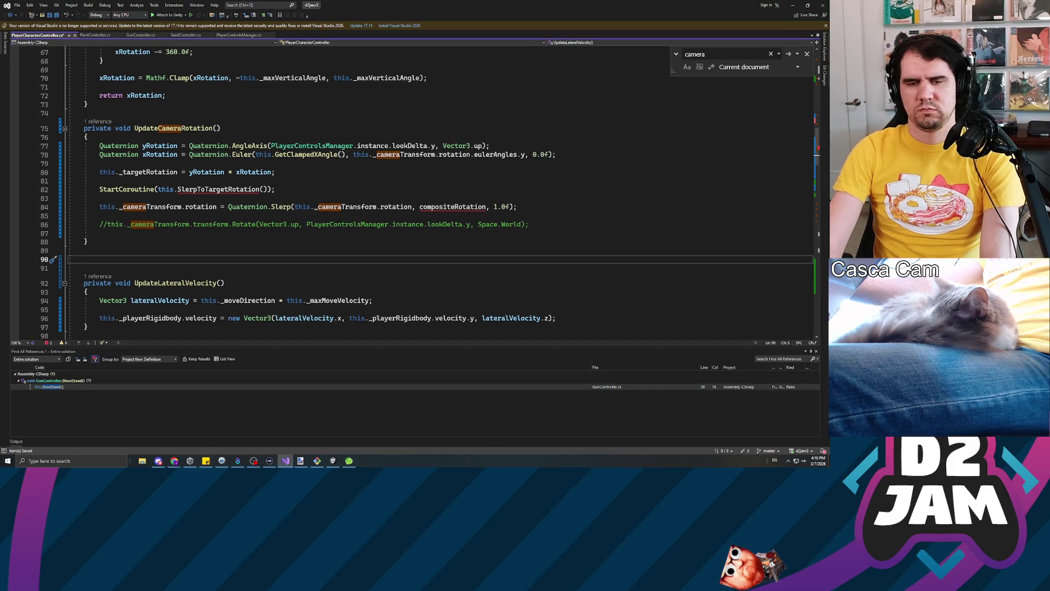
Declare private IEnumerator SlerpToTargetRotation() with an opening brace below UpdateCameraRotation.
{"action": "type", "text": "private IEnumerator"}
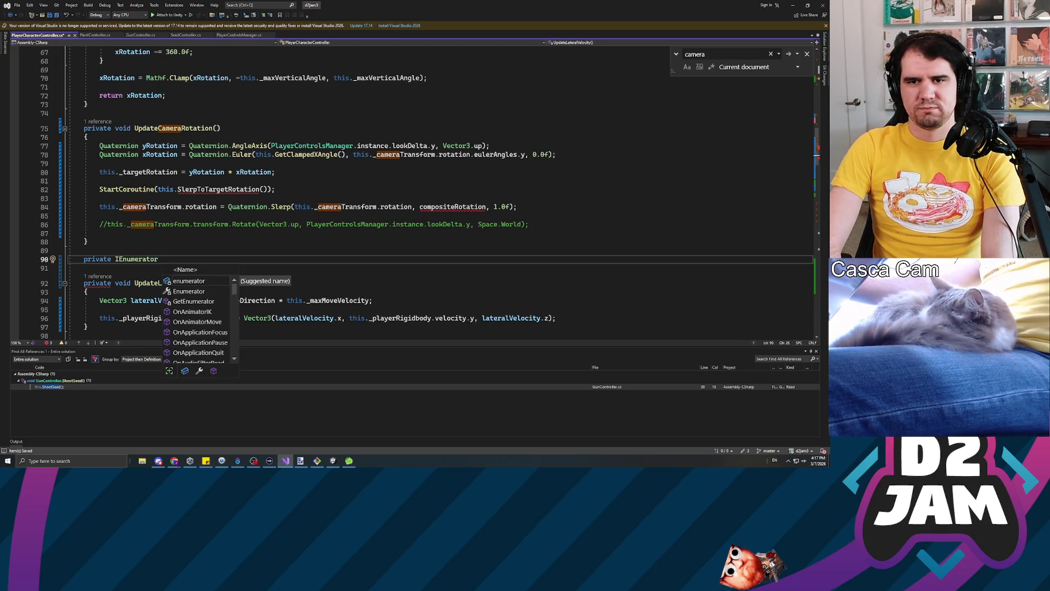
{"action": "type", "text": "SlerpToTarge"}
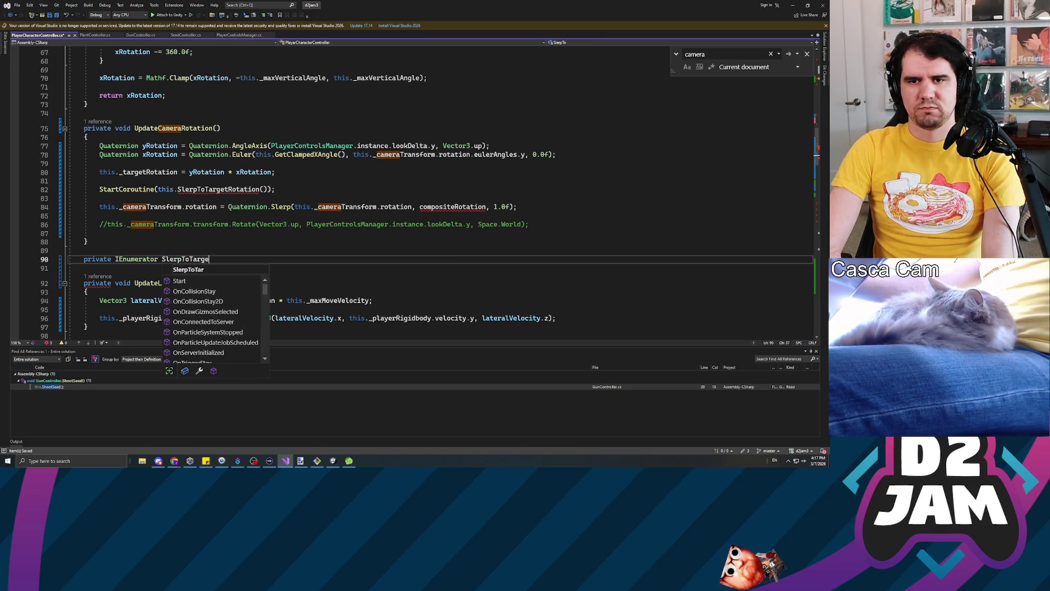
{"action": "type", "text": "ion()"}
{"action": "key", "text": "Return"}
{"action": "type", "text": "{"}
{"action": "key", "text": "Return"}
Move the camera Slerp line out of UpdateCameraRotation into the SlerpToTargetRotation body.
{"action": "key", "text": "Up"}
{"action": "key", "text": "Up"}
{"action": "key", "text": "Up"}
{"action": "key", "text": "Home"}
{"action": "key", "text": "shift+End"}
{"action": "key", "text": "Delete"}
{"action": "key", "text": "Down"}
{"action": "key", "text": "Down"}
{"action": "key", "text": "Down"}
{"action": "type", "text": "this._cameraTransform.rotation = Quaternion.Slerp(this._cameraTransform.rotation, compositeRotation, 1.0f);"}
{"action": "key", "text": "Up"}
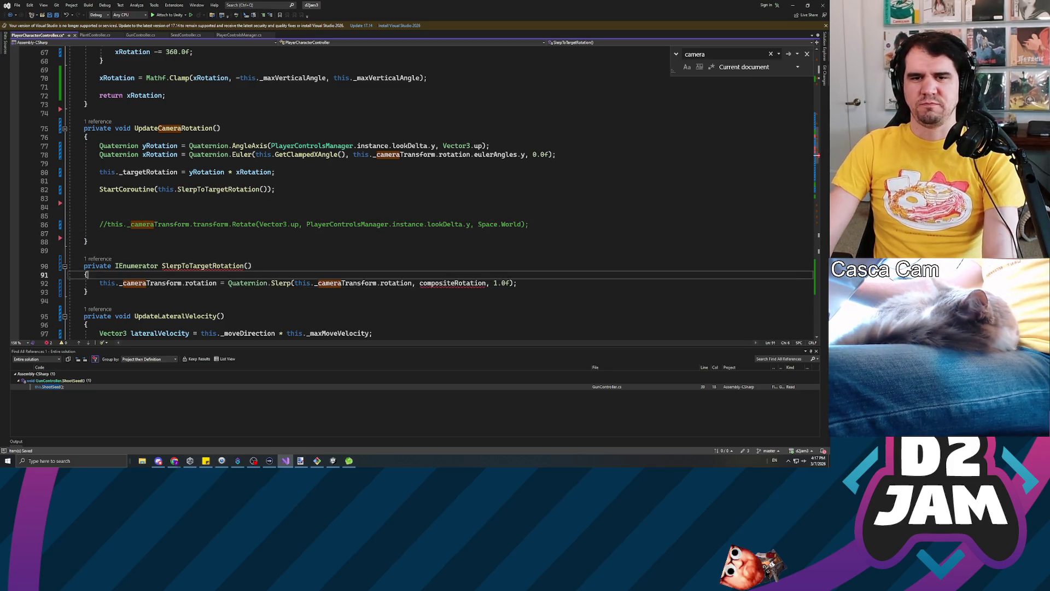
{"action": "key", "text": "Up"}
{"action": "key", "text": "Up"}
{"action": "key", "text": "Up"}
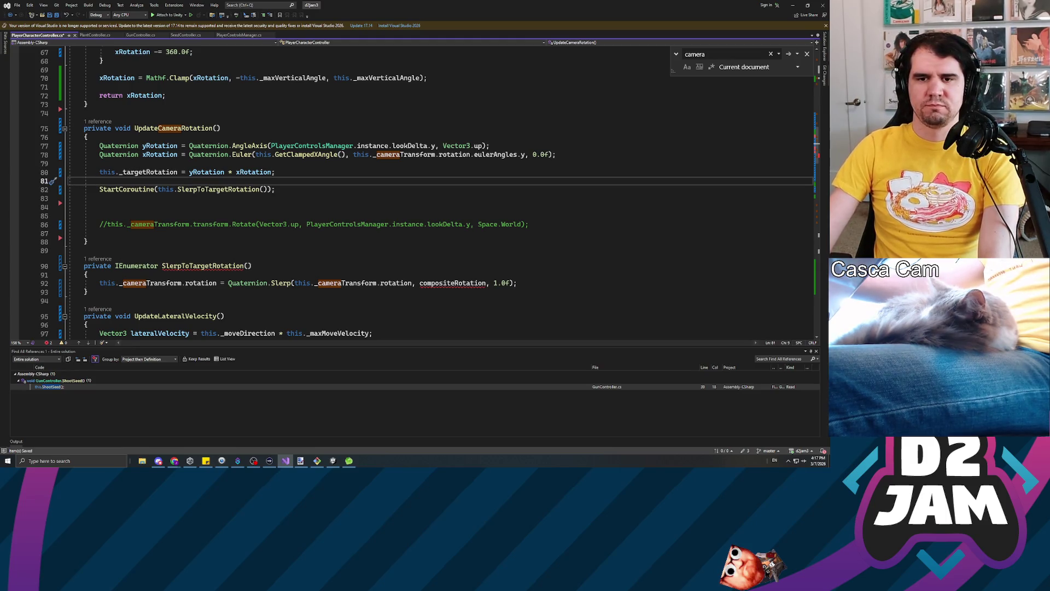
{"action": "scroll", "coordinate": [157, 286], "scroll_direction": "up", "scroll_amount": 20}
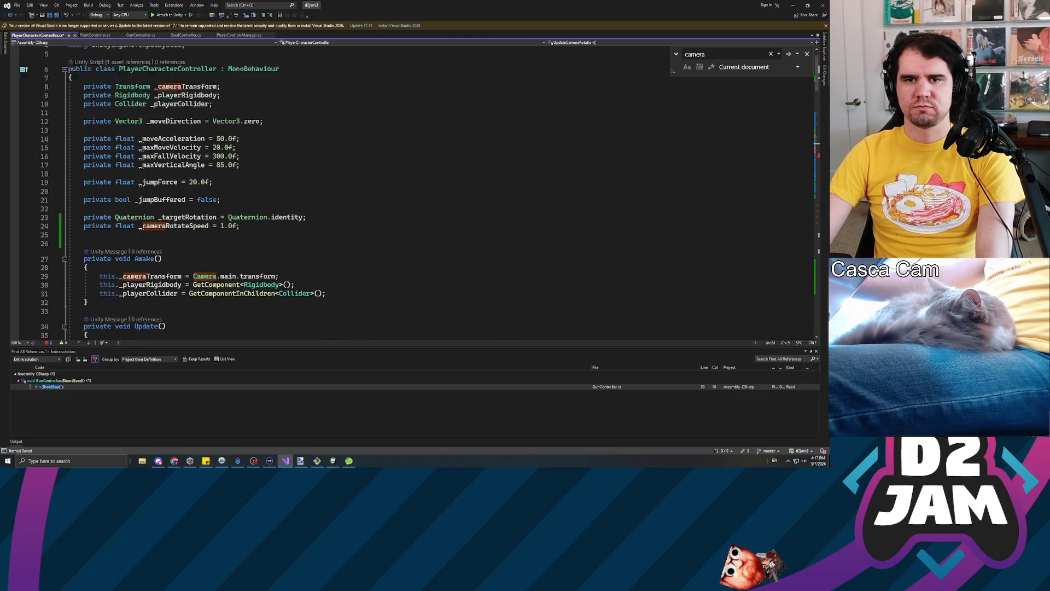
{"action": "left_click", "coordinate": [158, 266]}
Add a private Coroutine _cameraSlerpCoroutine field initialised to null.
{"action": "type", "text": "private["}
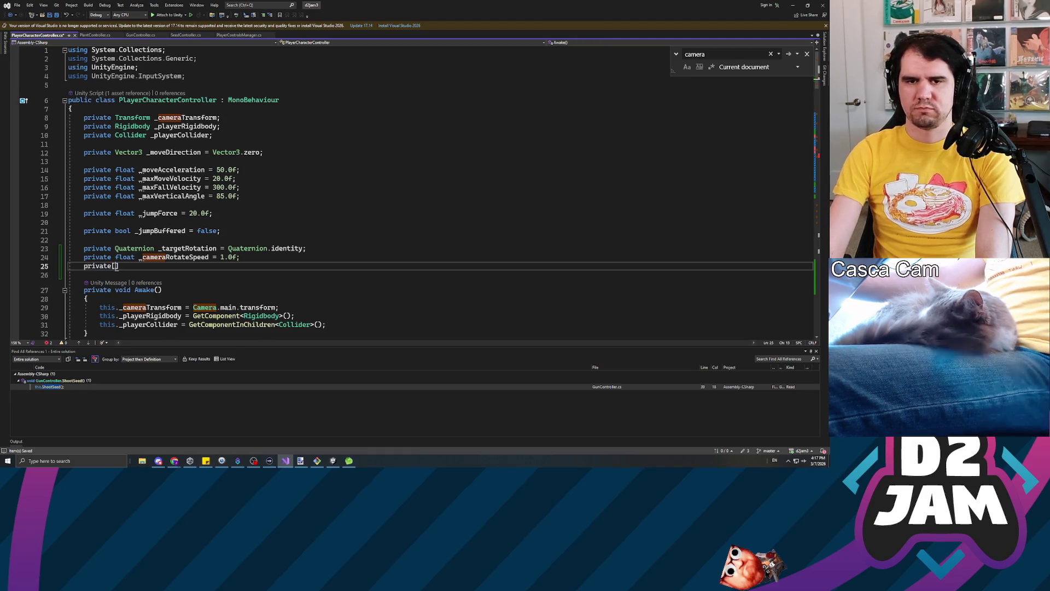
{"action": "key", "text": "BackSpace"}
{"action": "key", "text": "BackSpace"}
{"action": "key", "text": "BackSpace"}
{"action": "type", "text": "priva"}
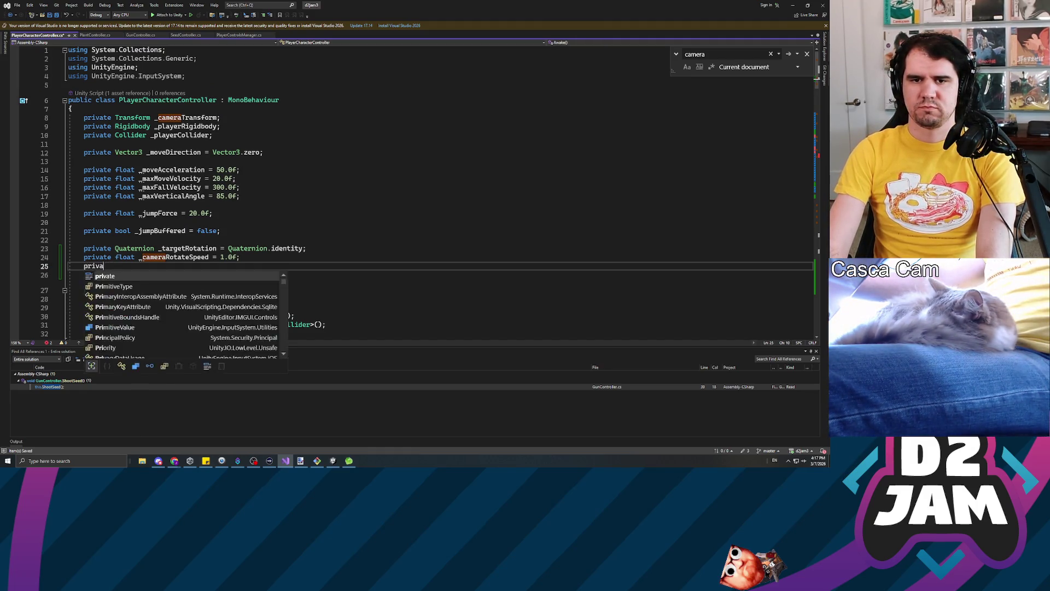
{"action": "type", "text": "te Coroutine _cameraSl"}
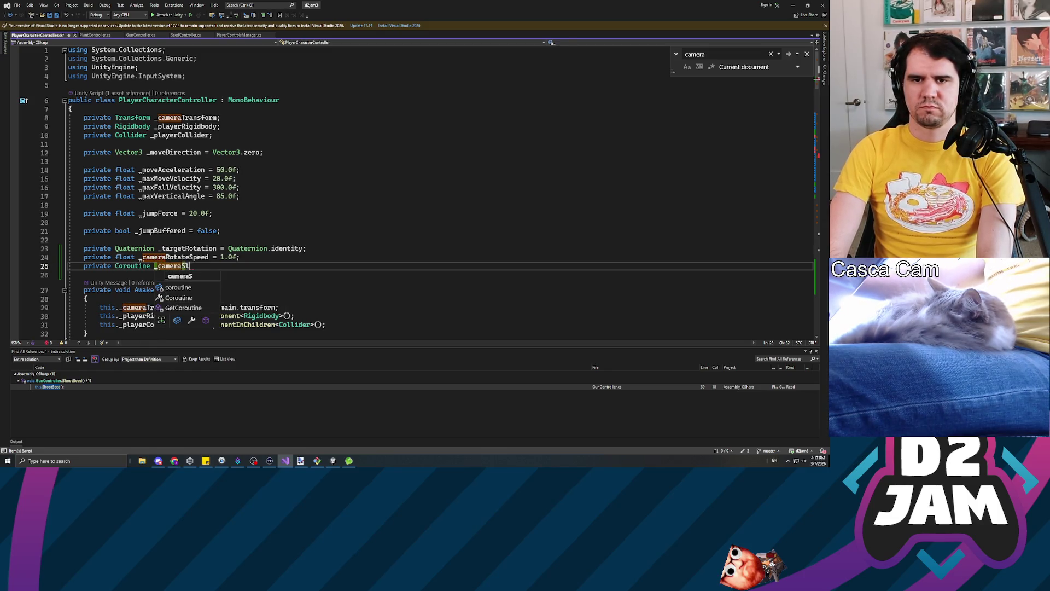
{"action": "type", "text": "tineull;"}
Add an if (this._cameraSlerpCoroutine != null) block and begin its StopCoroutine call.
{"action": "scroll", "coordinate": [410, 191], "scroll_direction": "down", "scroll_amount": 9}
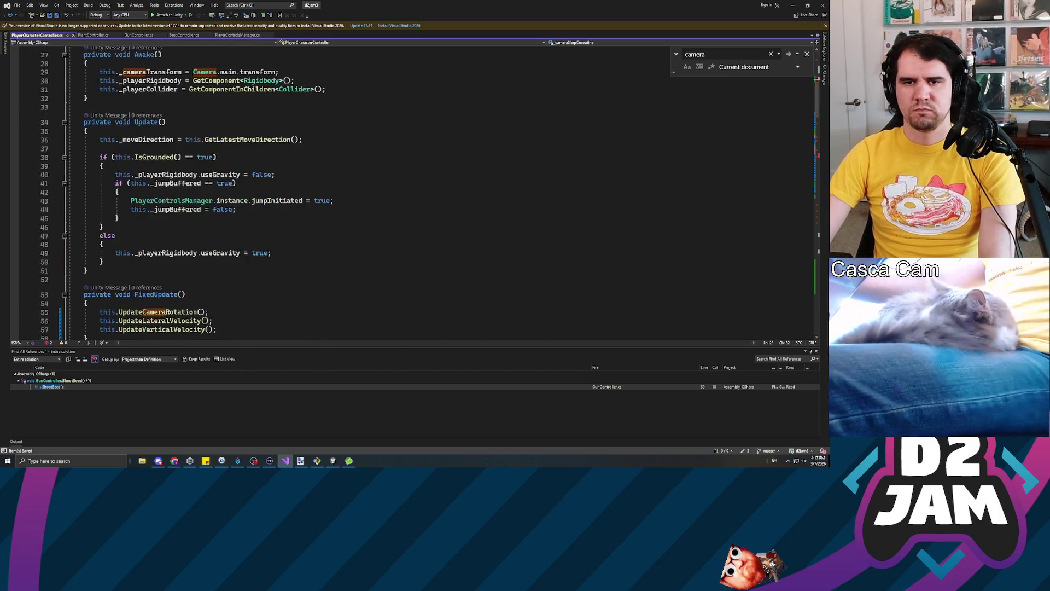
{"action": "scroll", "coordinate": [410, 192], "scroll_direction": "down", "scroll_amount": 13}
{"action": "left_click", "coordinate": [100, 212]}
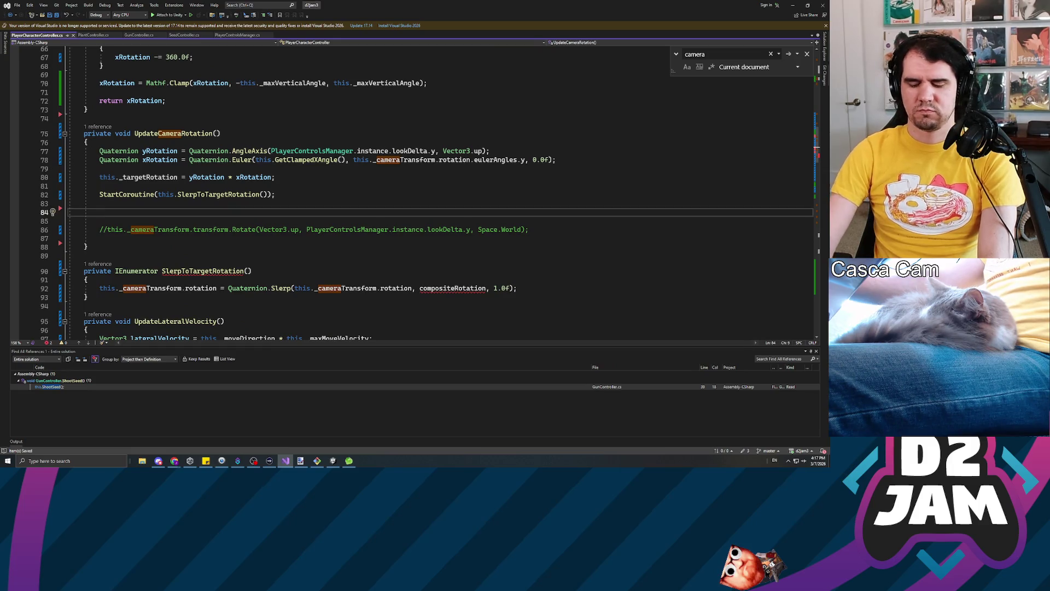
{"action": "type", "text": "if ("}
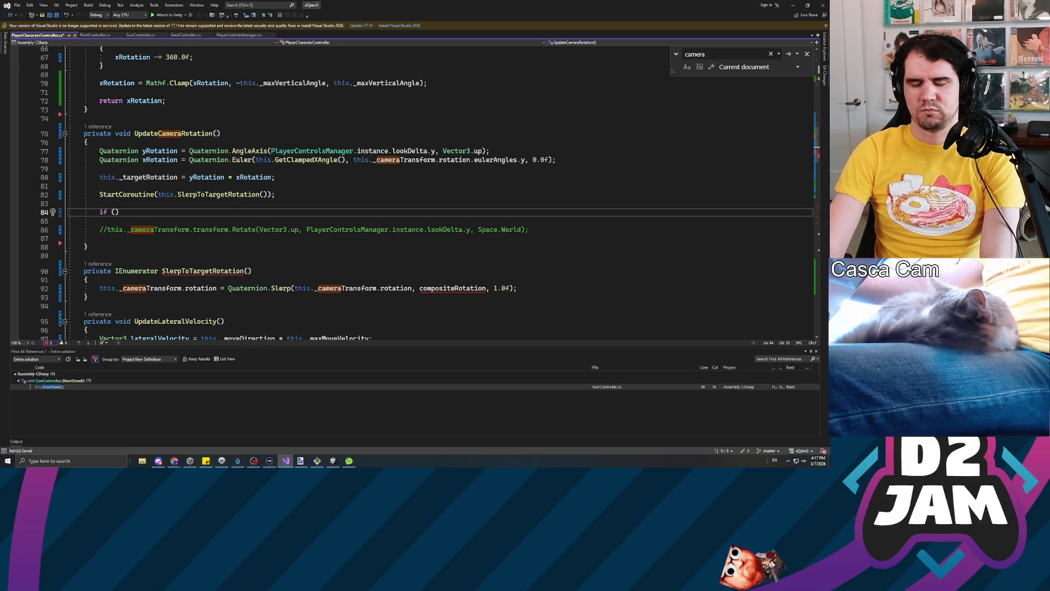
{"action": "type", "text": "this._camera"}
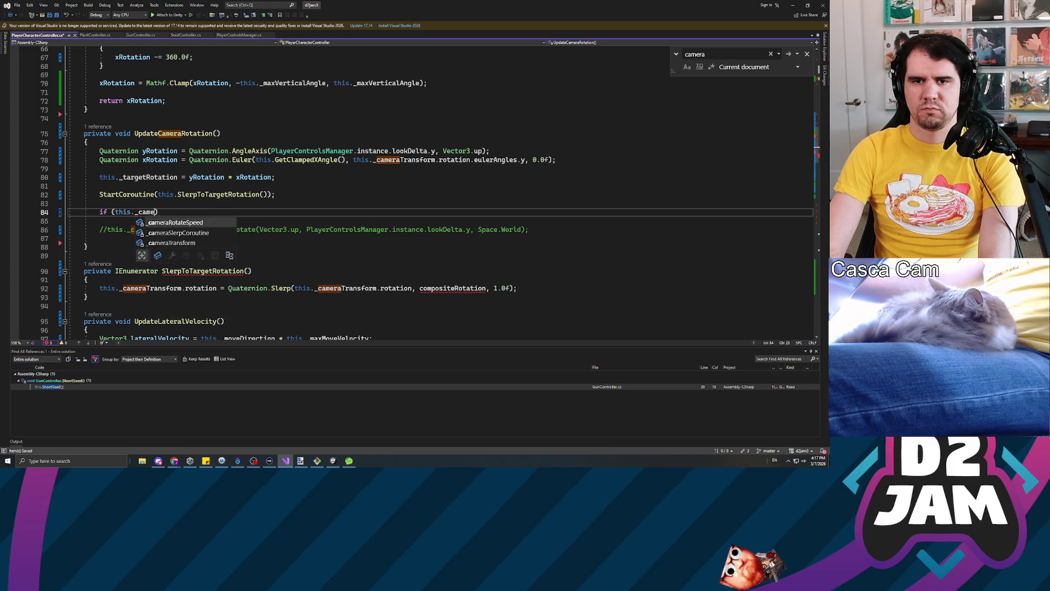
{"action": "type", "text": "S"}
{"action": "key", "text": "Tab"}
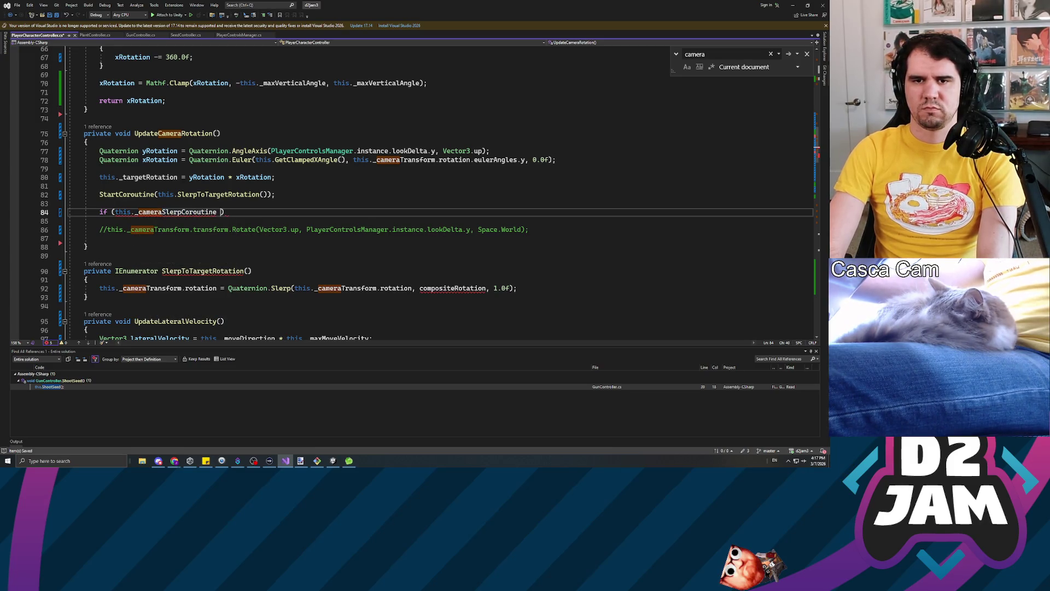
{"action": "type", "text": "!= null)"}
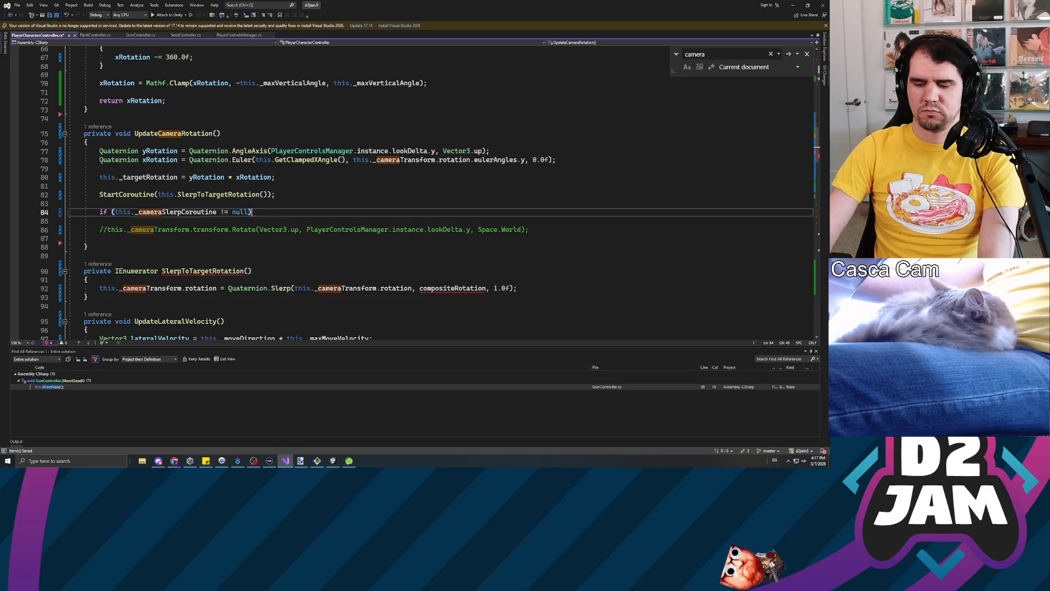
{"action": "key", "text": "Return"}
{"action": "type", "text": "{"}
{"action": "key", "text": "Return"}
{"action": "left_click", "coordinate": [115, 230]}
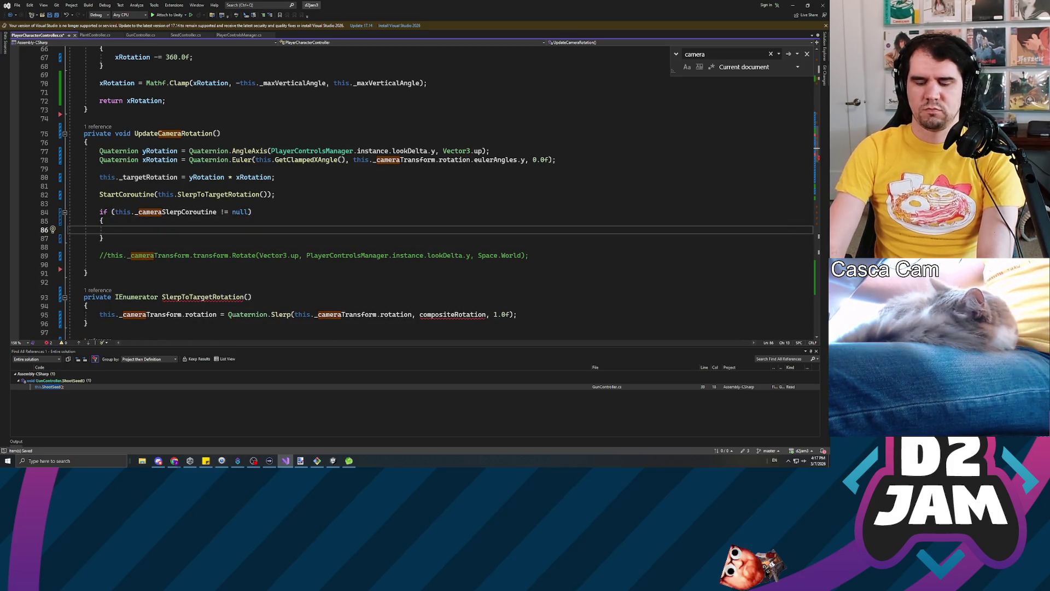
{"action": "type", "text": "topcor"}
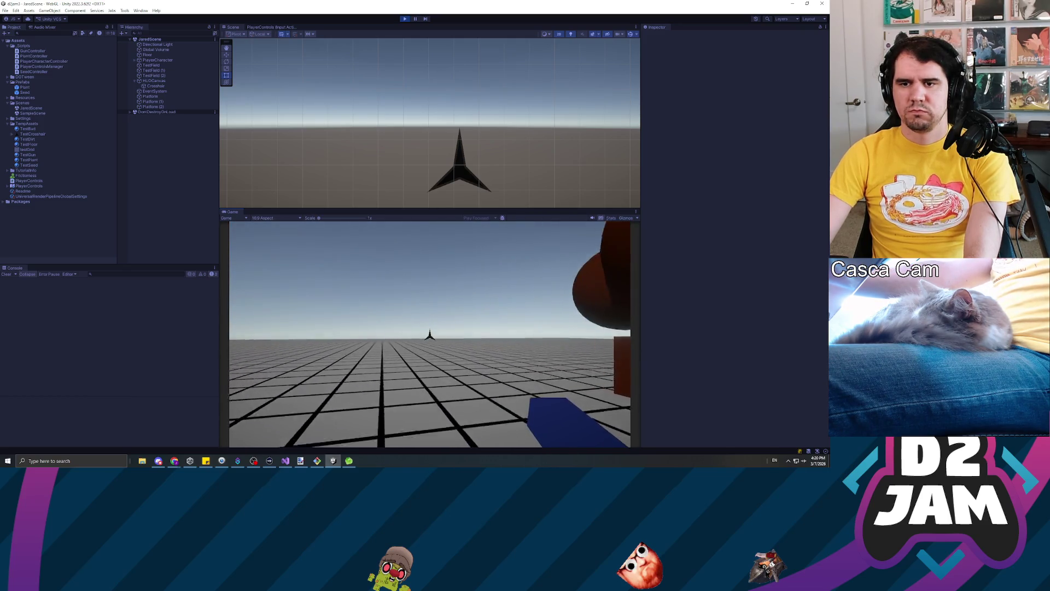
Test camera turning in the running game, then return to the script in Visual Studio.
{"action": "left_click", "coordinate": [426, 252]}
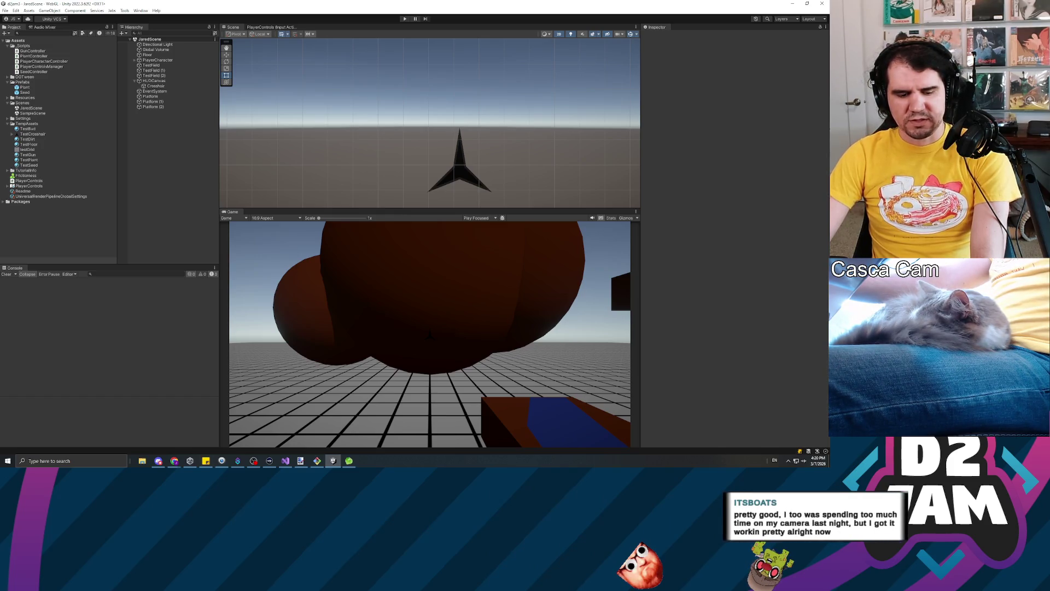
{"action": "key", "text": "alt+Tab"}
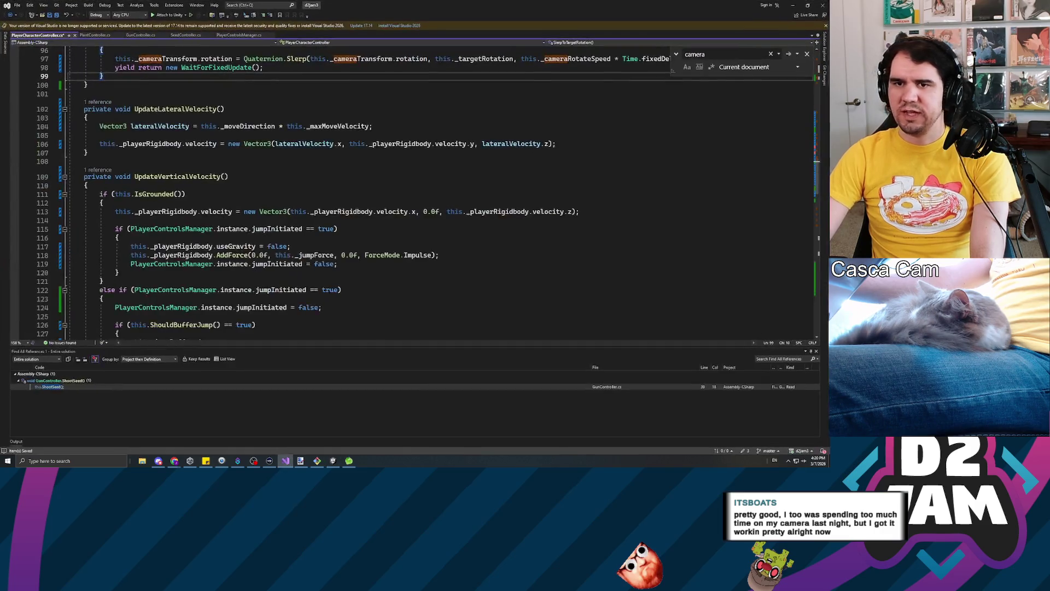
Change Quaternion.Slerp to Quaternion.Lerp on line 97 of the coroutine, then go to Unity.
{"action": "left_click", "coordinate": [815, 352]}
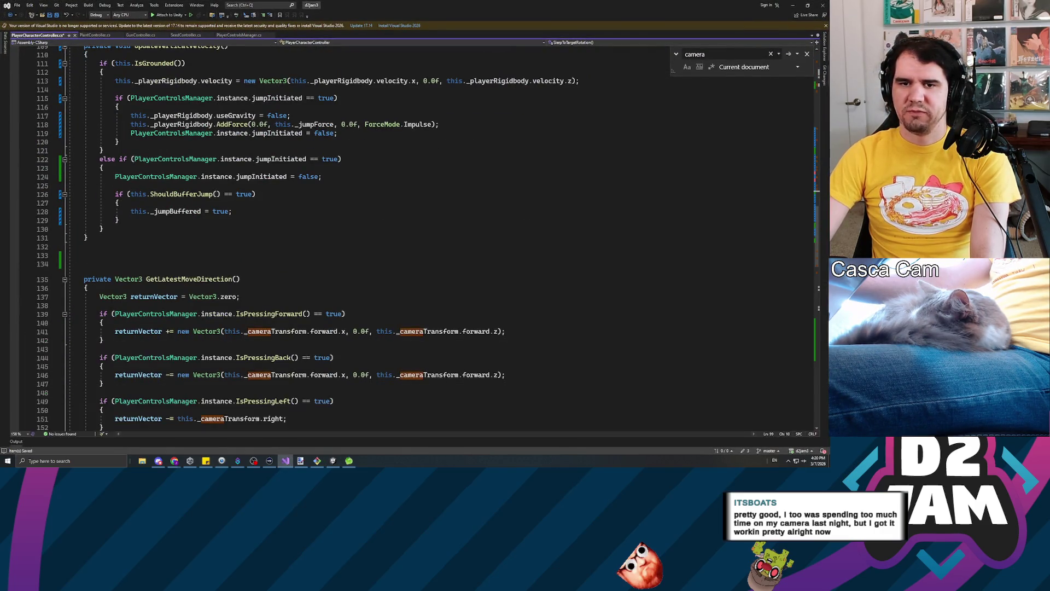
{"action": "scroll", "coordinate": [814, 355], "scroll_direction": "down", "scroll_amount": 4}
{"action": "scroll", "coordinate": [416, 240], "scroll_direction": "down", "scroll_amount": 4}
{"action": "scroll", "coordinate": [415, 241], "scroll_direction": "up", "scroll_amount": 5}
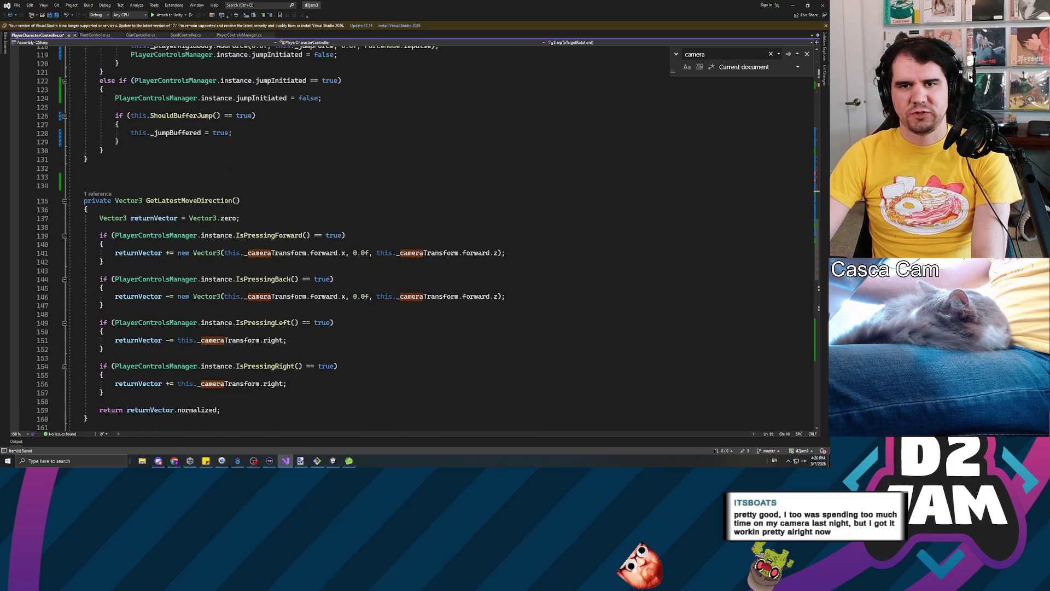
{"action": "scroll", "coordinate": [328, 219], "scroll_direction": "up", "scroll_amount": 2}
{"action": "left_click_drag", "start_coordinate": [87, 237], "coordinate": [61, 220]}
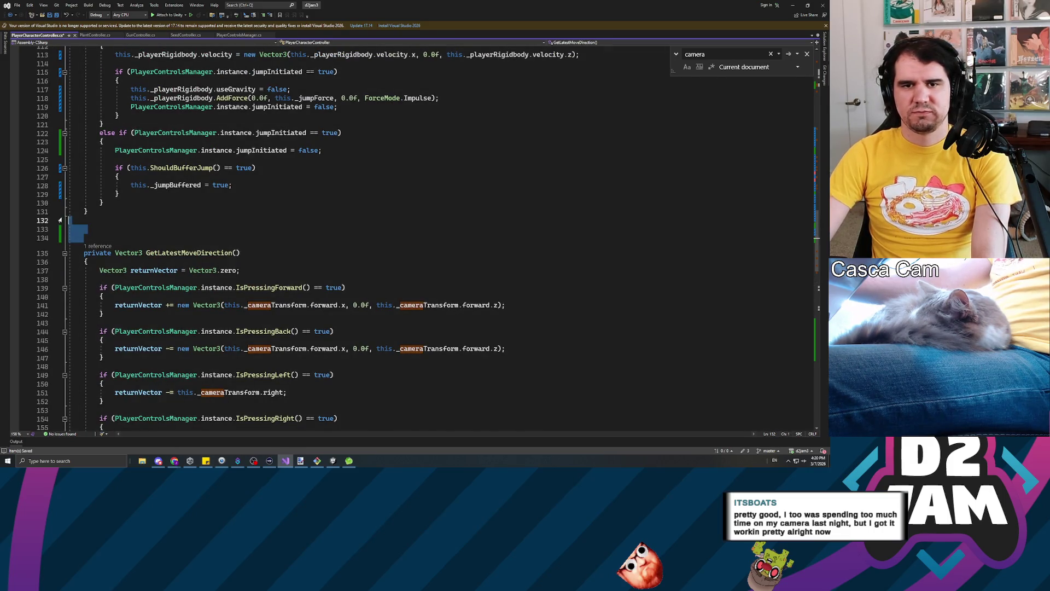
{"action": "scroll", "coordinate": [415, 241], "scroll_direction": "up", "scroll_amount": 11}
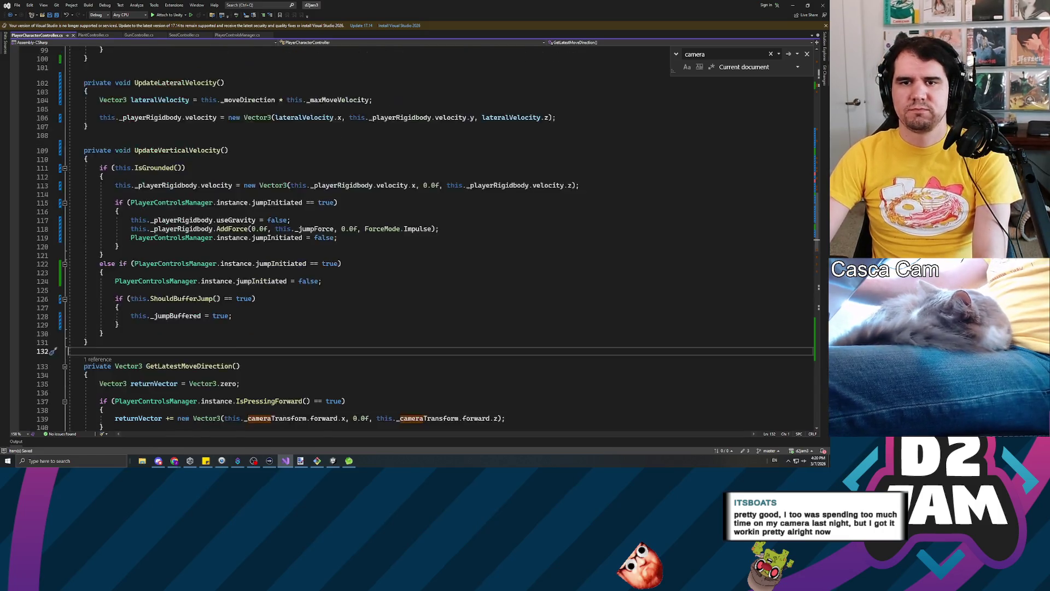
{"action": "scroll", "coordinate": [415, 241], "scroll_direction": "up", "scroll_amount": 2}
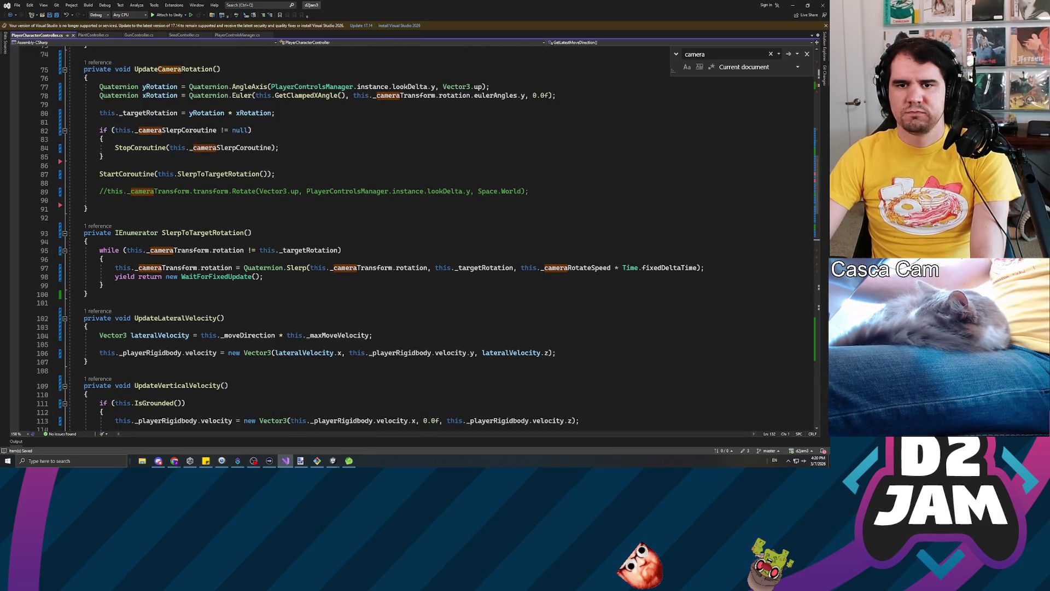
{"action": "scroll", "coordinate": [416, 240], "scroll_direction": "up", "scroll_amount": 2}
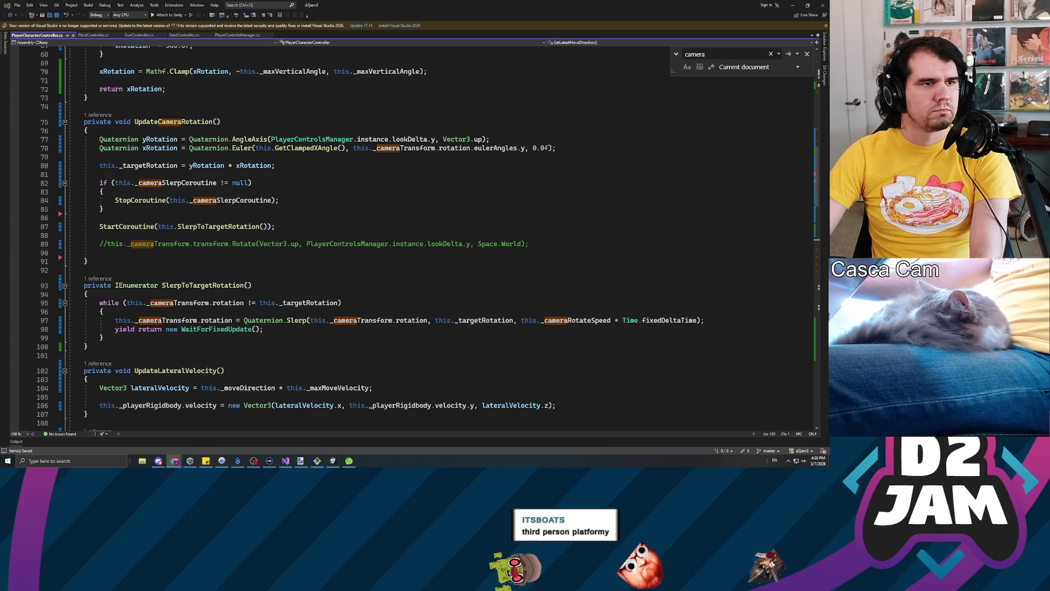
{"action": "double_click", "coordinate": [297, 320]}
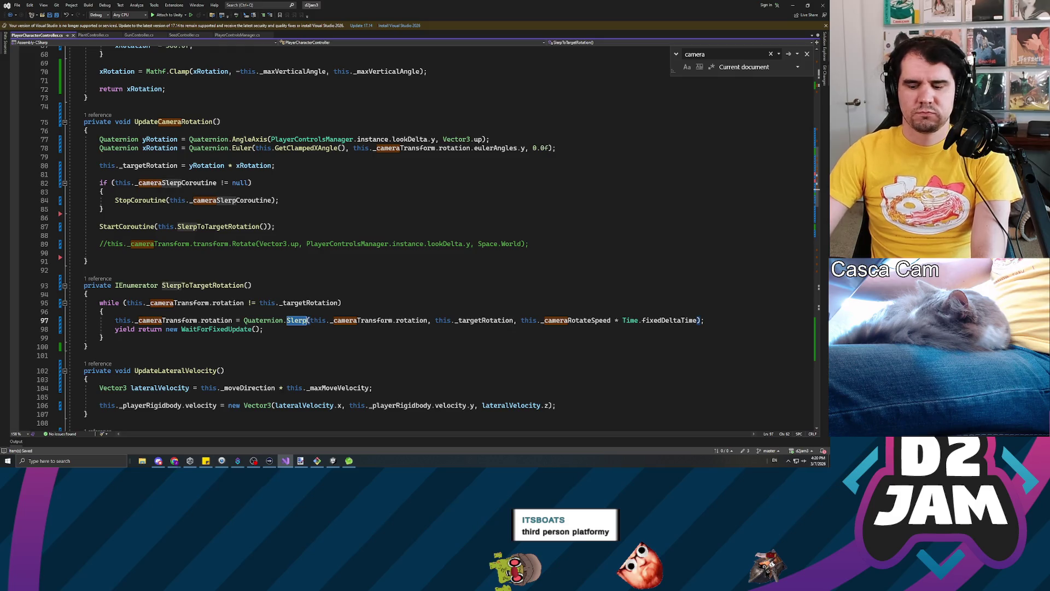
{"action": "type", "text": "Lerp"}
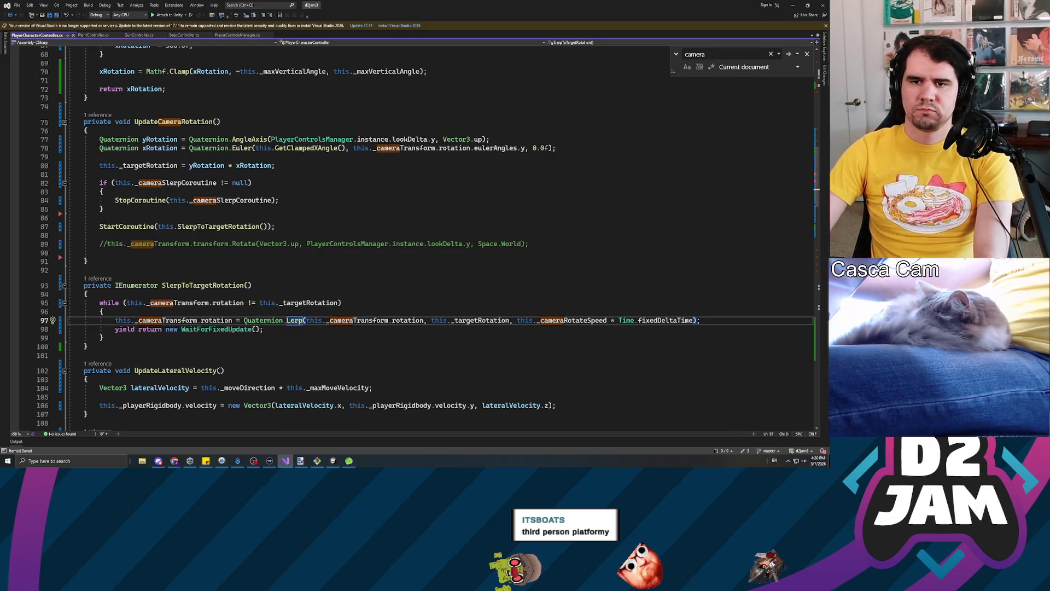
{"action": "key", "text": "alt+Tab"}
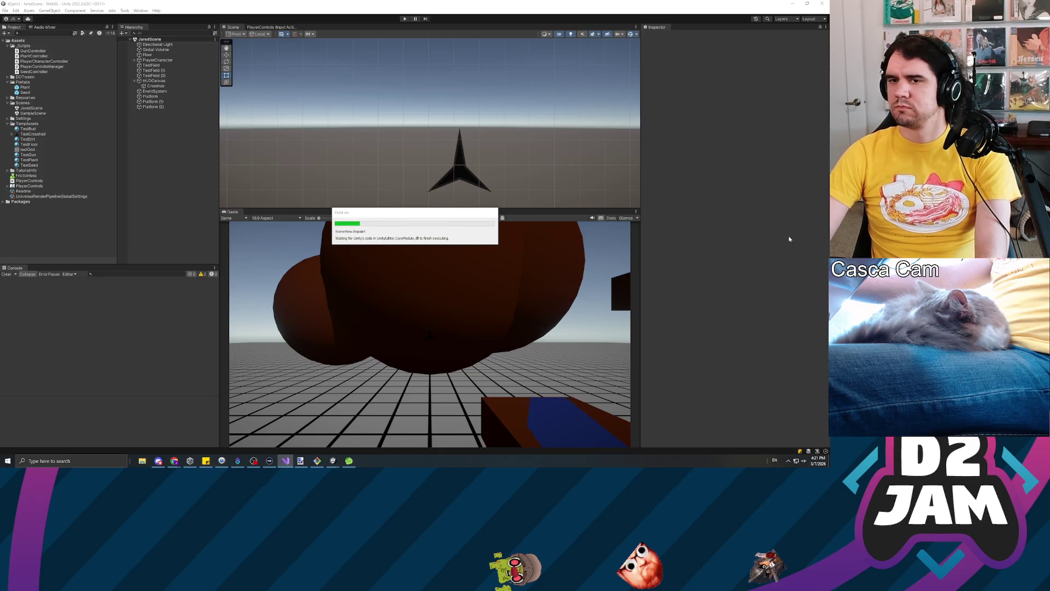
Run Play mode with Ctrl+P to test the Lerp camera, stop it, and return to the script.
{"action": "key", "text": "ctrl+p"}
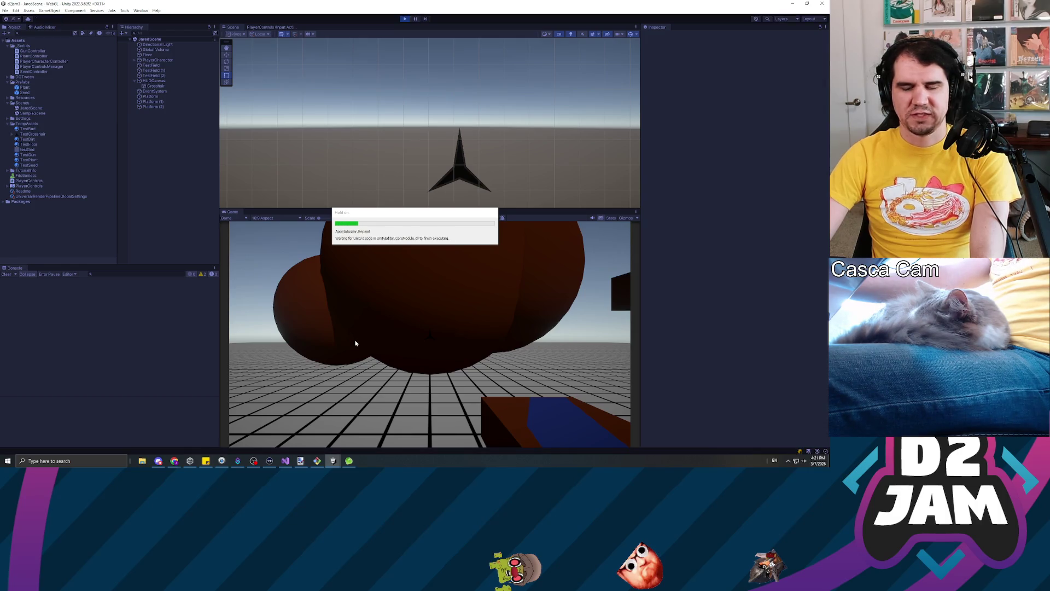
{"action": "left_click", "coordinate": [357, 345]}
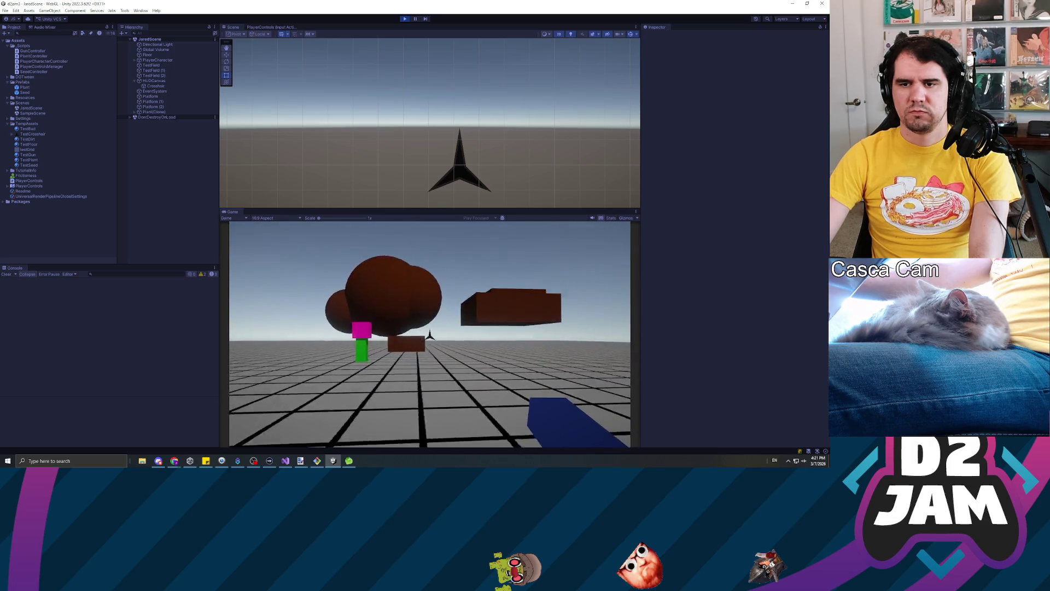
{"action": "key", "text": "ctrl+p"}
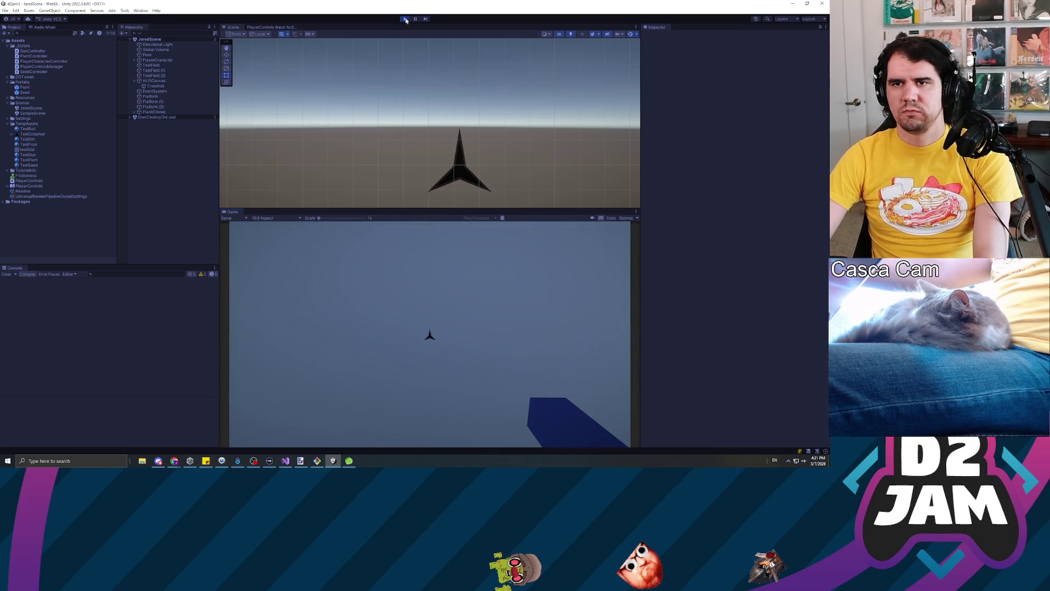
{"action": "key", "text": "alt+Tab"}
{"action": "scroll", "coordinate": [410, 235], "scroll_direction": "down", "scroll_amount": 20}
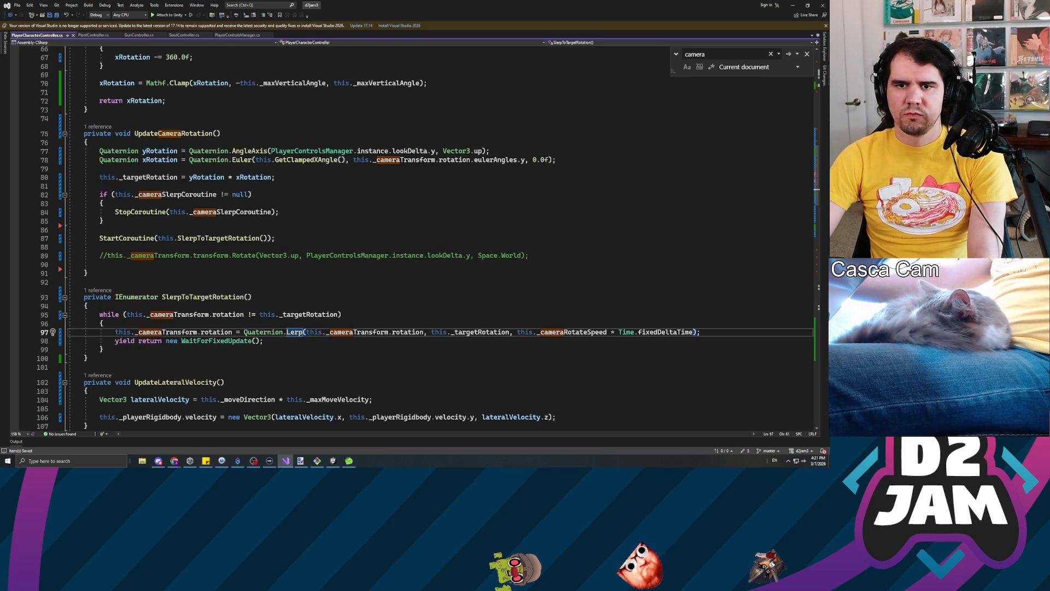
Change the camera rotation on line 97 to Quaternion.Slerp and save the script.
{"action": "scroll", "coordinate": [424, 237], "scroll_direction": "down", "scroll_amount": 4}
{"action": "scroll", "coordinate": [425, 238], "scroll_direction": "down", "scroll_amount": 2}
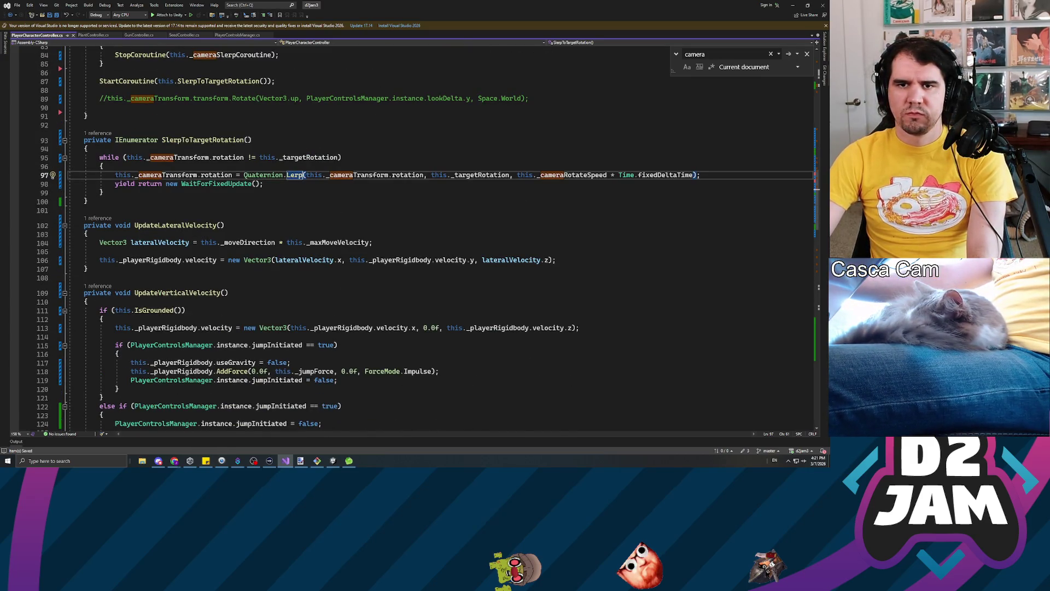
{"action": "scroll", "coordinate": [425, 238], "scroll_direction": "down", "scroll_amount": 2}
{"action": "scroll", "coordinate": [425, 238], "scroll_direction": "up", "scroll_amount": 11}
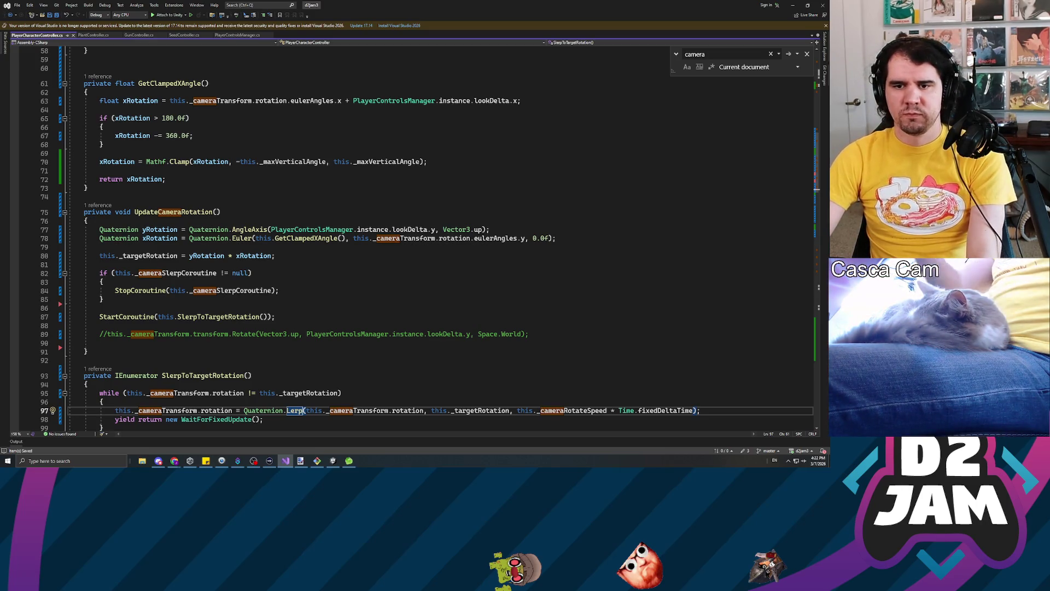
{"action": "type", "text": "S"}
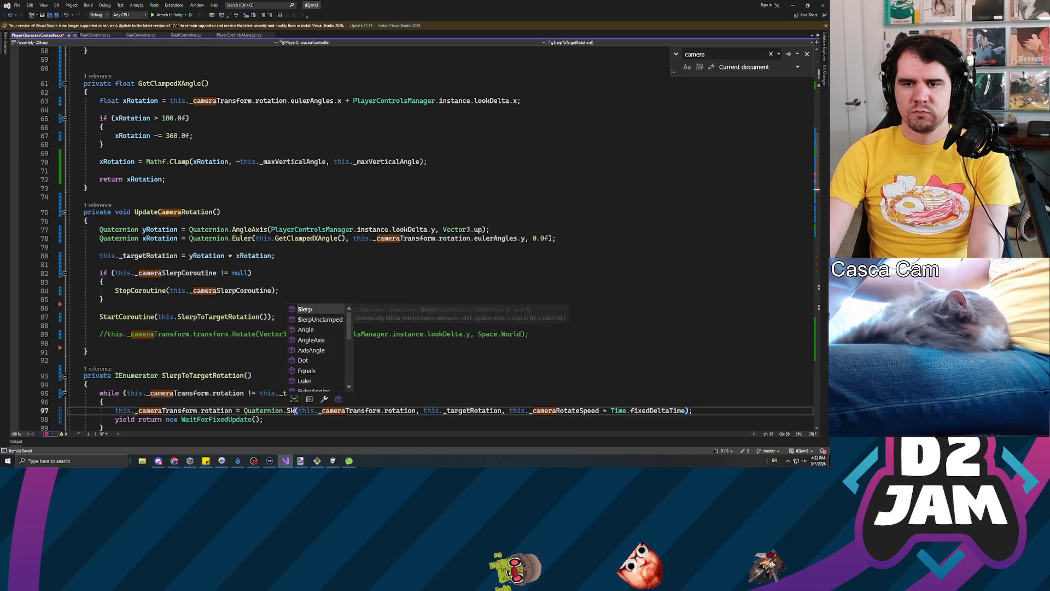
{"action": "type", "text": "lerp"}
{"action": "key", "text": "ctrl+s"}
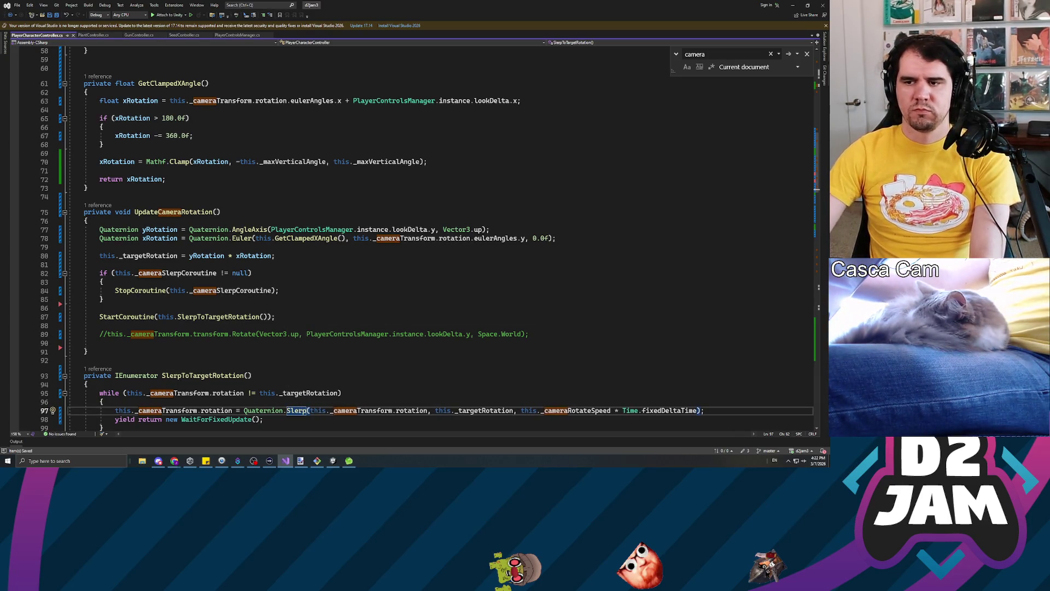
Go to _cameraRotateSpeed on line 24, then return to Unity to reload the script.
{"action": "scroll", "coordinate": [382, 235], "scroll_direction": "up", "scroll_amount": 19}
{"action": "left_click", "coordinate": [220, 257]}
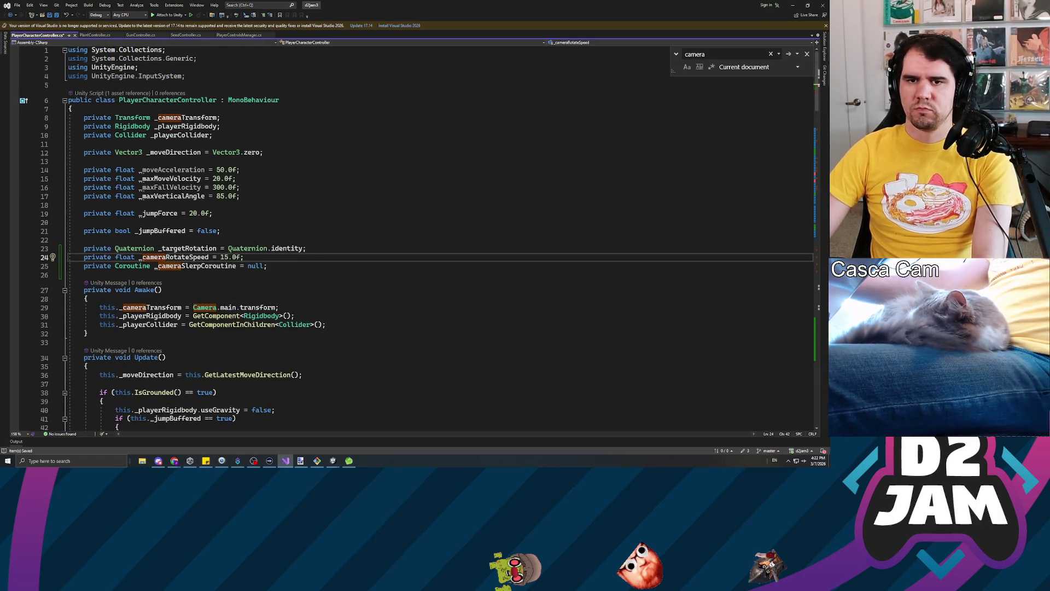
{"action": "key", "text": "alt+Tab"}
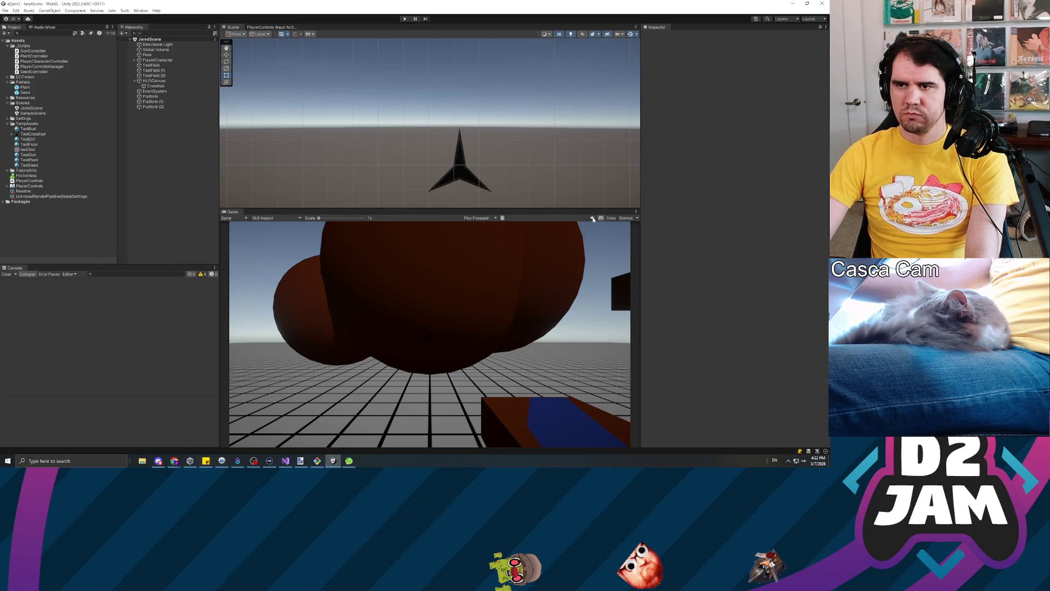
Set the Game view to Play Maximized, run a brief play test, then return to Visual Studio.
{"action": "left_click", "coordinate": [483, 218]}
{"action": "left_click", "coordinate": [481, 231]}
{"action": "left_click", "coordinate": [404, 19]}
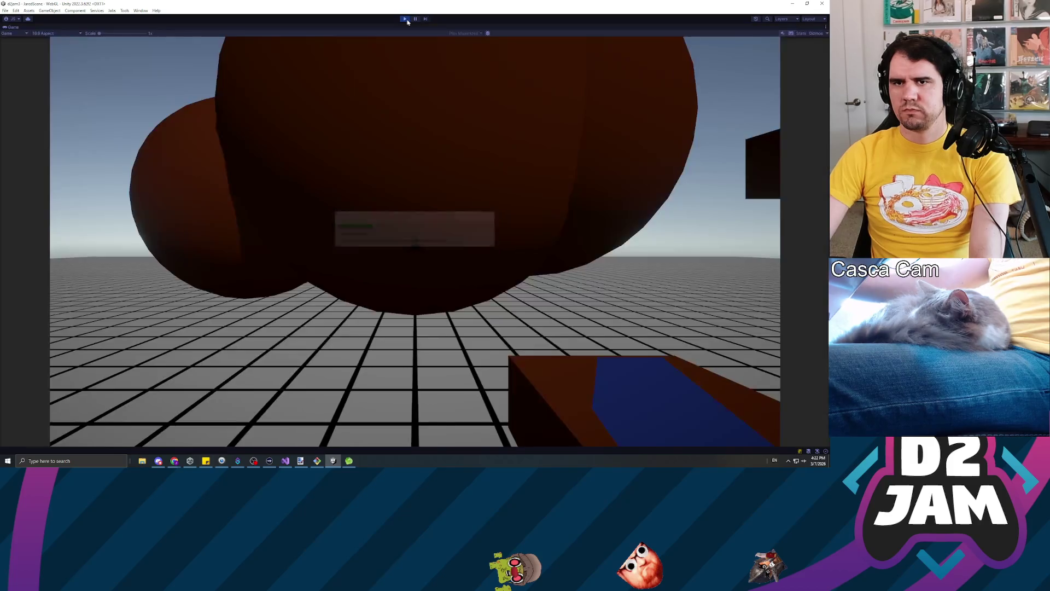
{"action": "left_click", "coordinate": [405, 19]}
{"action": "key", "text": "alt+Tab"}
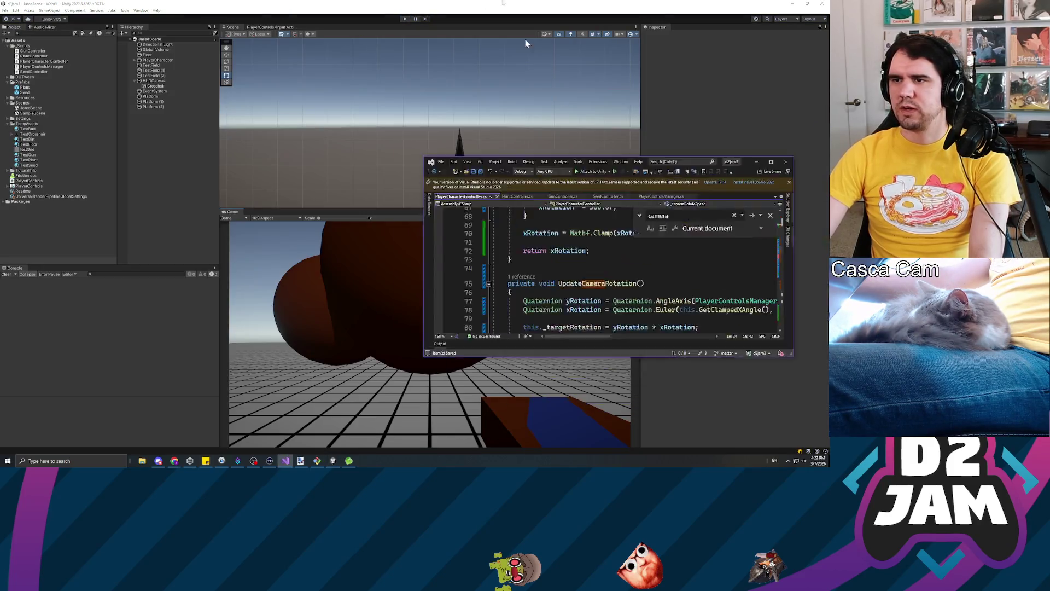
{"action": "scroll", "coordinate": [427, 239], "scroll_direction": "up", "scroll_amount": 20}
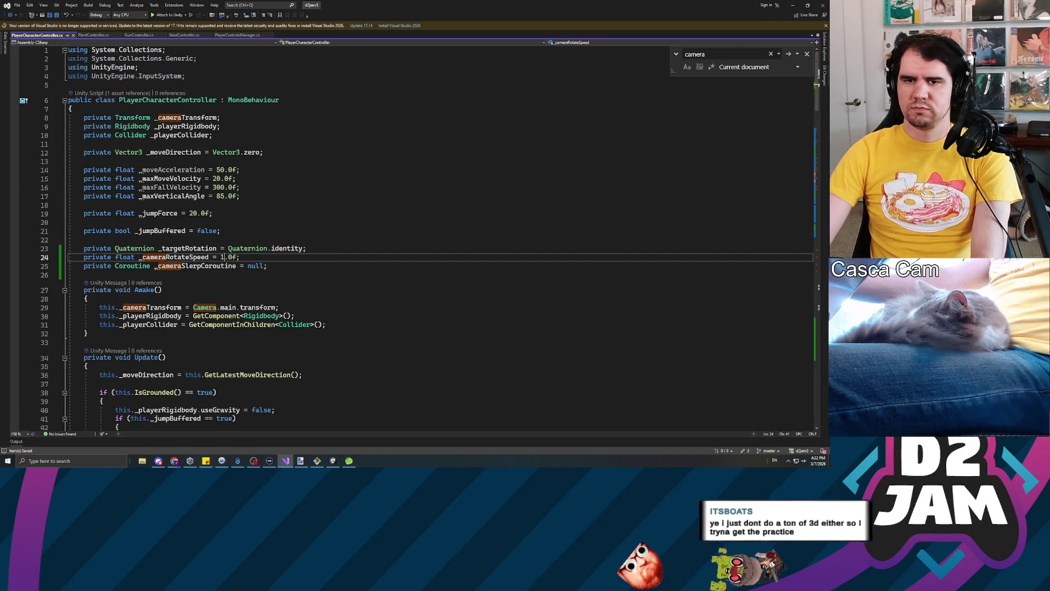
Assign the line 87 StartCoroutine call to this._cameraSlerpCoroutine, then return to Unity.
{"action": "scroll", "coordinate": [410, 238], "scroll_direction": "down", "scroll_amount": 17}
{"action": "scroll", "coordinate": [101, 212], "scroll_direction": "down", "scroll_amount": 8}
{"action": "scroll", "coordinate": [101, 211], "scroll_direction": "up", "scroll_amount": 3}
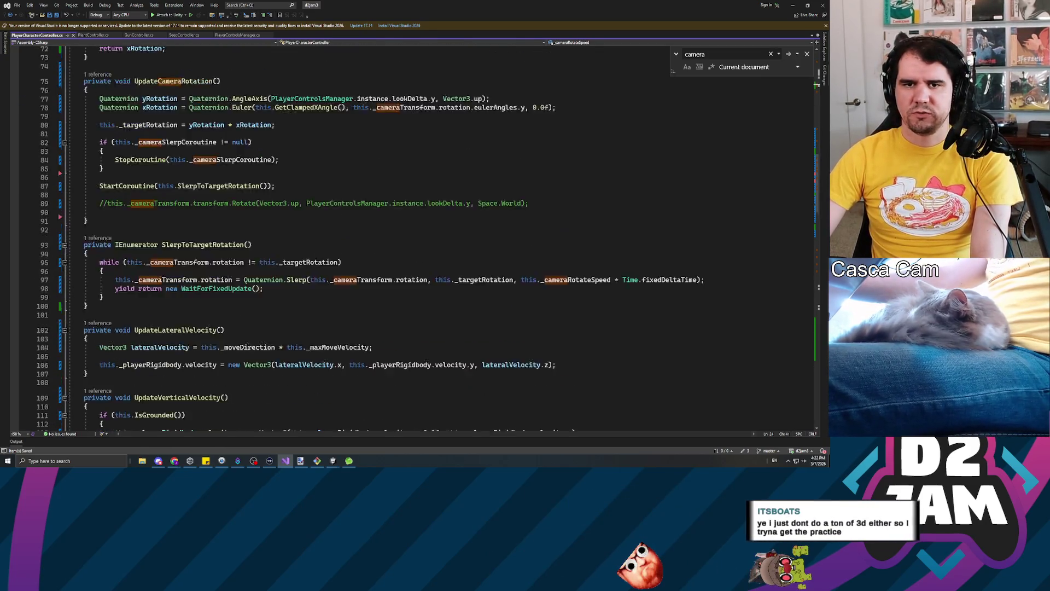
{"action": "left_click", "coordinate": [100, 212]}
{"action": "type", "text": "this._"}
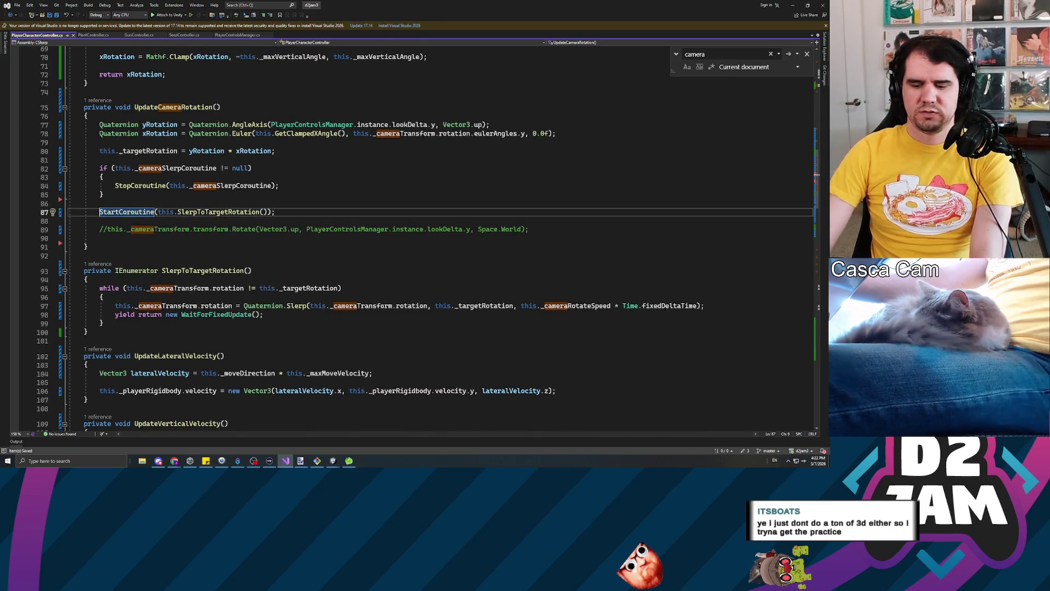
{"action": "type", "text": "cameraSler"}
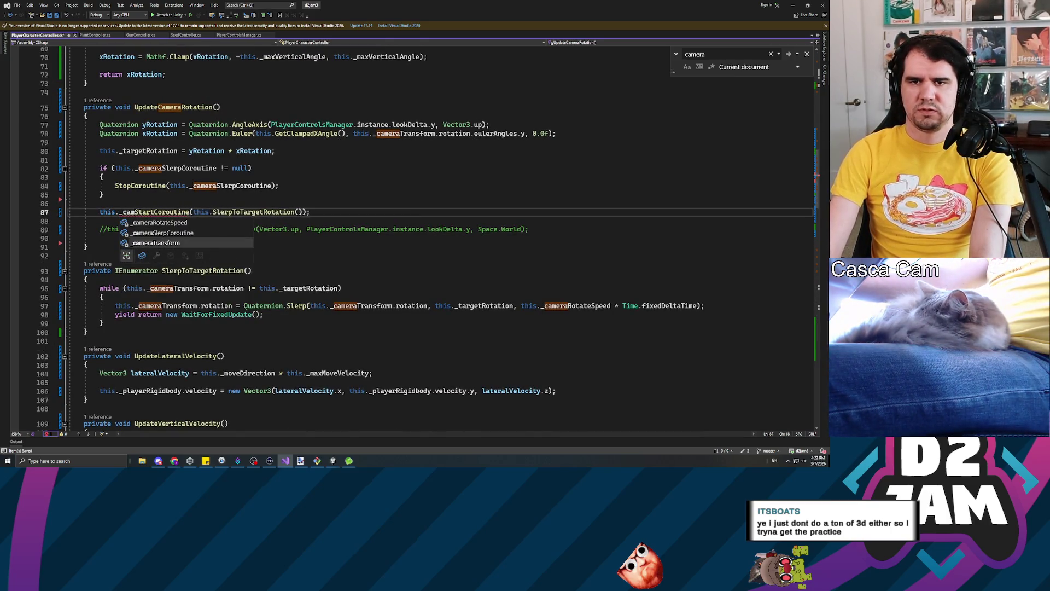
{"action": "key", "text": "Tab"}
{"action": "type", "text": "="}
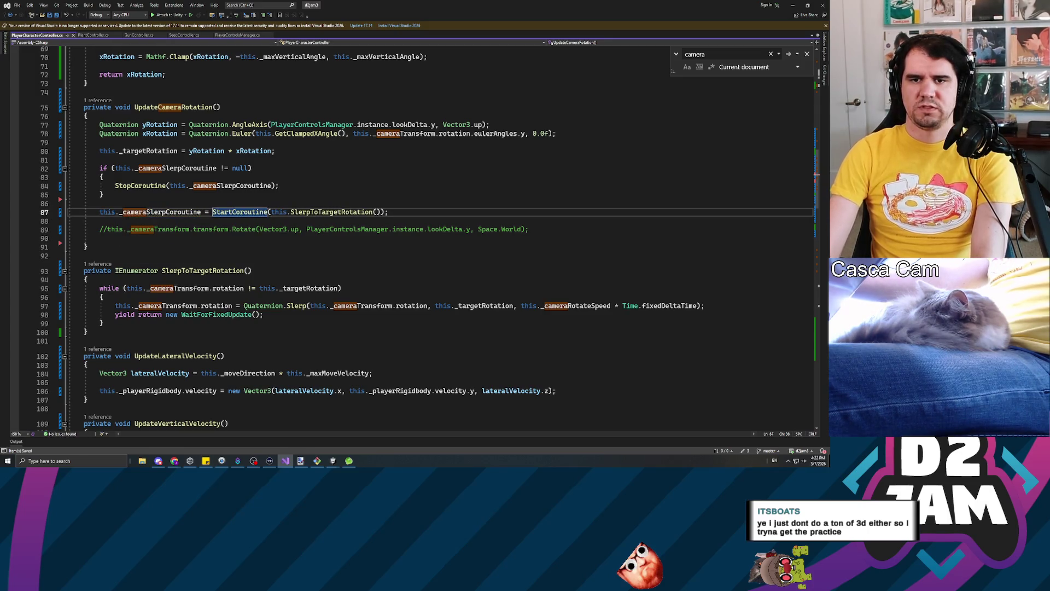
{"action": "key", "text": "alt+Tab"}
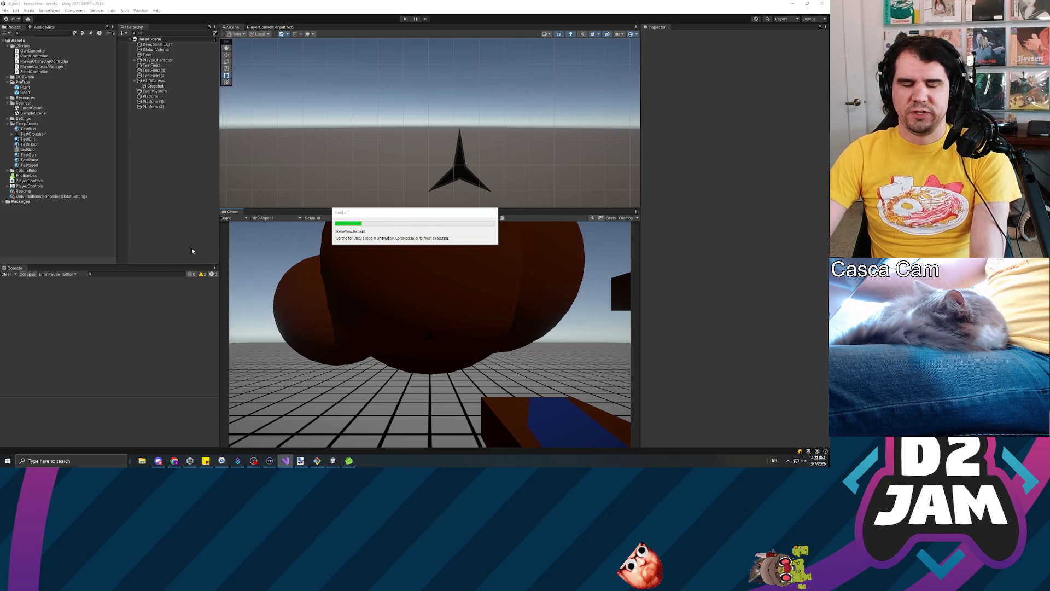
{"action": "left_click", "coordinate": [195, 196]}
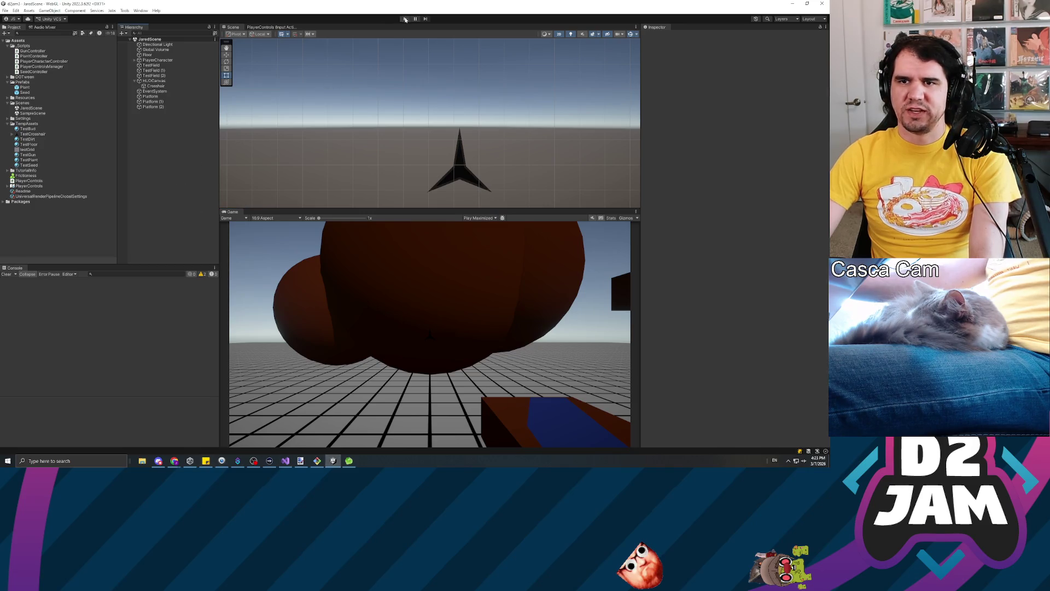
{"action": "left_click", "coordinate": [404, 19]}
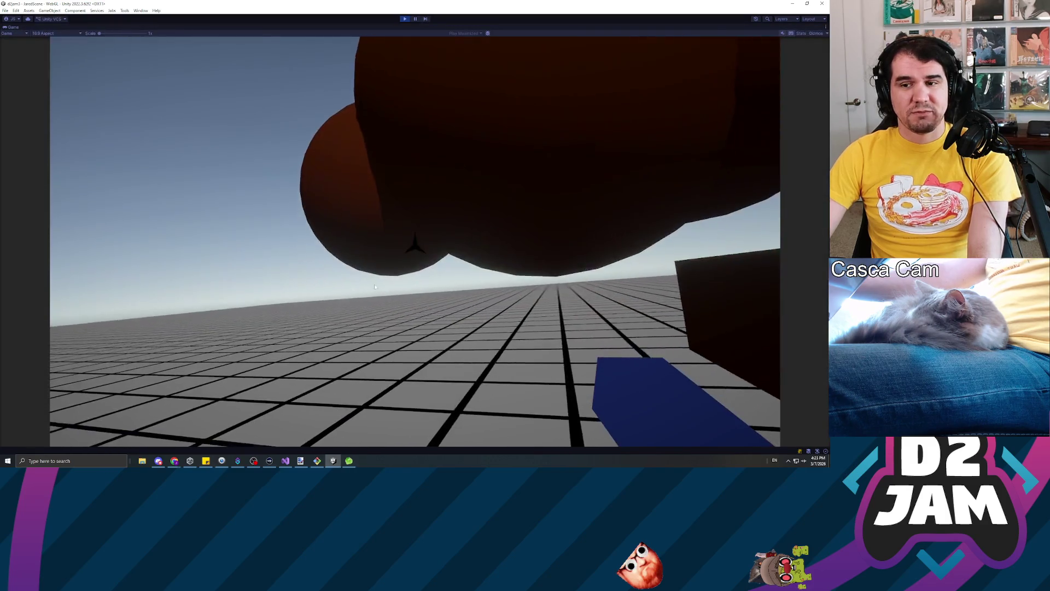
{"action": "left_click", "coordinate": [375, 286]}
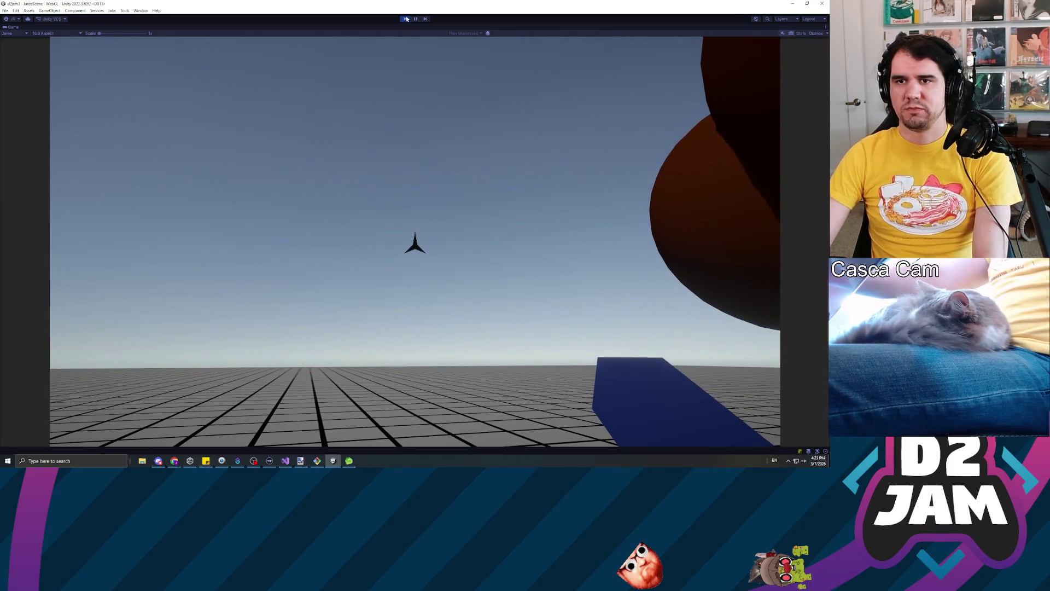
{"action": "left_click", "coordinate": [405, 18]}
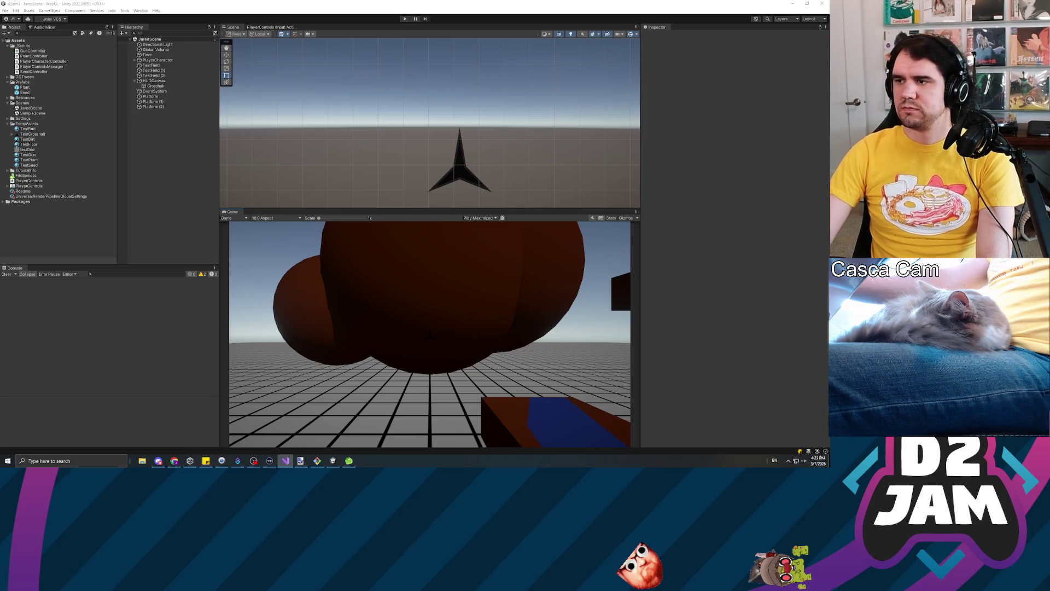
{"action": "key", "text": "ctrl+p"}
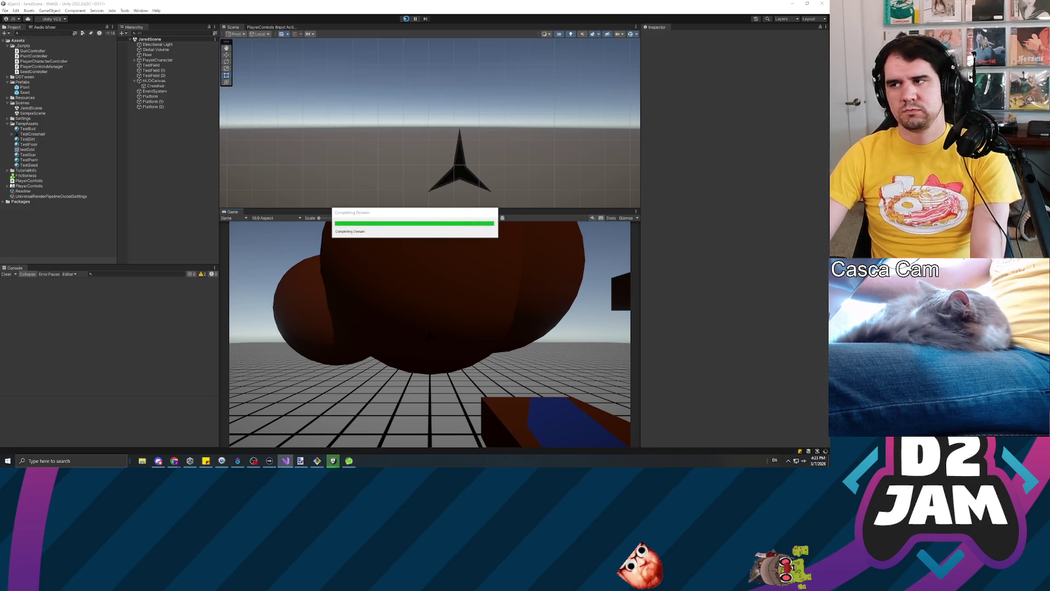
{"action": "left_click", "coordinate": [404, 19]}
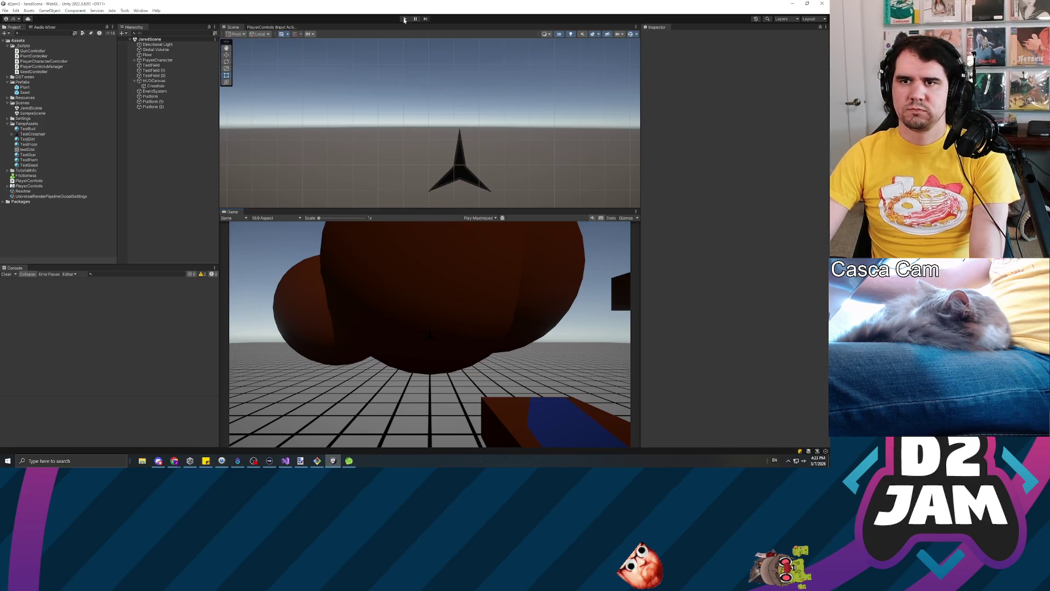
{"action": "left_click", "coordinate": [404, 19]}
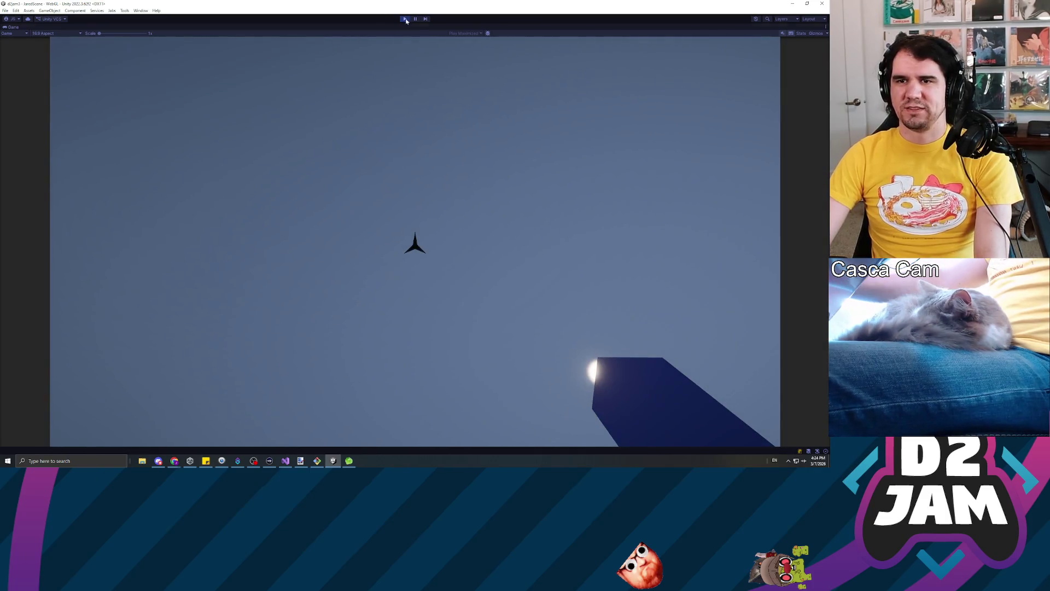
{"action": "left_click", "coordinate": [405, 19]}
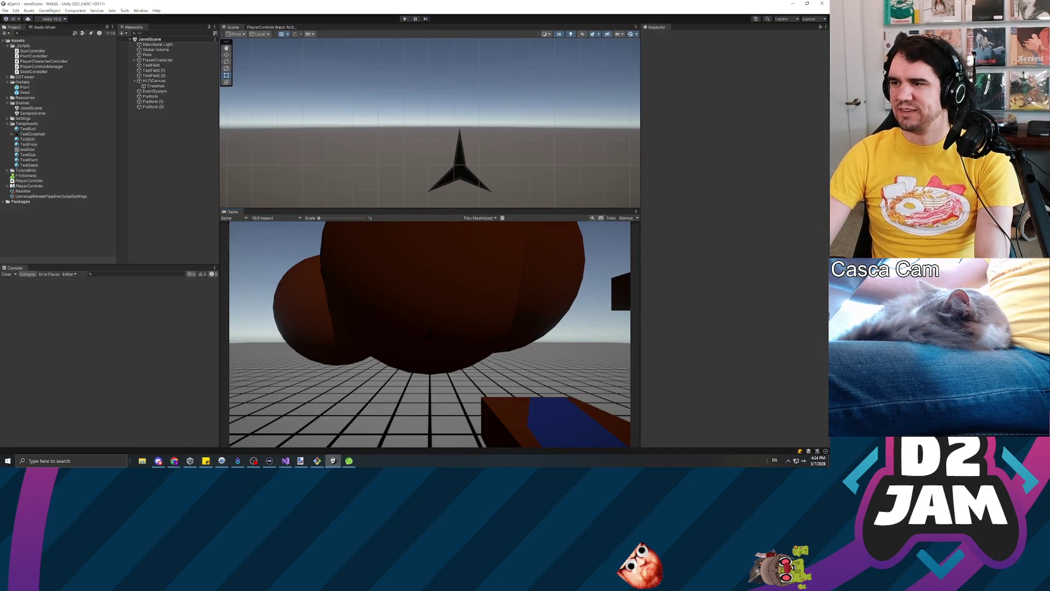
Switch back from Visual Studio to Unity so the scripts recompile.
{"action": "key", "text": "alt+Tab"}
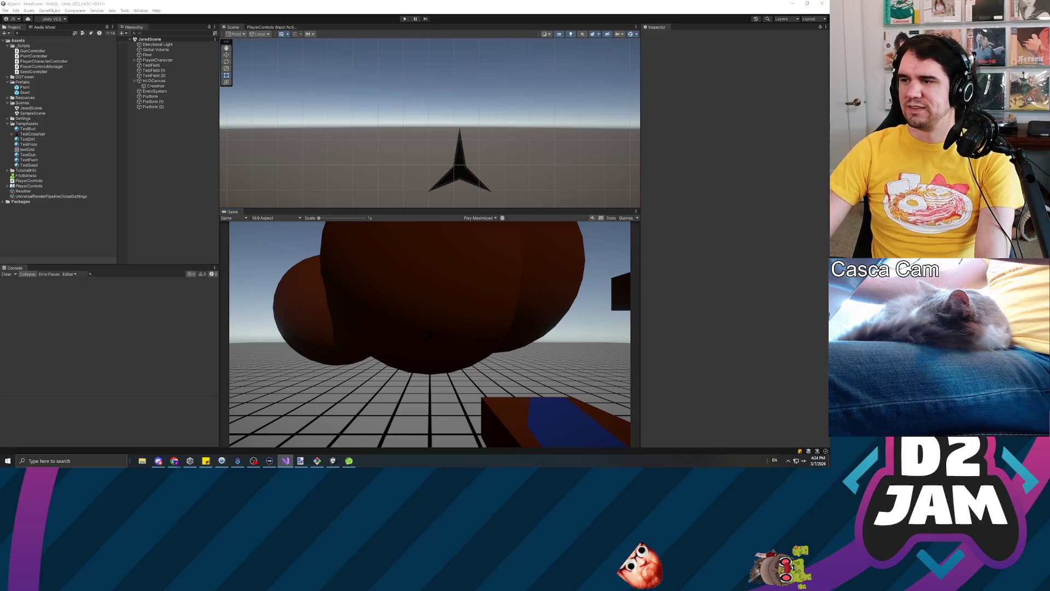
{"action": "left_click", "coordinate": [717, 249]}
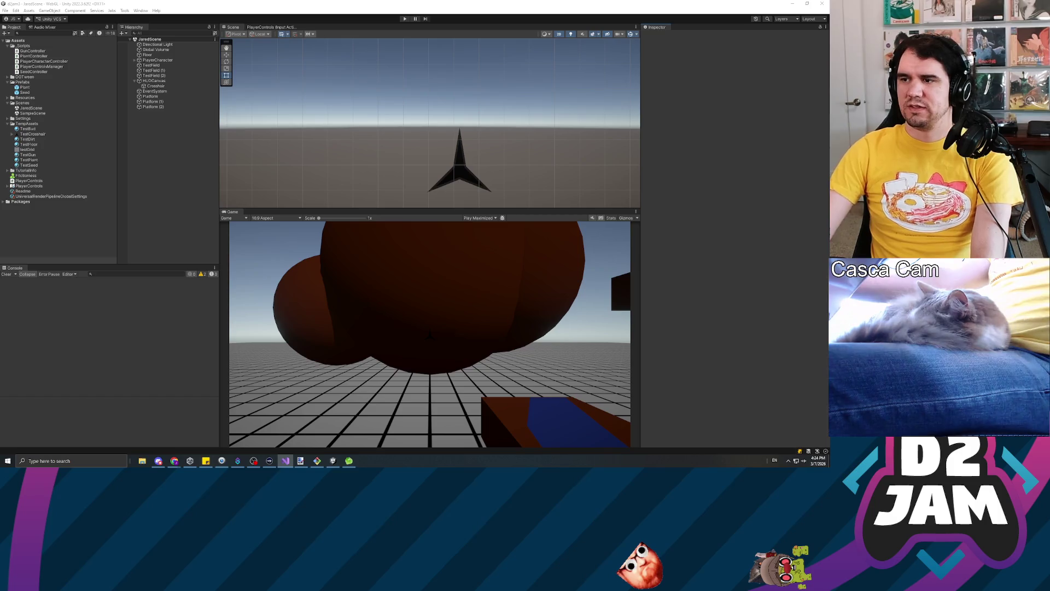
{"action": "left_click", "coordinate": [464, 279]}
{"action": "left_click", "coordinate": [174, 171]}
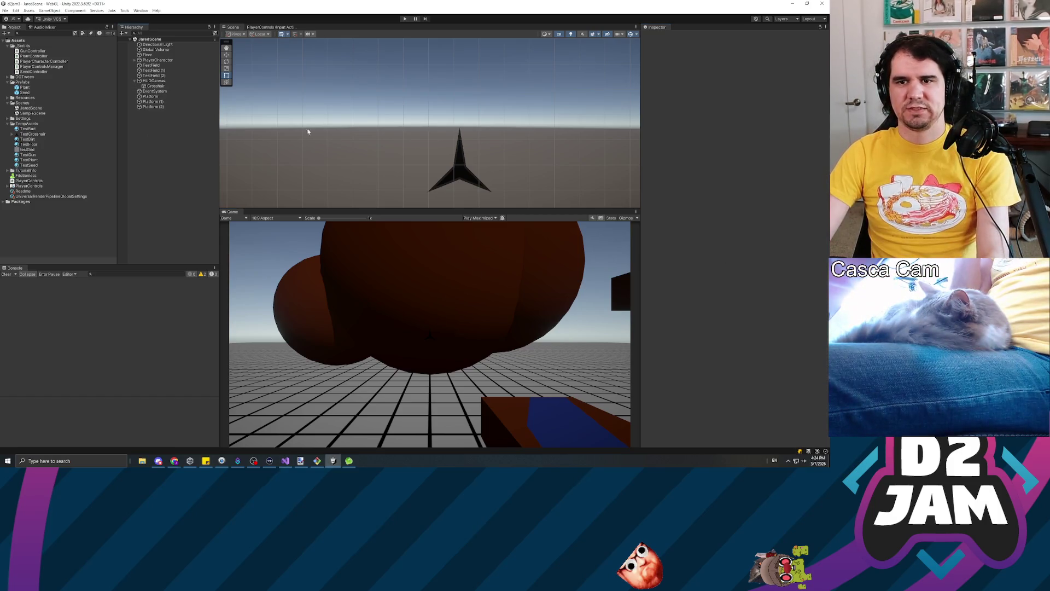
Set the Game view to Play Focused and expand PlayerCharacter to show Main Camera and PlayerCapsule.
{"action": "left_click", "coordinate": [470, 219]}
{"action": "left_click", "coordinate": [470, 224]}
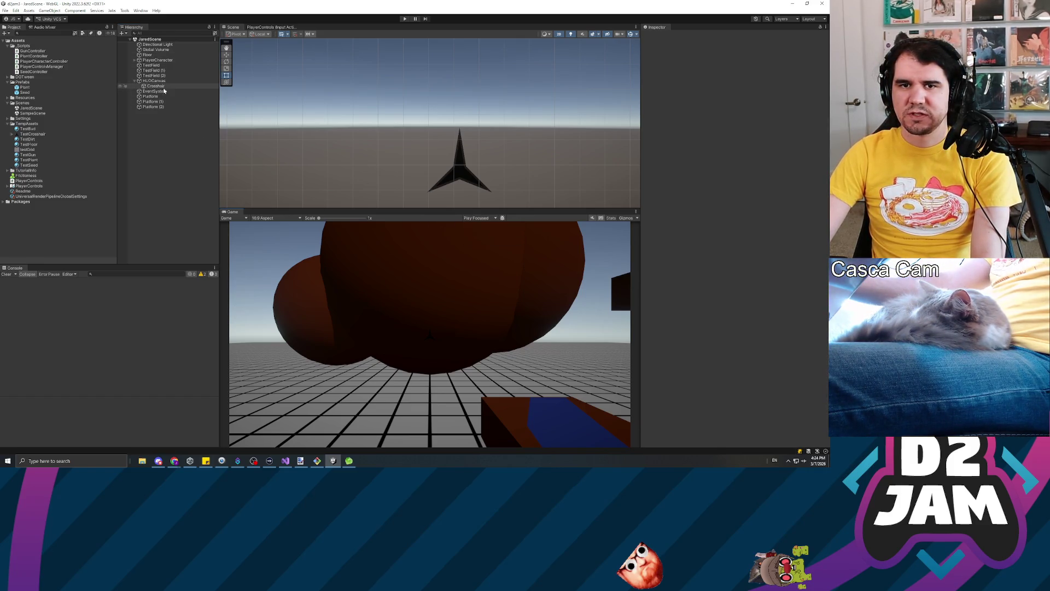
{"action": "left_click", "coordinate": [135, 60]}
{"action": "left_click", "coordinate": [151, 65]}
{"action": "key", "text": "Up"}
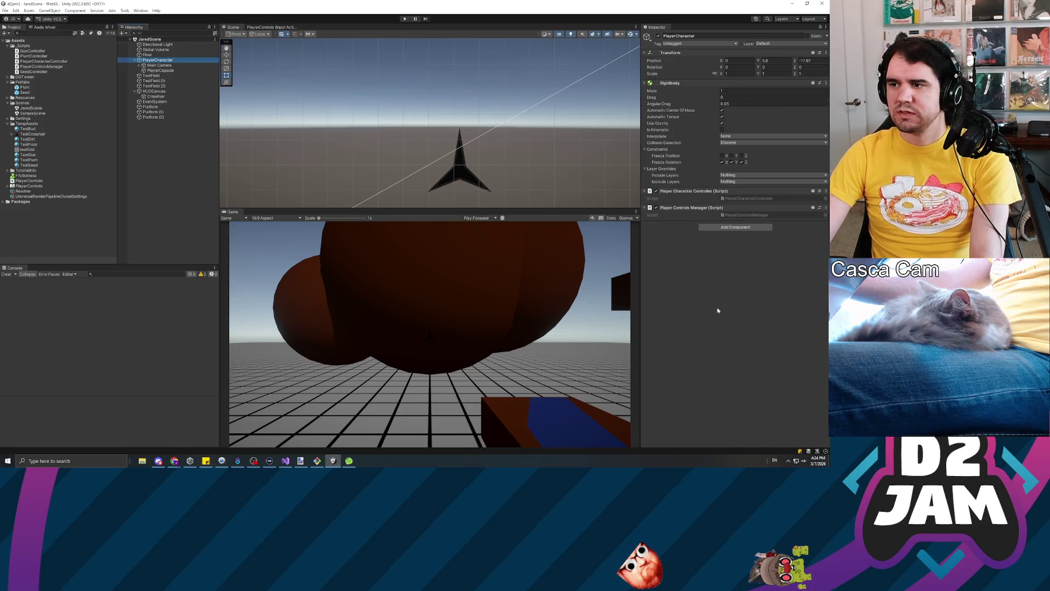
Set PlayerCharacter's Player Character Controller Camera Rotate Speed to 5 and press Play.
{"action": "key", "text": "alt+Tab"}
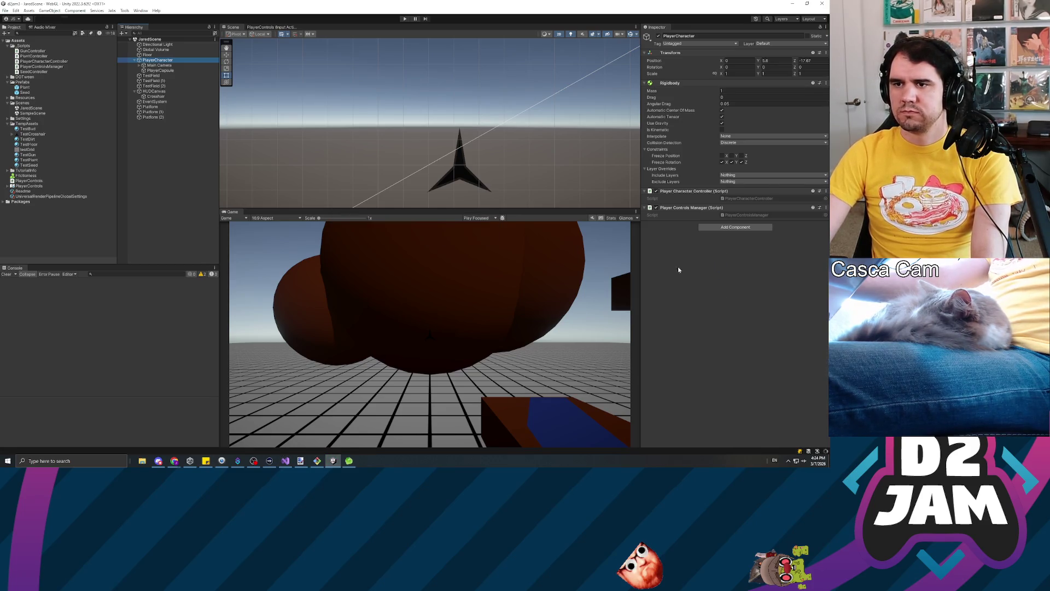
{"action": "left_click", "coordinate": [167, 65]}
{"action": "left_click", "coordinate": [159, 60]}
{"action": "left_click", "coordinate": [733, 206]}
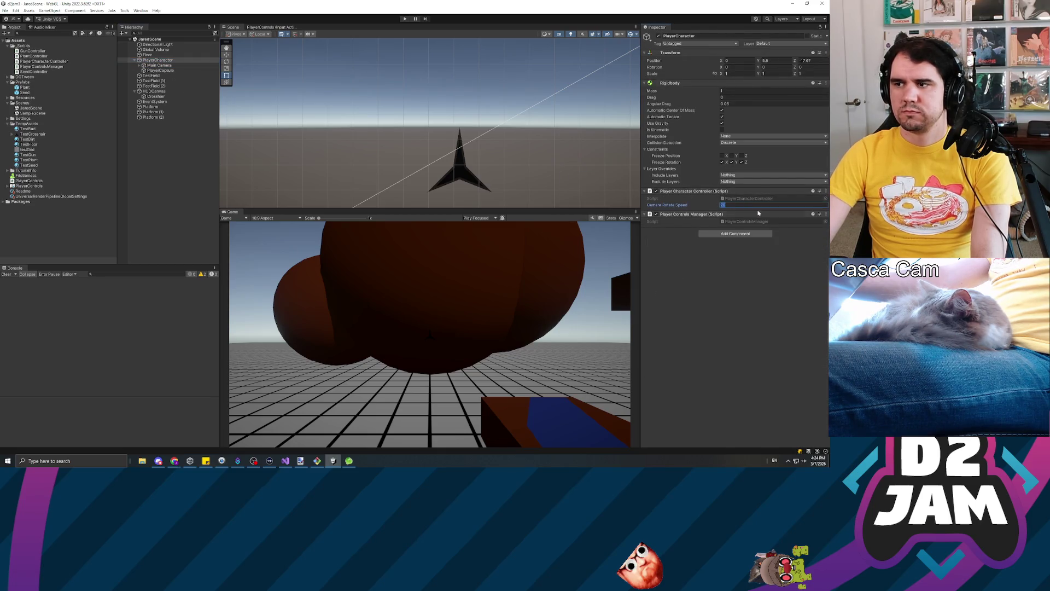
{"action": "type", "text": "5"}
{"action": "key", "text": "Return"}
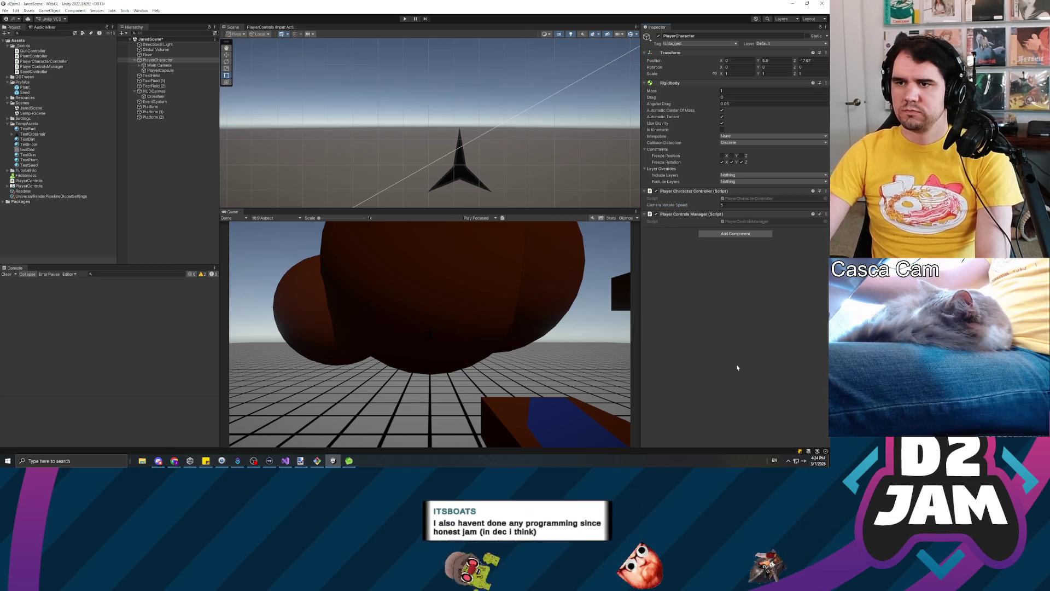
{"action": "left_click", "coordinate": [404, 19]}
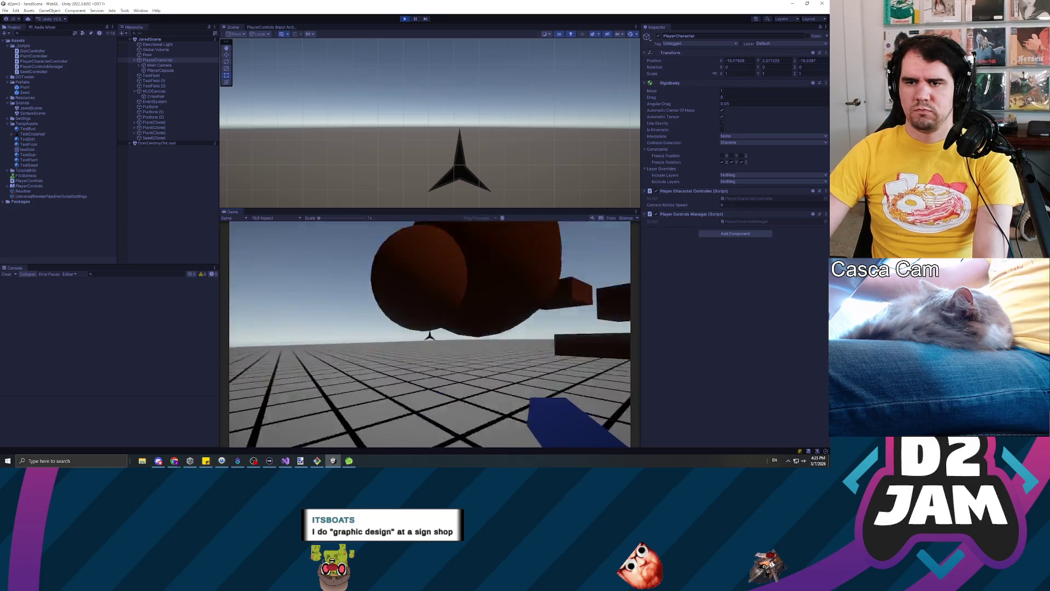
Pause and resume, walk back and forth with W and S, then release the mouse and stop playing.
{"action": "left_click", "coordinate": [415, 19]}
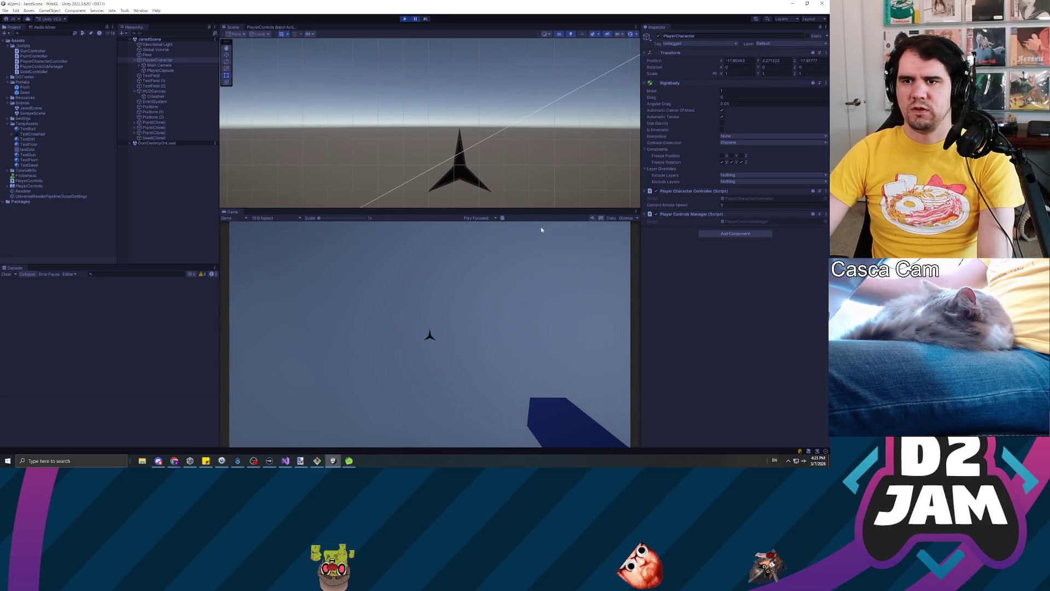
{"action": "left_click", "coordinate": [415, 19]}
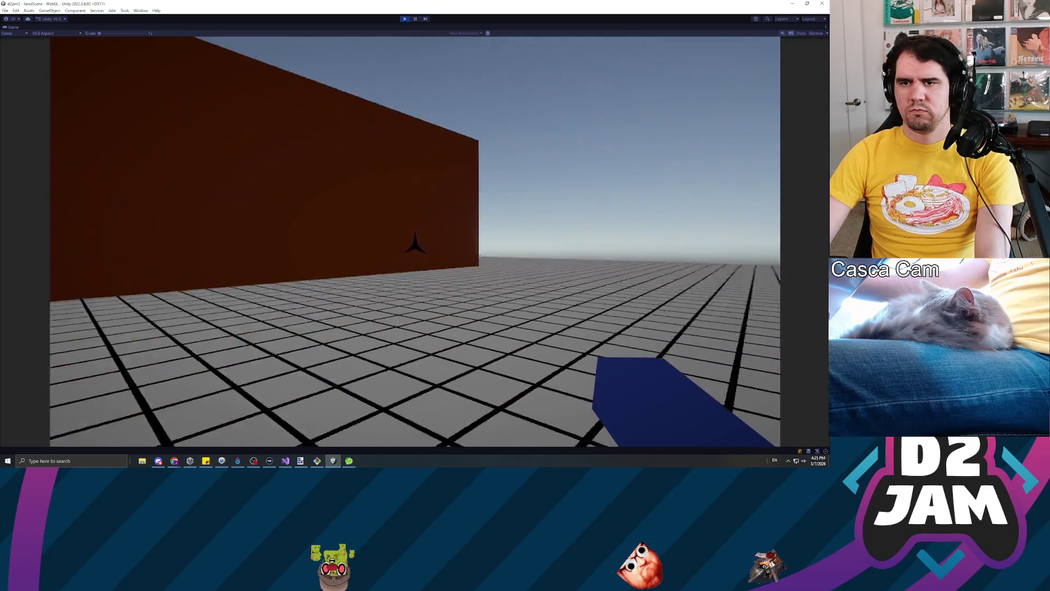
{"action": "key", "text": "s"}
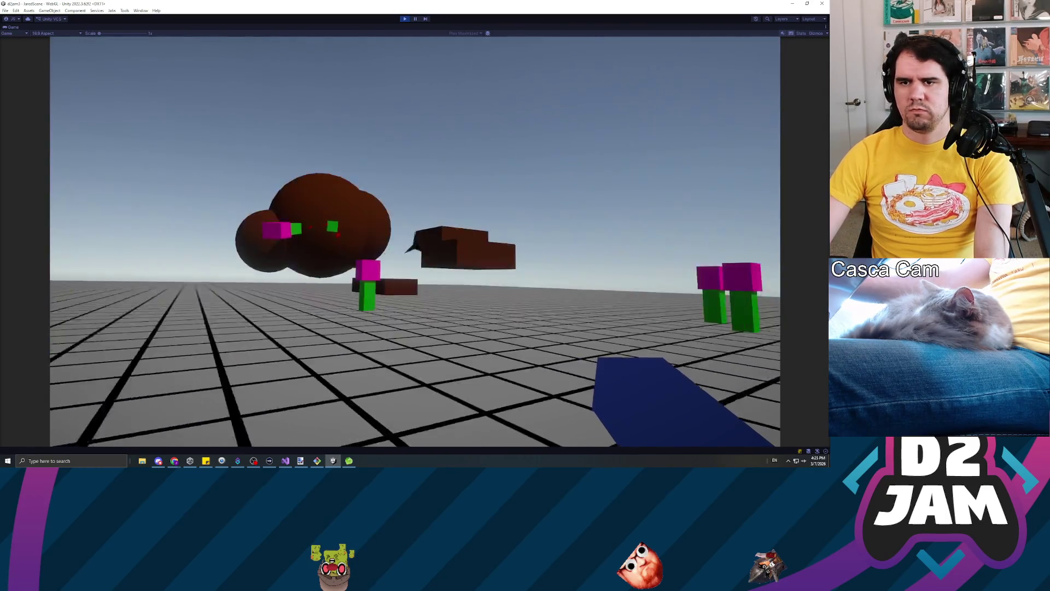
{"action": "key", "text": "w"}
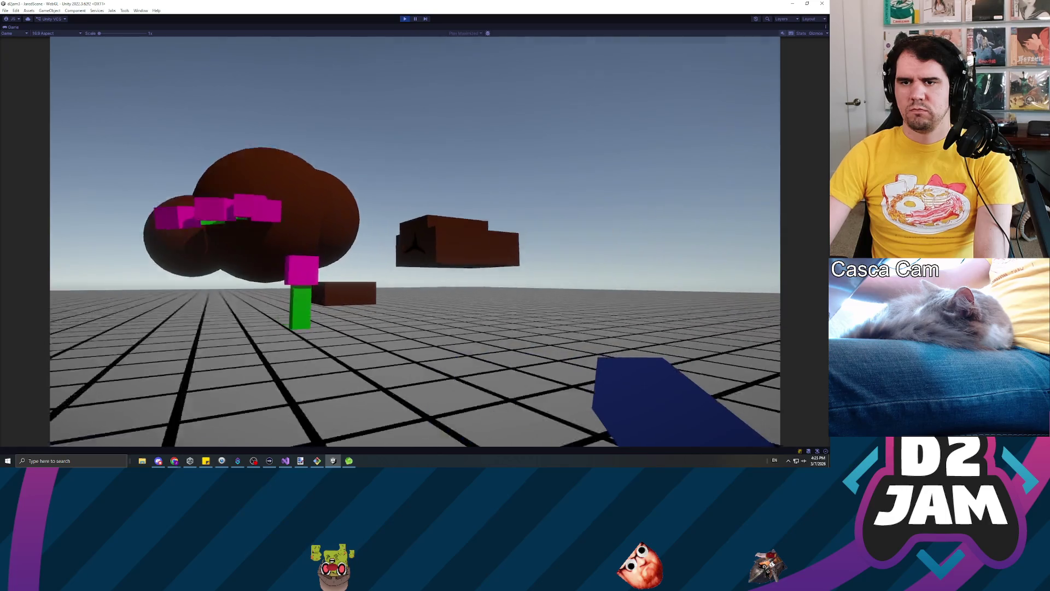
{"action": "key", "text": "s"}
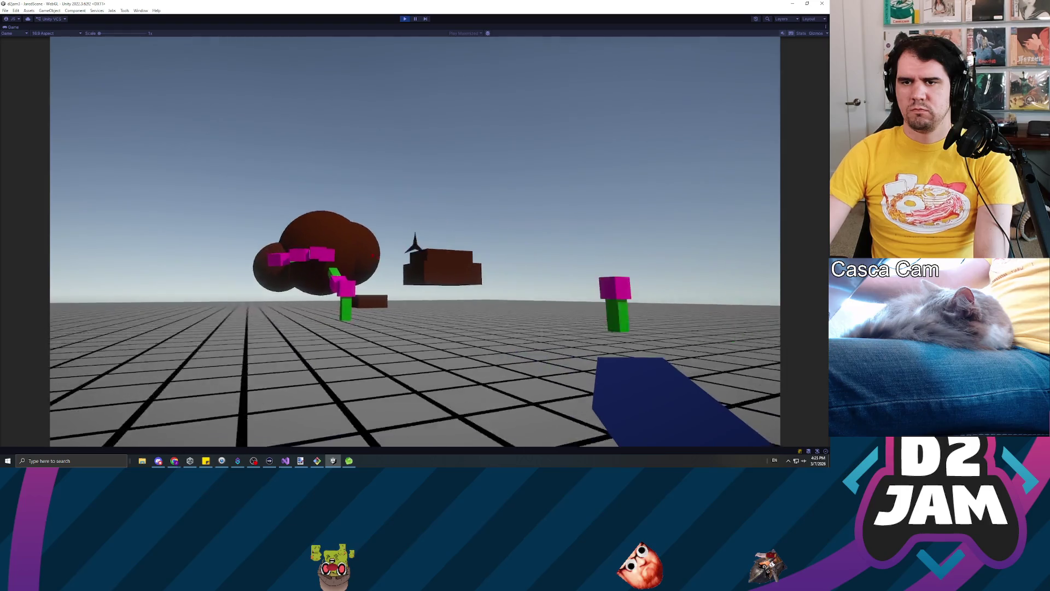
{"action": "key", "text": "w"}
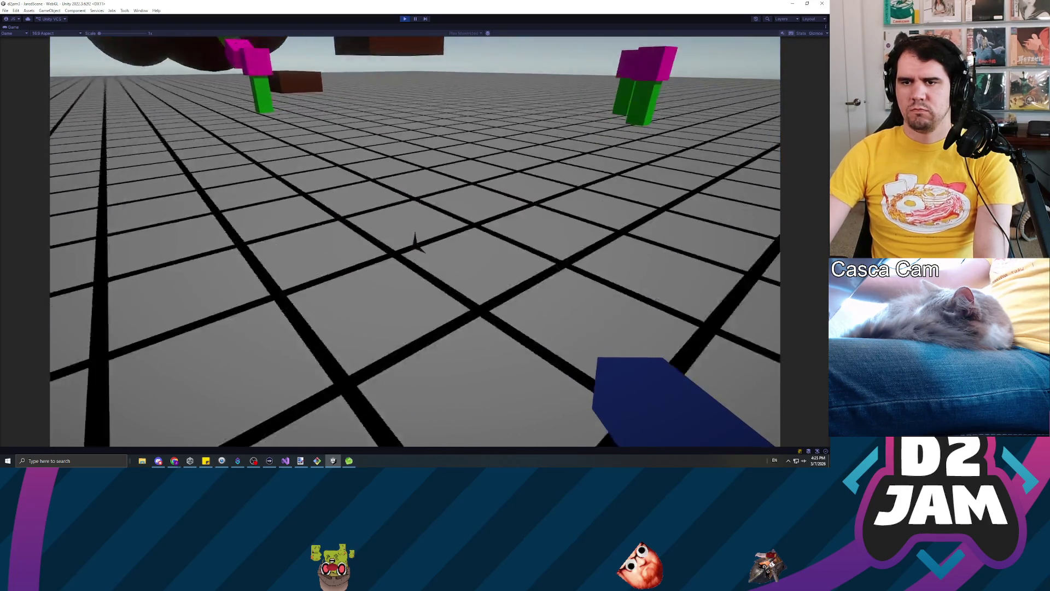
{"action": "key", "text": "w"}
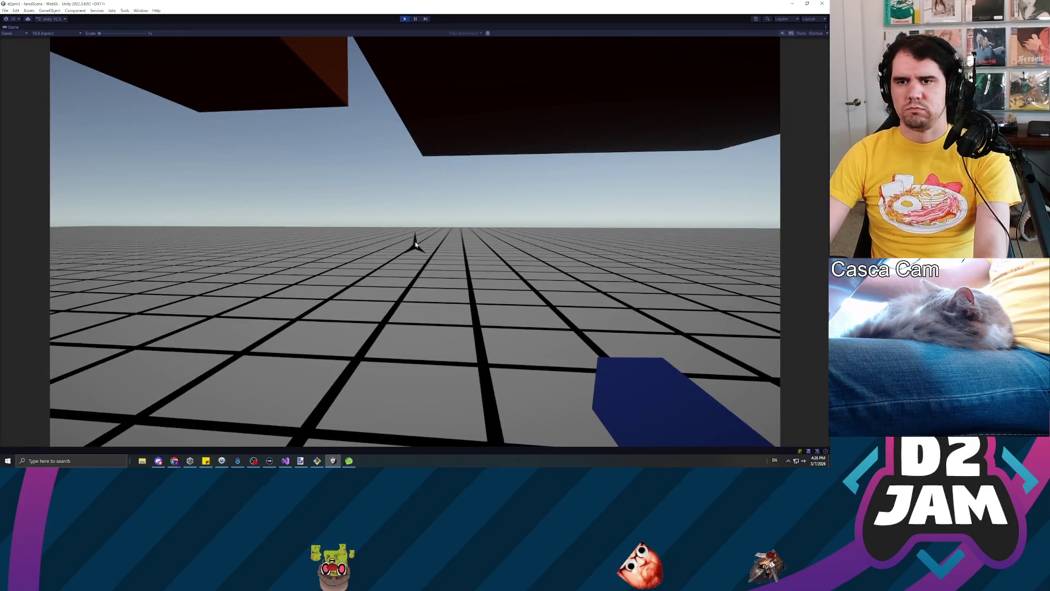
{"action": "key", "text": "Escape"}
{"action": "left_click", "coordinate": [405, 18]}
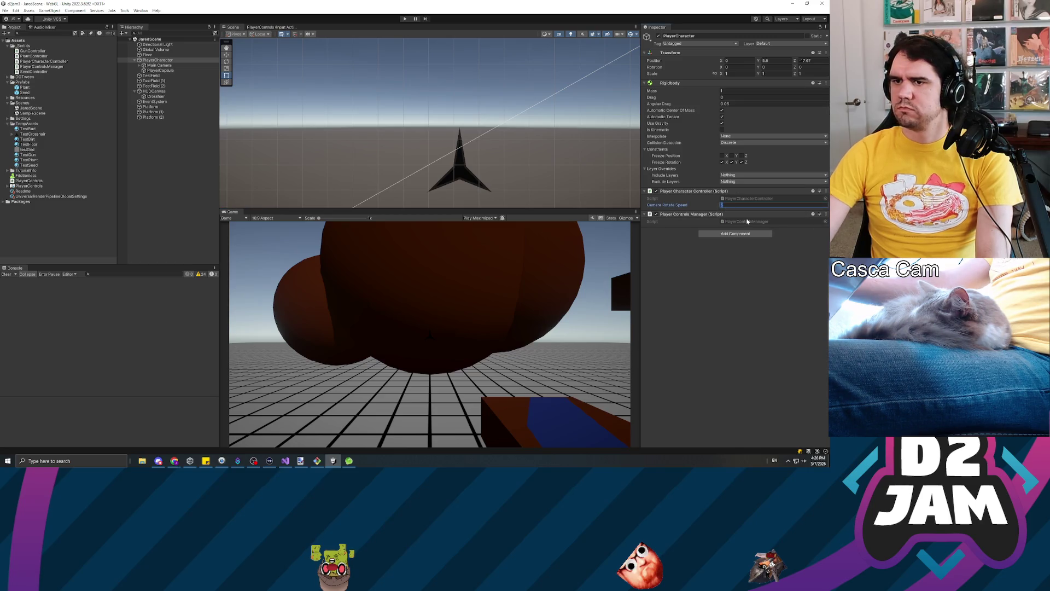
Play the scene with Ctrl+P to test movement, stop it, and go to UpdateLateralVelocity's blank line.
{"action": "key", "text": "ctrl+p"}
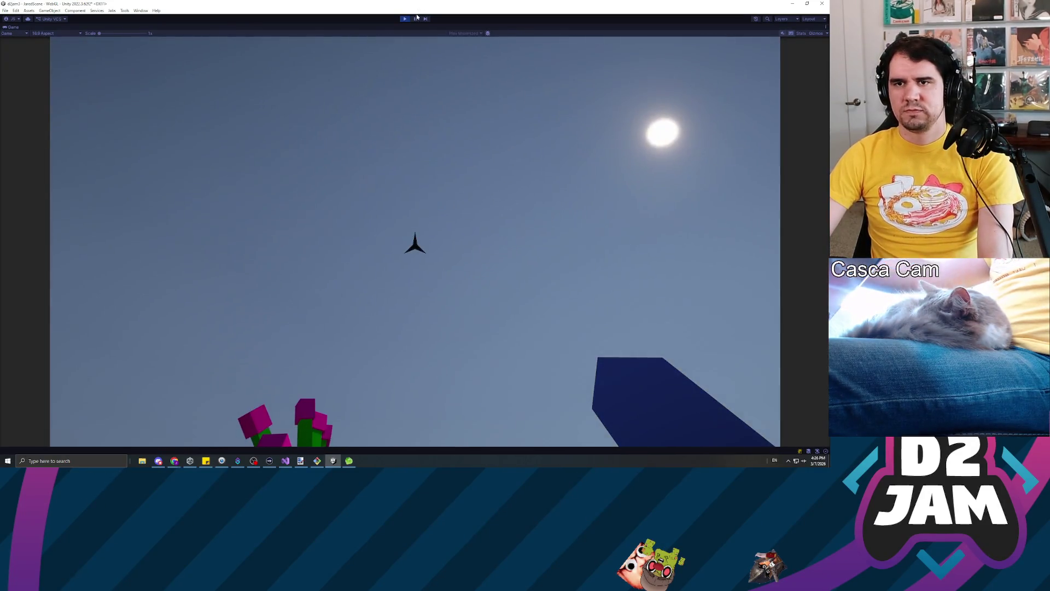
{"action": "left_click", "coordinate": [404, 19]}
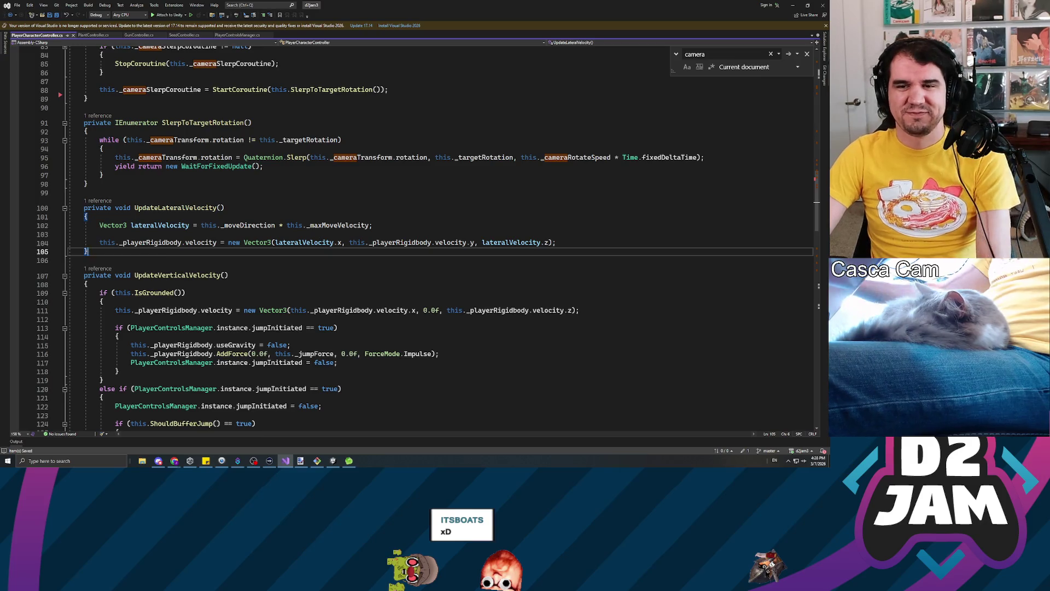
{"action": "left_click", "coordinate": [99, 234]}
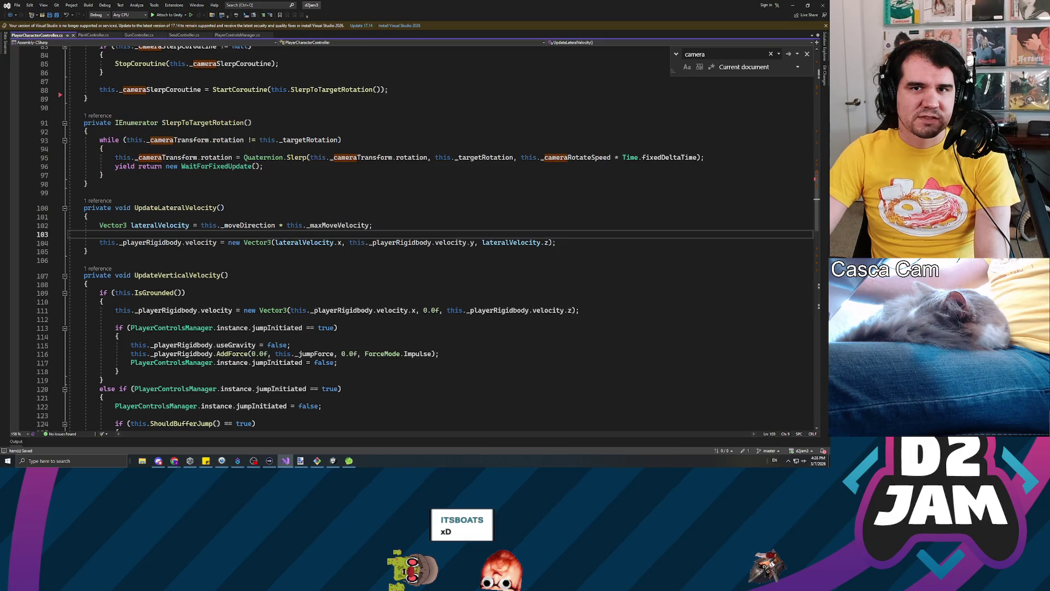
{"action": "left_click", "coordinate": [87, 184]}
{"action": "left_click", "coordinate": [217, 208]}
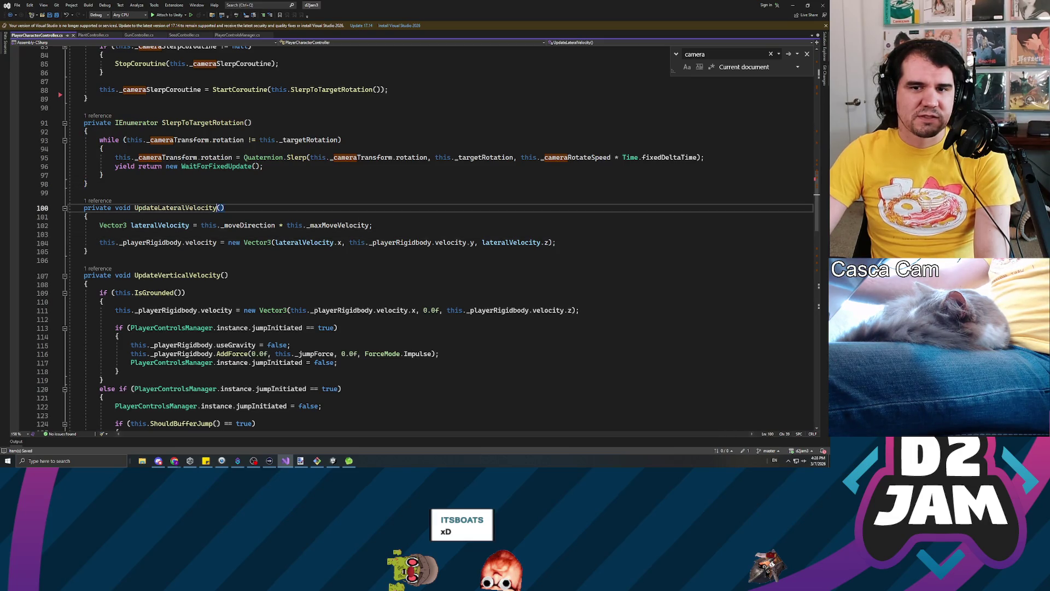
{"action": "left_click", "coordinate": [372, 224]}
{"action": "scroll", "coordinate": [415, 235], "scroll_direction": "down", "scroll_amount": 4}
{"action": "scroll", "coordinate": [416, 235], "scroll_direction": "up", "scroll_amount": 4}
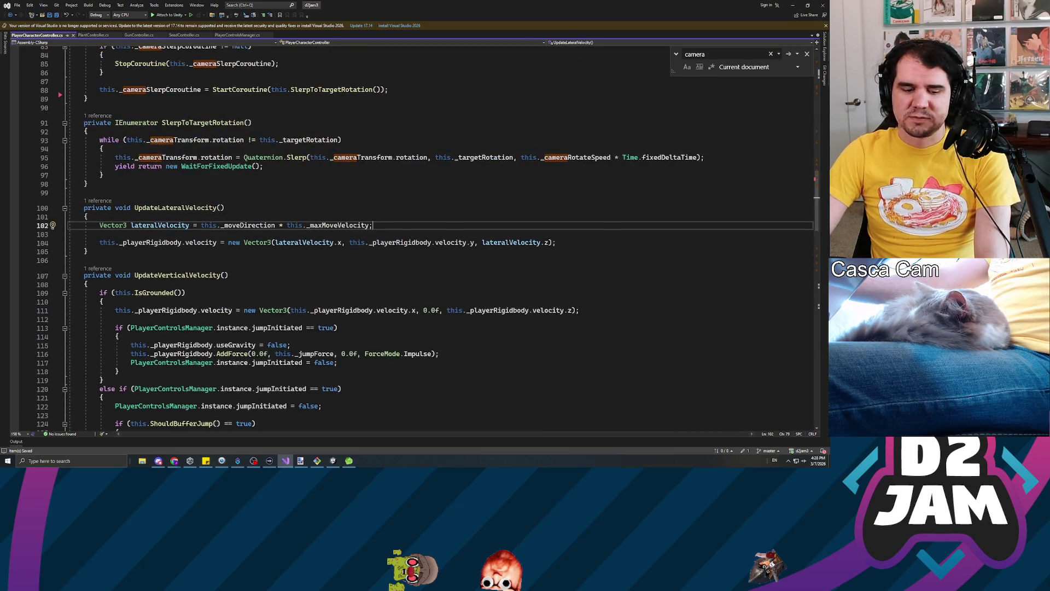
{"action": "left_click", "coordinate": [99, 234]}
{"action": "scroll", "coordinate": [415, 235], "scroll_direction": "down", "scroll_amount": 4}
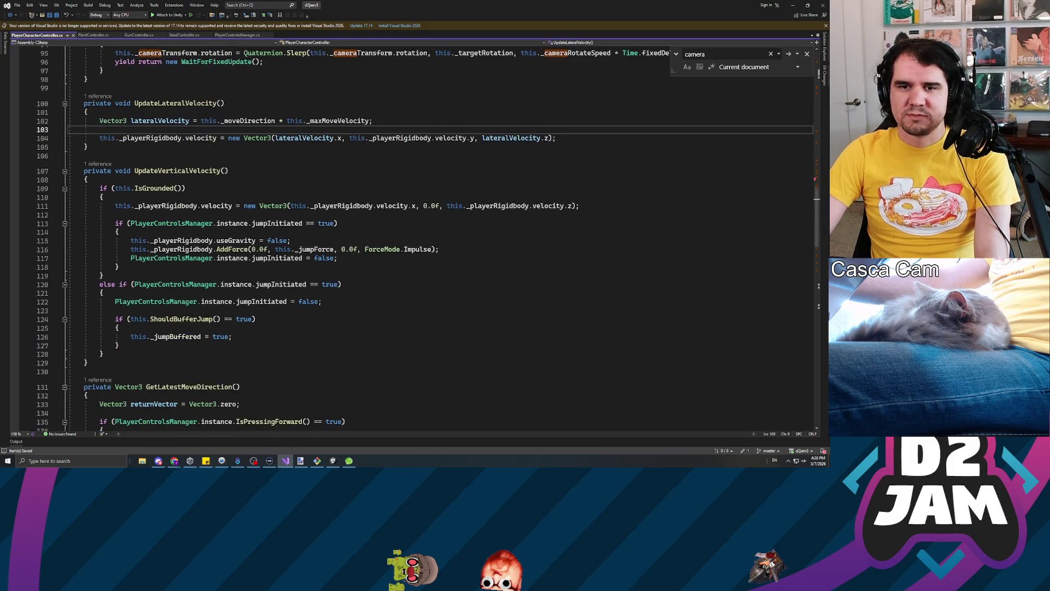
{"action": "scroll", "coordinate": [416, 235], "scroll_direction": "up", "scroll_amount": 4}
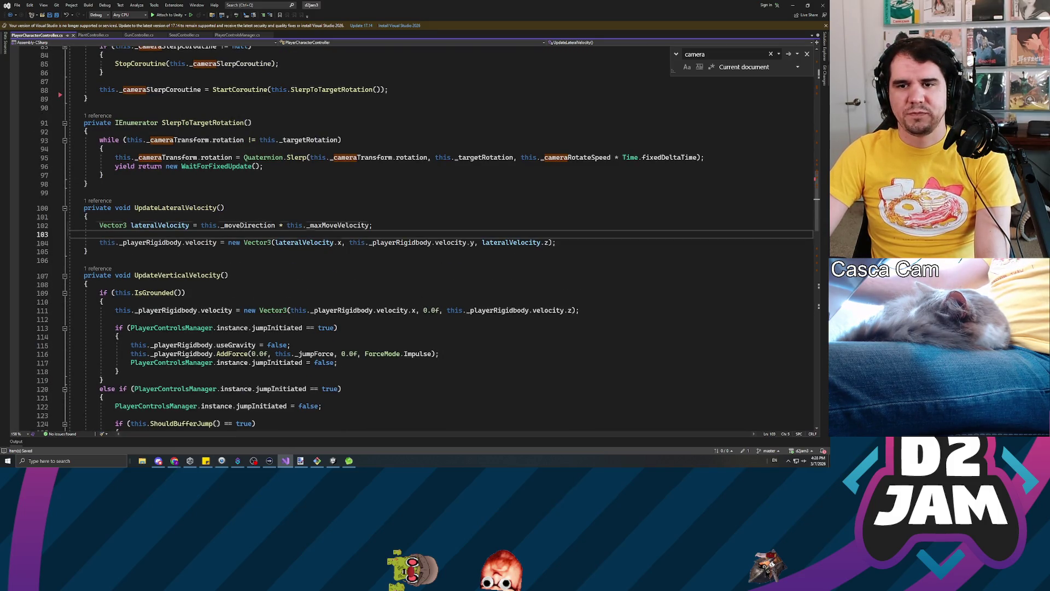
{"action": "left_click_drag", "start_coordinate": [202, 226], "coordinate": [371, 225]}
{"action": "double_click", "coordinate": [367, 225]}
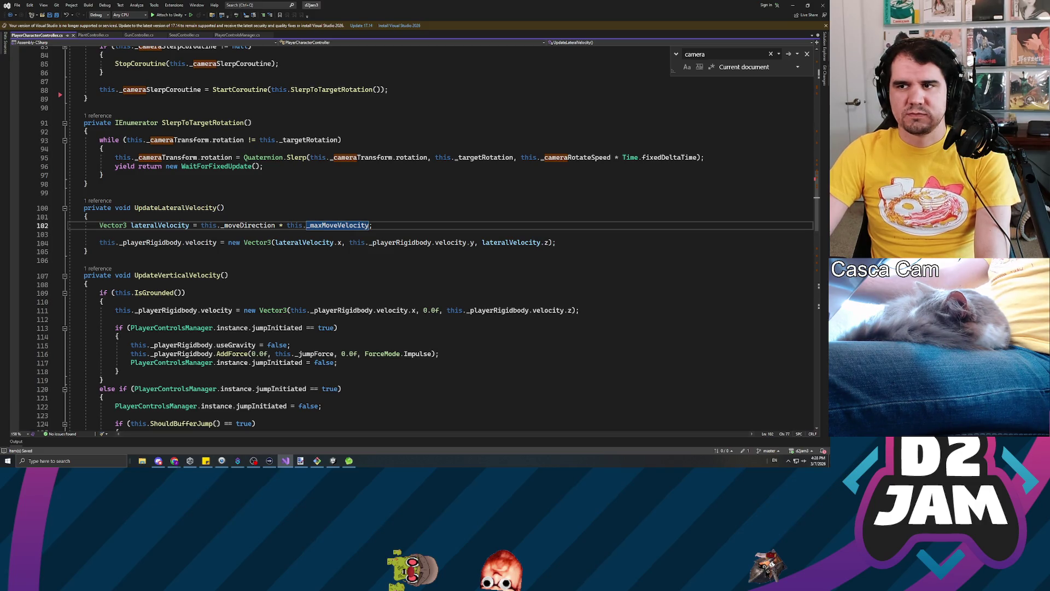
{"action": "key", "text": "Down"}
{"action": "key", "text": "Down"}
{"action": "key", "text": "Down"}
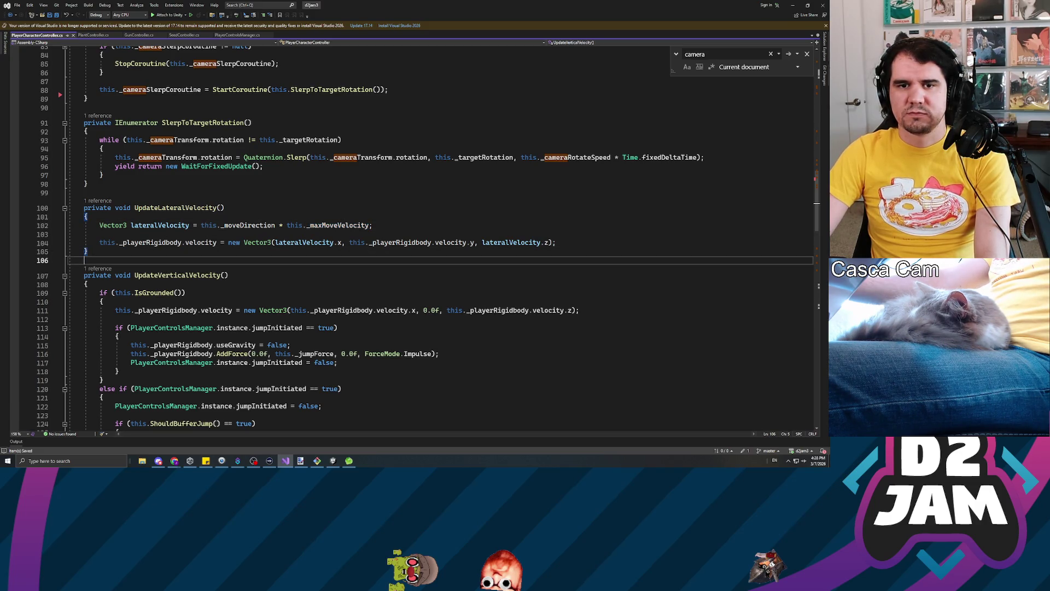
{"action": "key", "text": "Return"}
{"action": "key", "text": "Return"}
{"action": "key", "text": "Up"}
Declare private IEnumerator LerpToTargetLateralVelocity() with an empty body and save.
{"action": "type", "text": "private IEnumerator"}
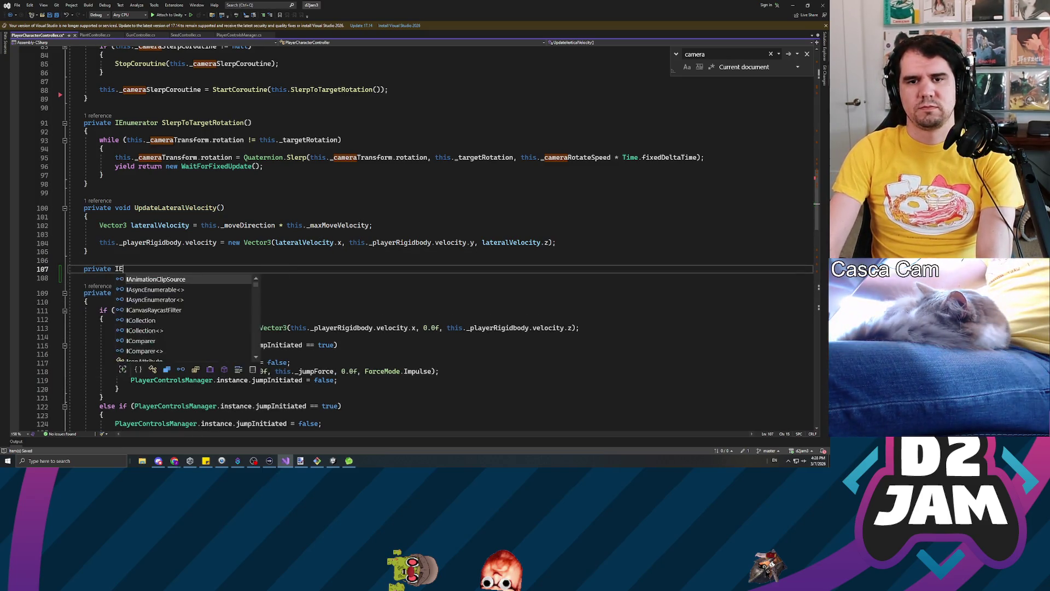
{"action": "type", "text": " LerpToT"}
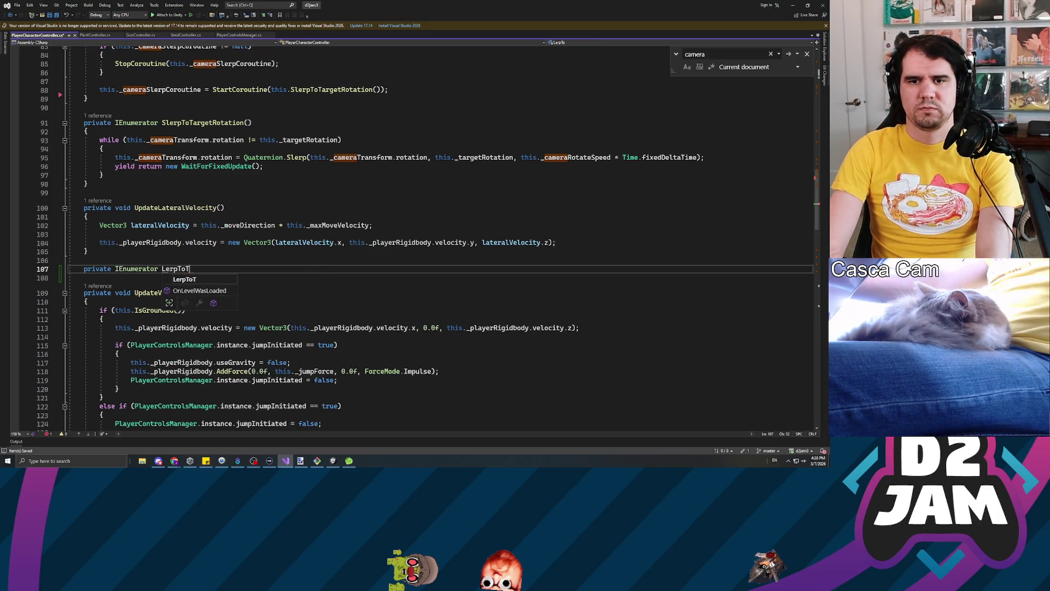
{"action": "type", "text": "argetLateralVelocity()"}
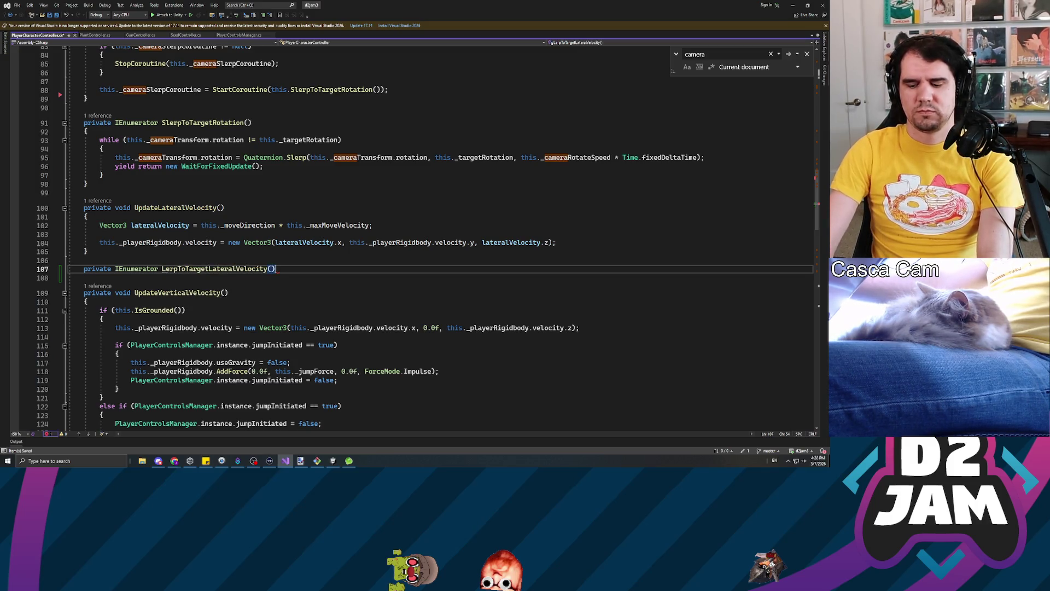
{"action": "key", "text": "Return"}
{"action": "type", "text": "{"}
{"action": "key", "text": "Return"}
{"action": "key", "text": "ctrl+s"}
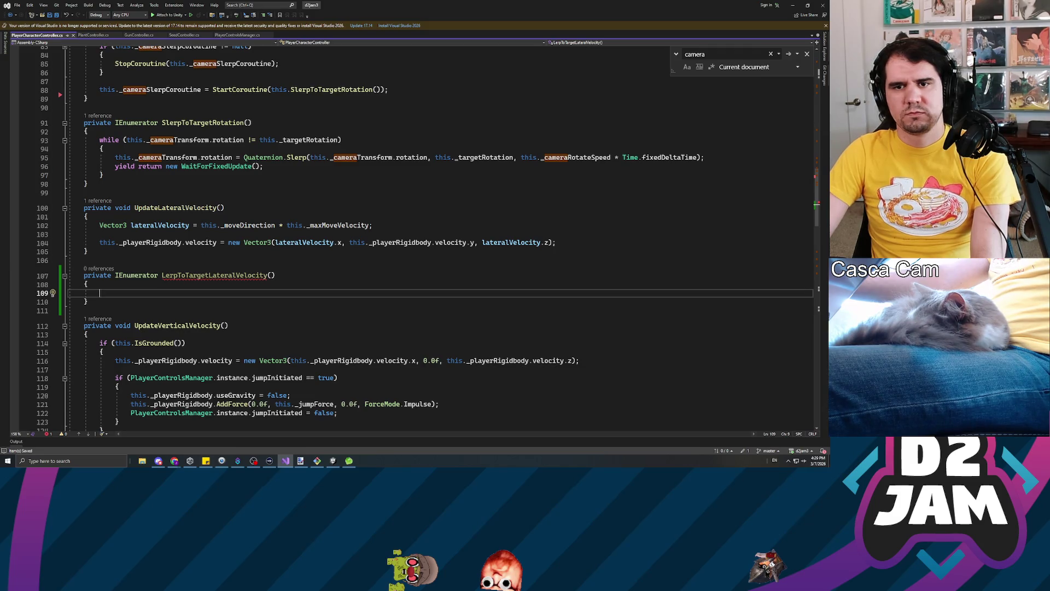
Give LerpToTargetLateralVelocity a Vector3 targetVelocity parameter and save.
{"action": "left_click", "coordinate": [100, 234]}
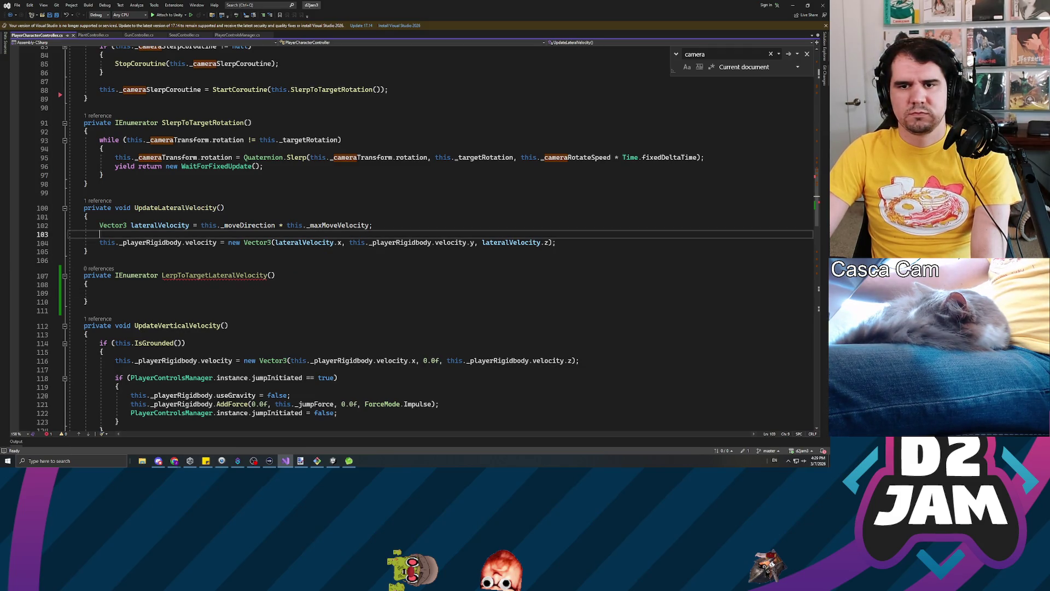
{"action": "left_click", "coordinate": [270, 275]}
{"action": "type", "text": "Vector3 targetVel"}
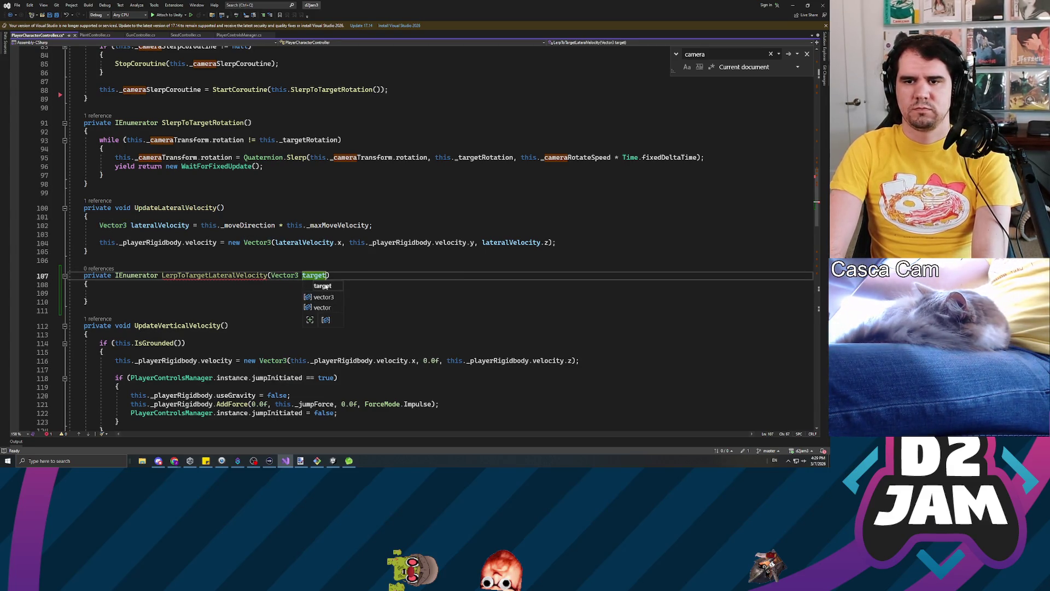
{"action": "type", "text": "ocity"}
{"action": "key", "text": "Escape"}
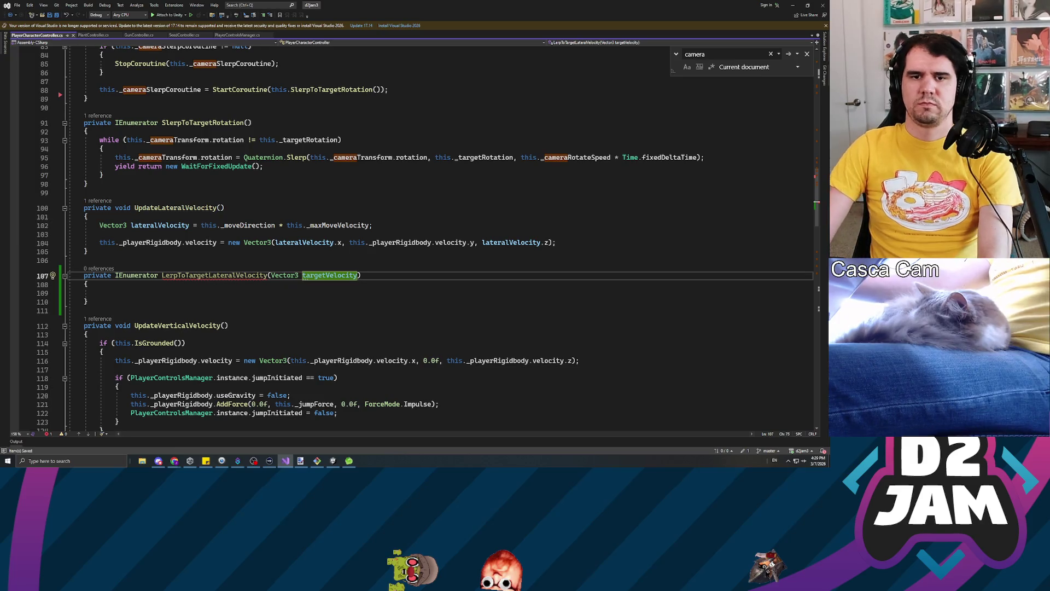
{"action": "key", "text": "Down"}
{"action": "key", "text": "Down"}
{"action": "key", "text": "ctrl+s"}
Change the _moveAcceleration default from 50.0f to 0.0f and save the script.
{"action": "scroll", "coordinate": [327, 287], "scroll_direction": "up", "scroll_amount": 7}
{"action": "scroll", "coordinate": [407, 238], "scroll_direction": "up", "scroll_amount": 20}
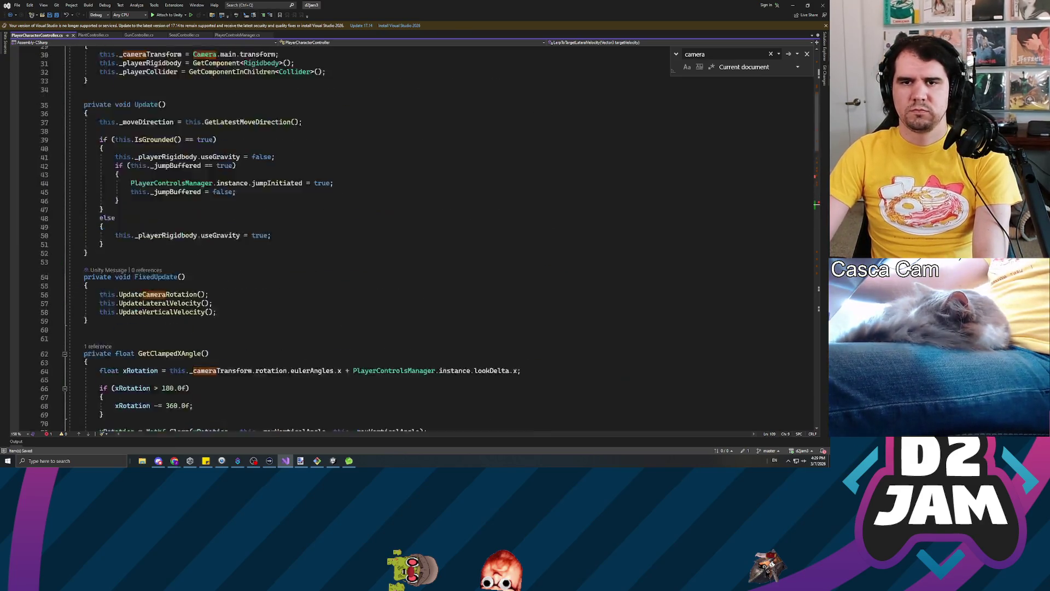
{"action": "left_click", "coordinate": [243, 170]}
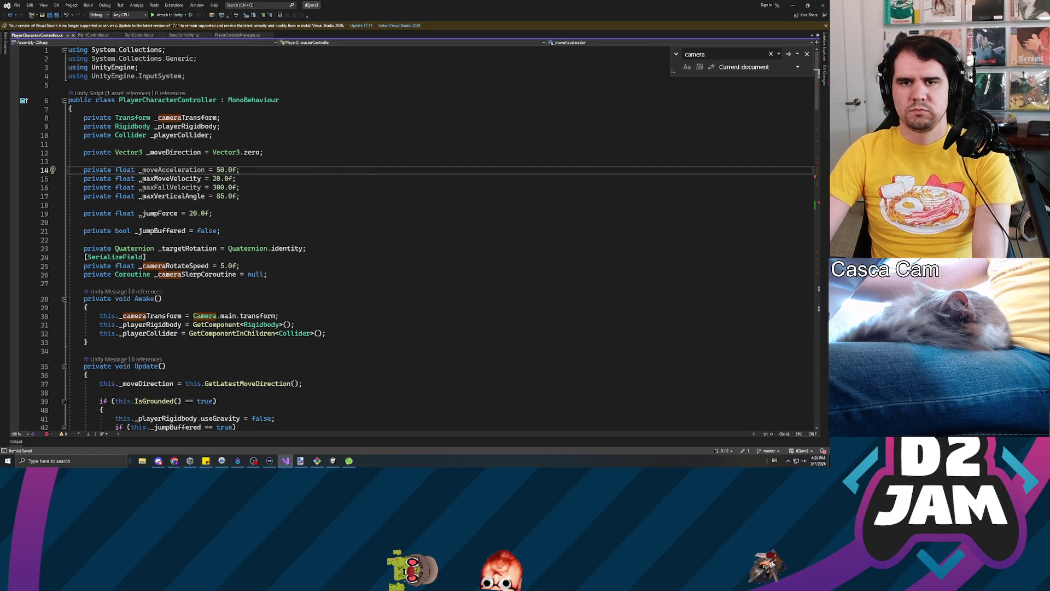
{"action": "left_click", "coordinate": [234, 170]}
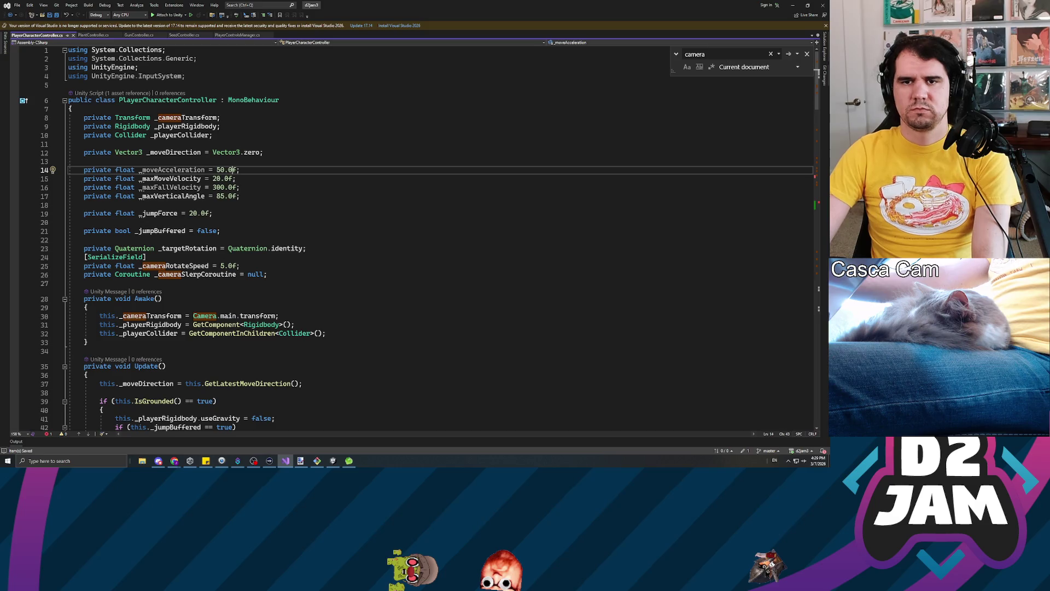
{"action": "left_click", "coordinate": [240, 188]}
{"action": "double_click", "coordinate": [173, 170]}
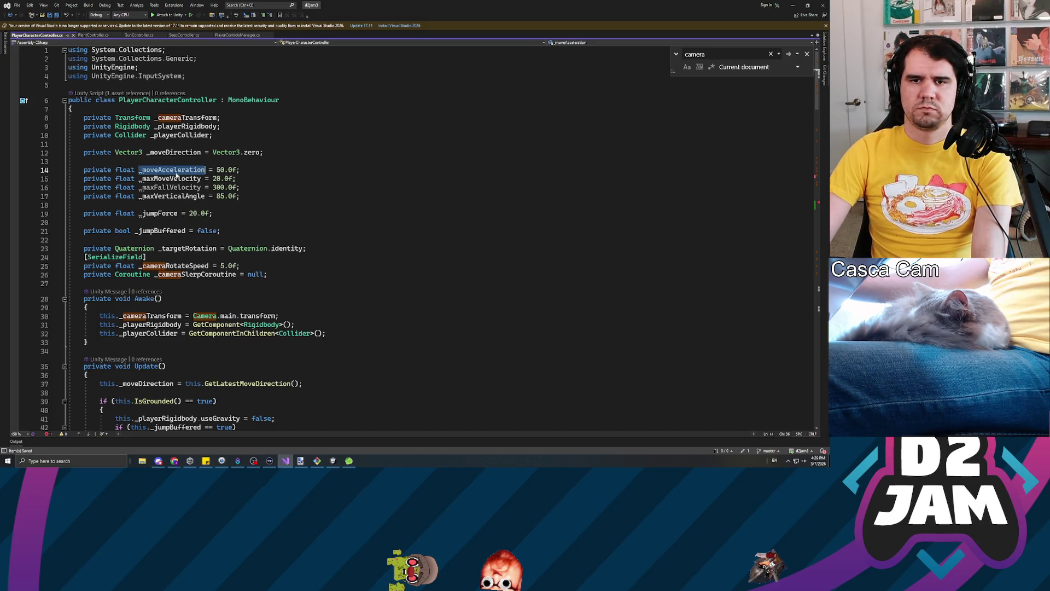
{"action": "left_click", "coordinate": [215, 170]}
{"action": "key", "text": "Delete"}
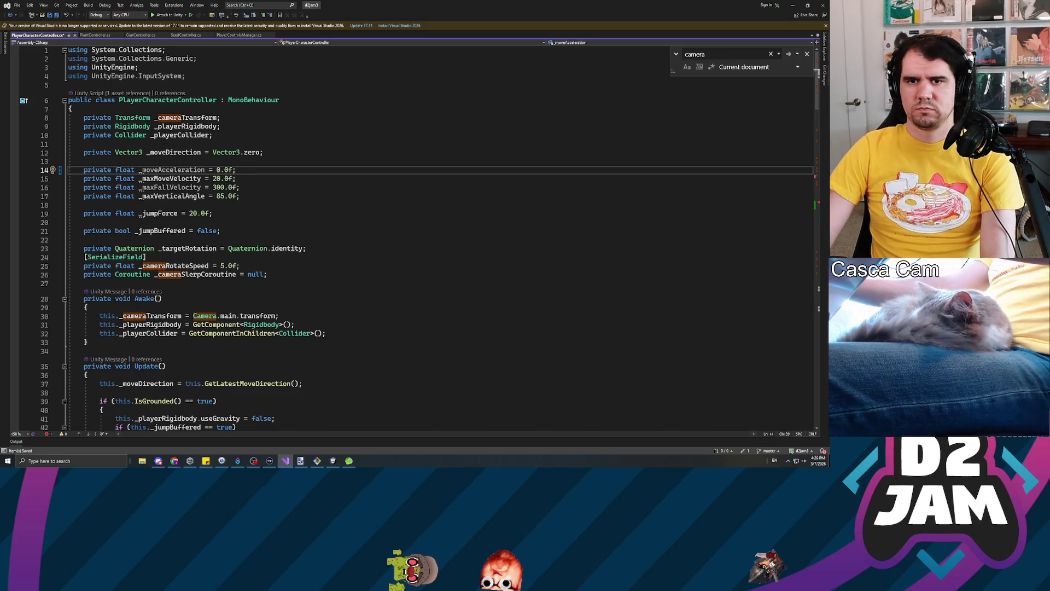
{"action": "type", "text": "1"}
{"action": "key", "text": "ctrl+s"}
Declare 'private Coroutine _moveLerpCoroutine = null;' below the float fields.
{"action": "scroll", "coordinate": [437, 235], "scroll_direction": "down", "scroll_amount": 18}
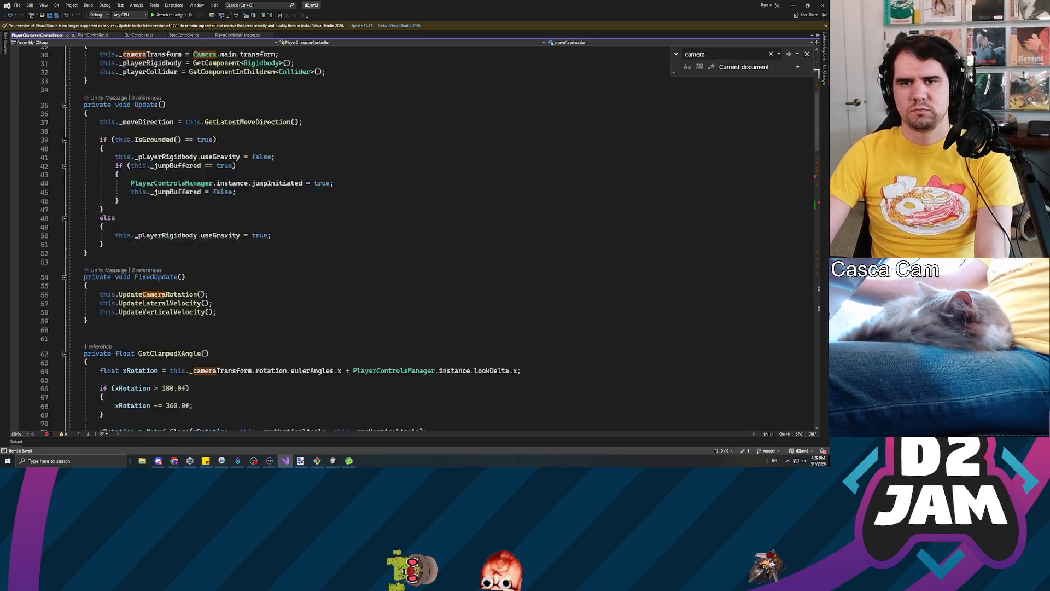
{"action": "scroll", "coordinate": [415, 240], "scroll_direction": "down", "scroll_amount": 9}
{"action": "left_click", "coordinate": [87, 328]}
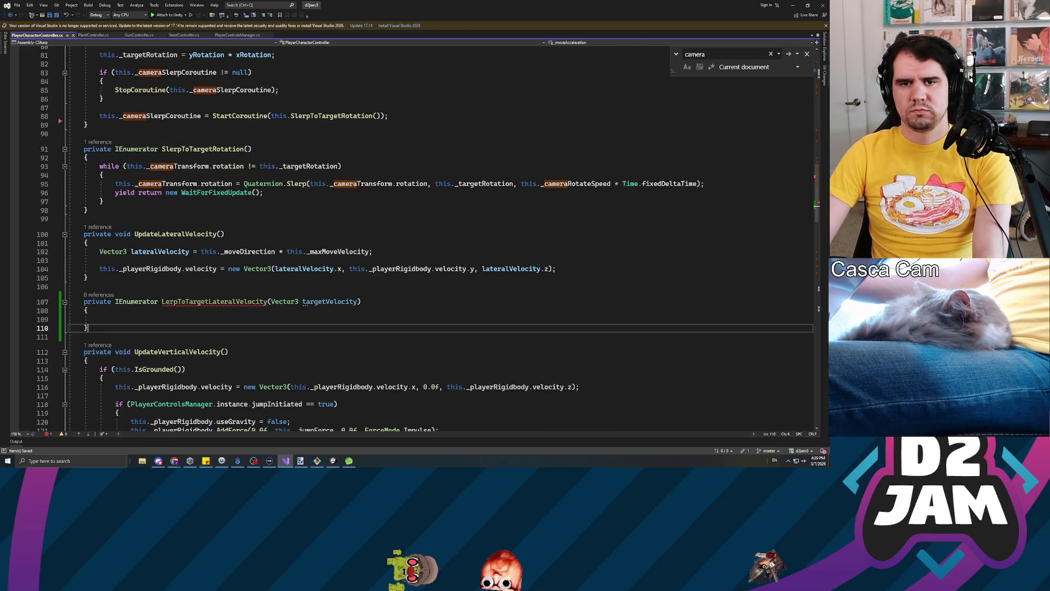
{"action": "left_click", "coordinate": [99, 319]}
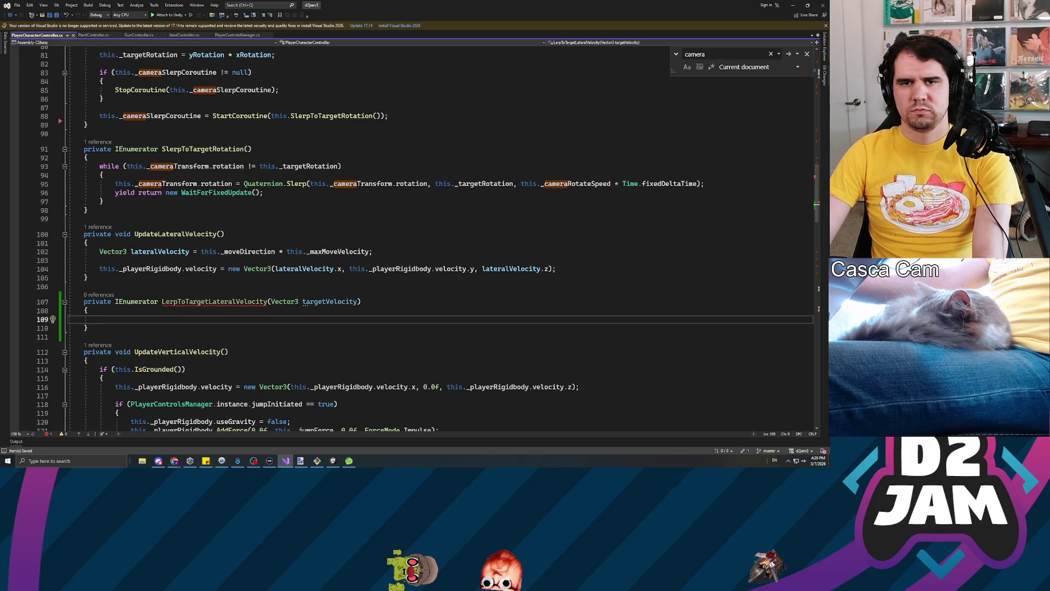
{"action": "scroll", "coordinate": [416, 240], "scroll_direction": "up", "scroll_amount": 20}
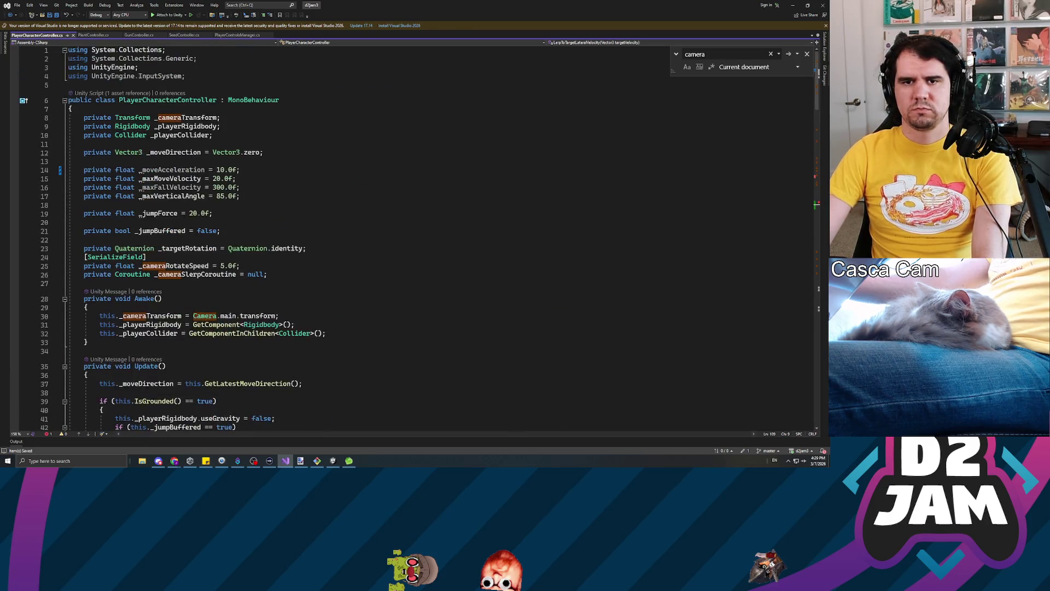
{"action": "left_click", "coordinate": [84, 205]}
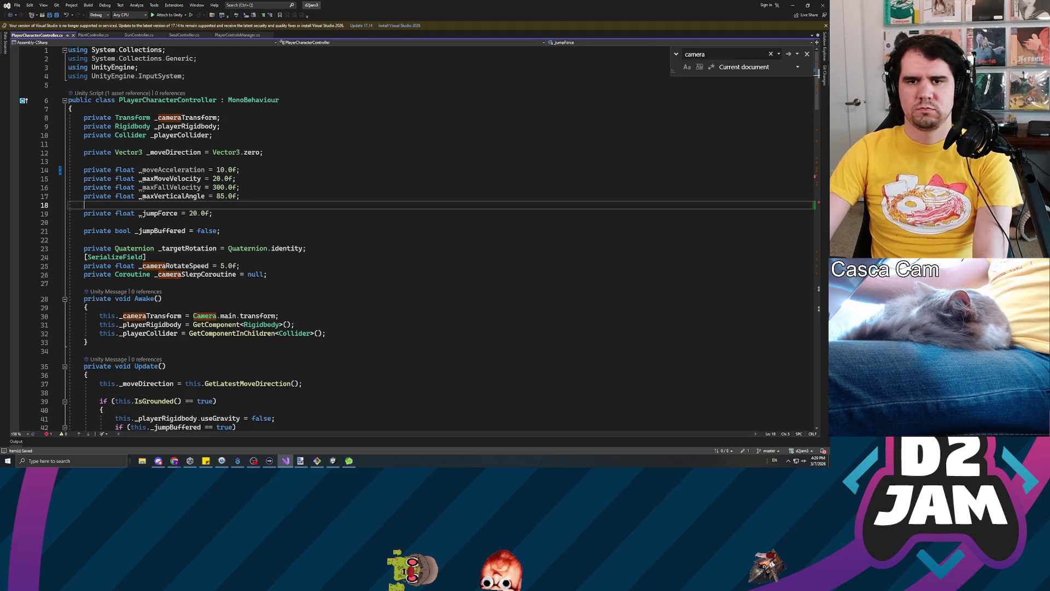
{"action": "key", "text": "Up"}
{"action": "key", "text": "Up"}
{"action": "key", "text": "Return"}
{"action": "key", "text": "Return"}
{"action": "key", "text": "Return"}
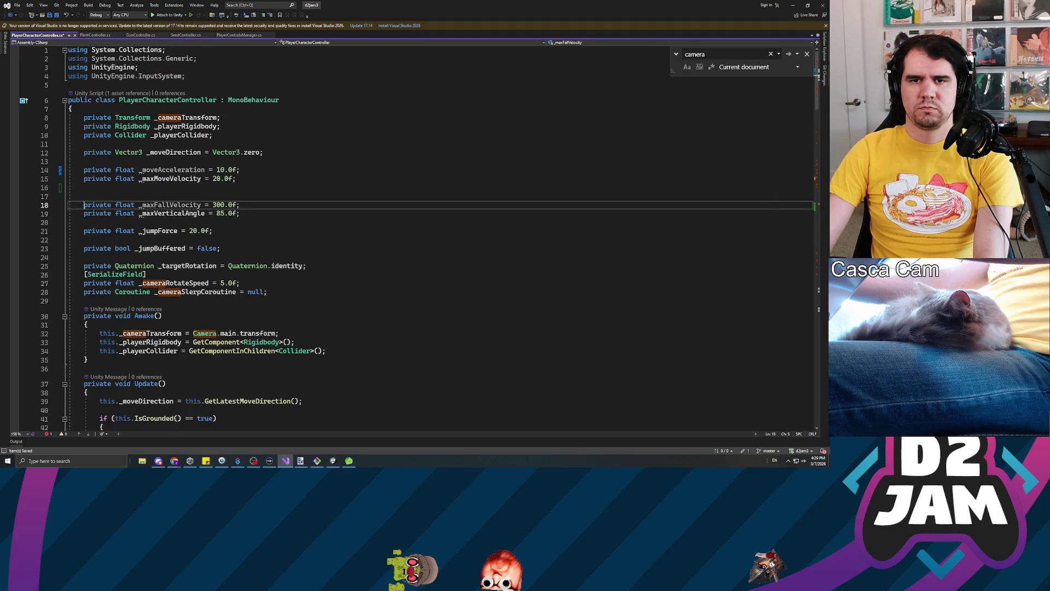
{"action": "key", "text": "Up"}
{"action": "key", "text": "Up"}
{"action": "key", "text": "Up"}
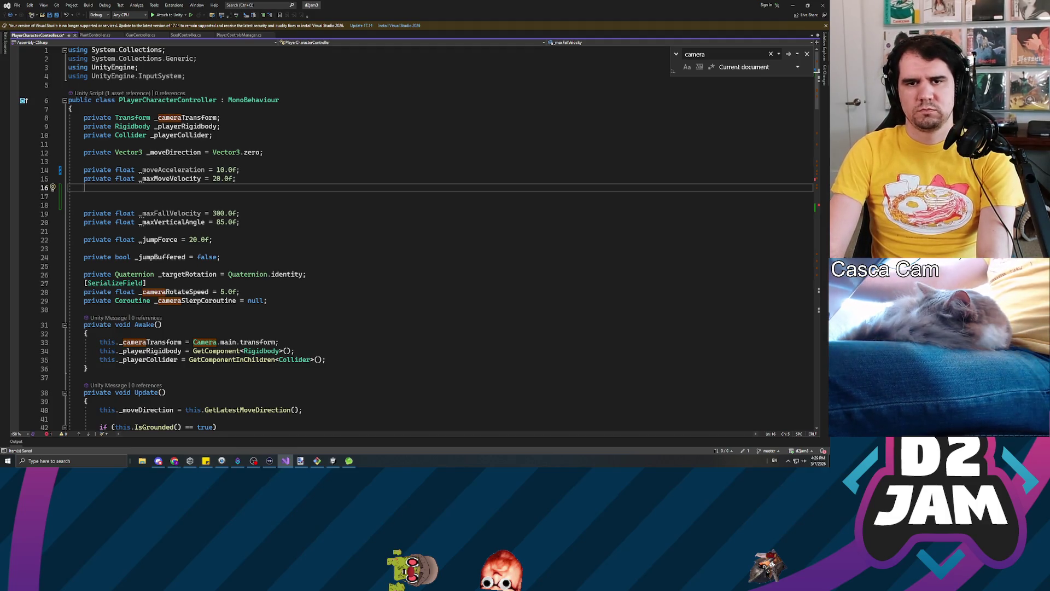
{"action": "type", "text": "pr"}
{"action": "key", "text": "Tab"}
{"action": "type", "text": "Coroutine"}
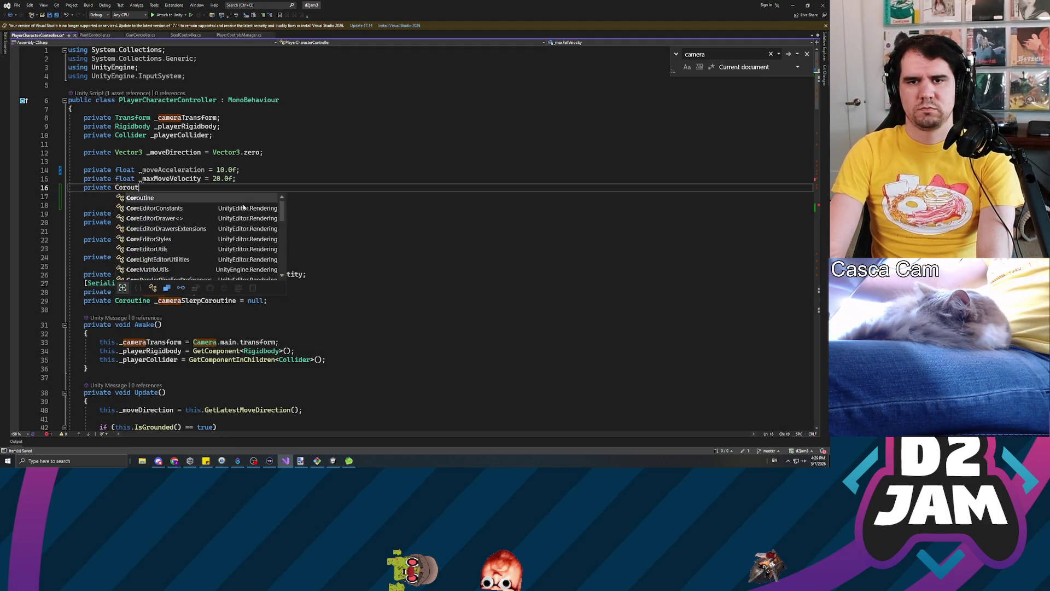
{"action": "type", "text": " _moveLerpC"}
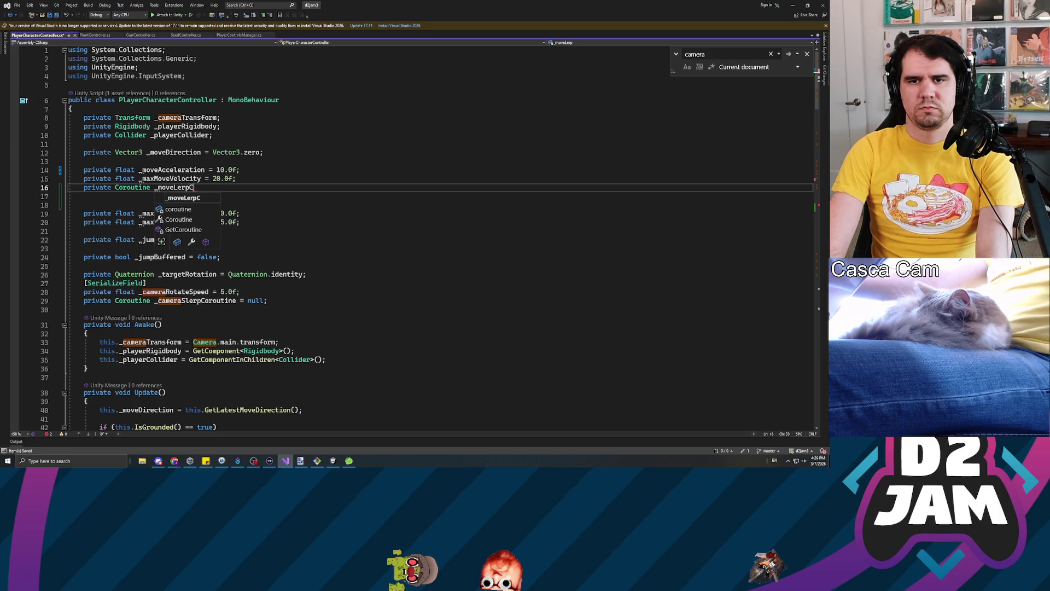
{"action": "type", "text": "oroutine = null;"}
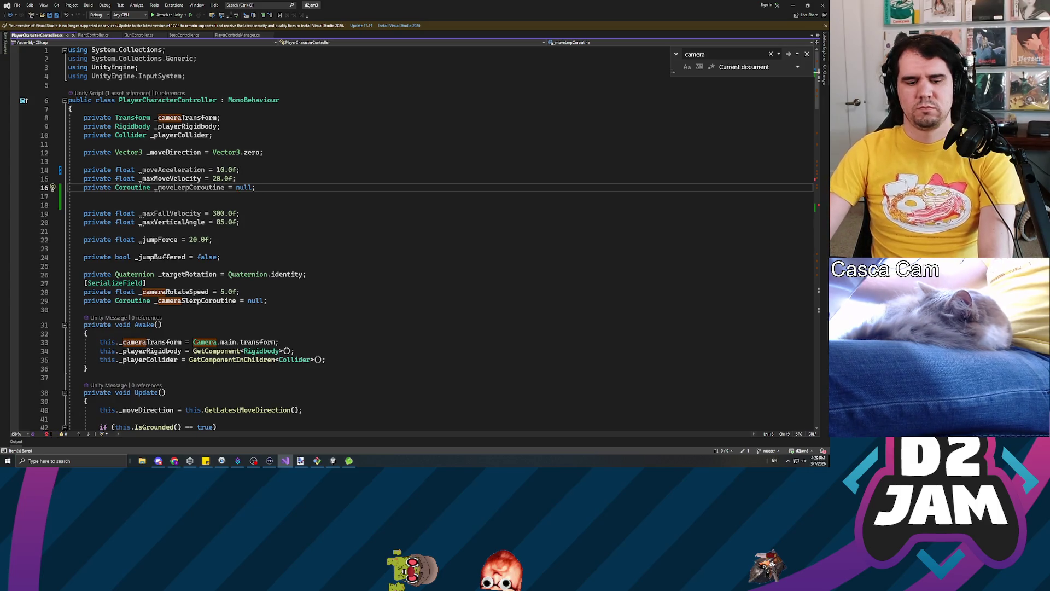
{"action": "scroll", "coordinate": [410, 240], "scroll_direction": "down", "scroll_amount": 20}
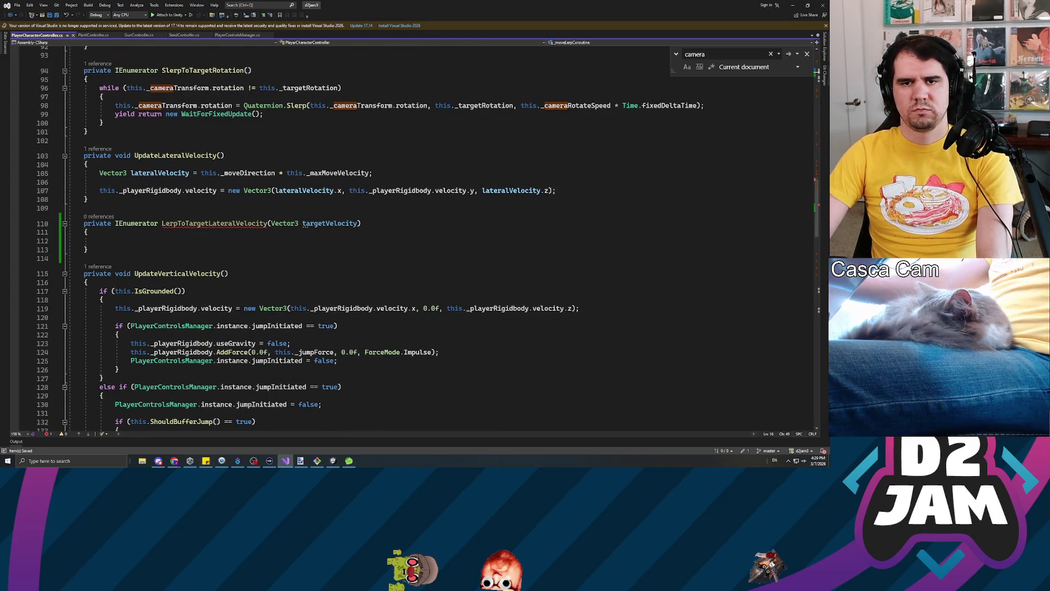
Add an if block that calls StopCoroutine(this._moveLerpCoroutine) when it isn't null.
{"action": "left_click", "coordinate": [100, 182]}
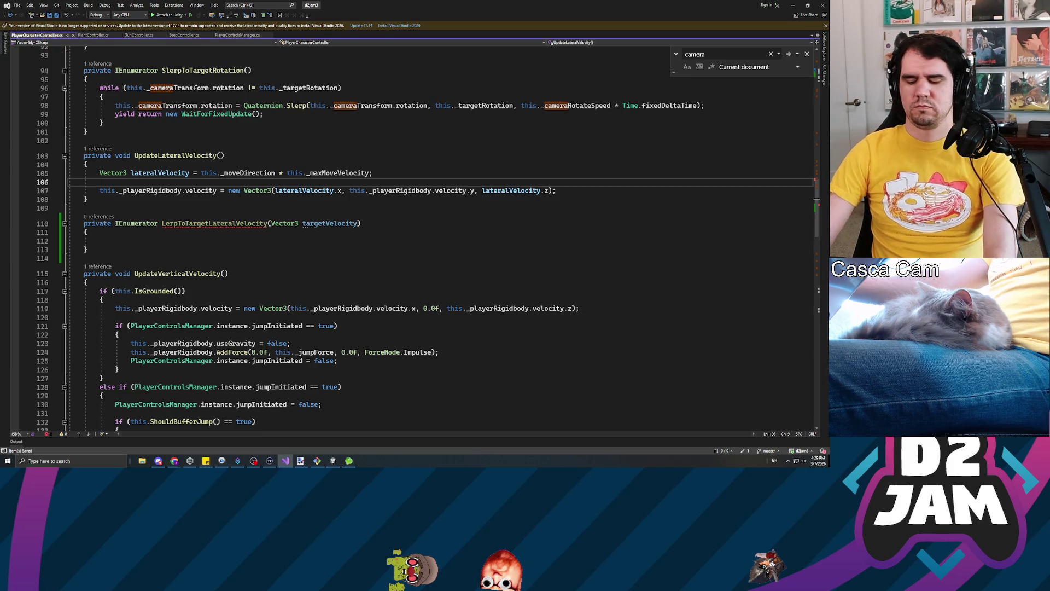
{"action": "key", "text": "Return"}
{"action": "key", "text": "Return"}
{"action": "key", "text": "Up"}
{"action": "type", "text": "if ("}
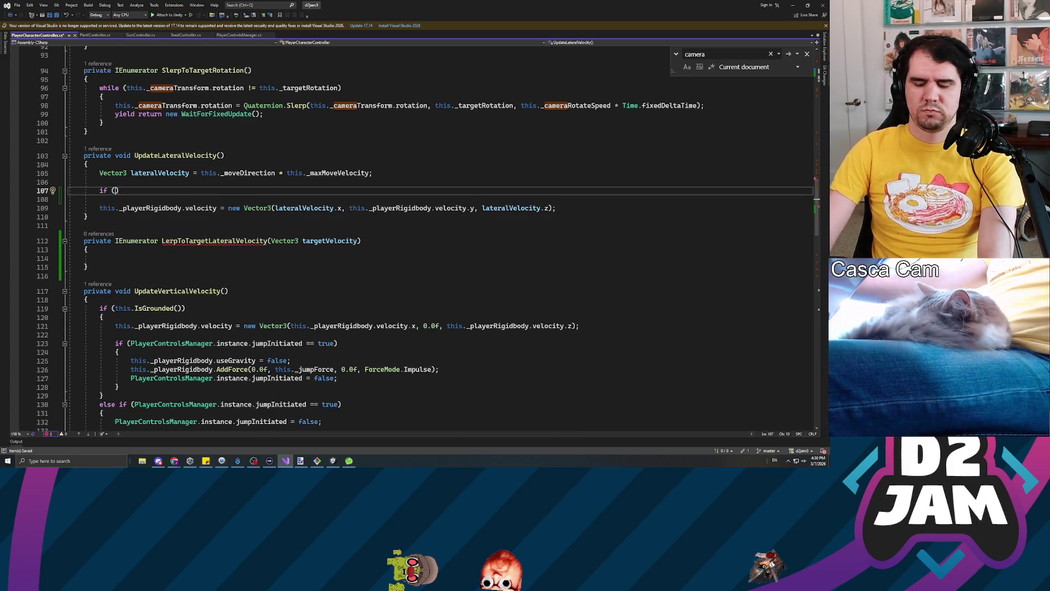
{"action": "type", "text": "this._"}
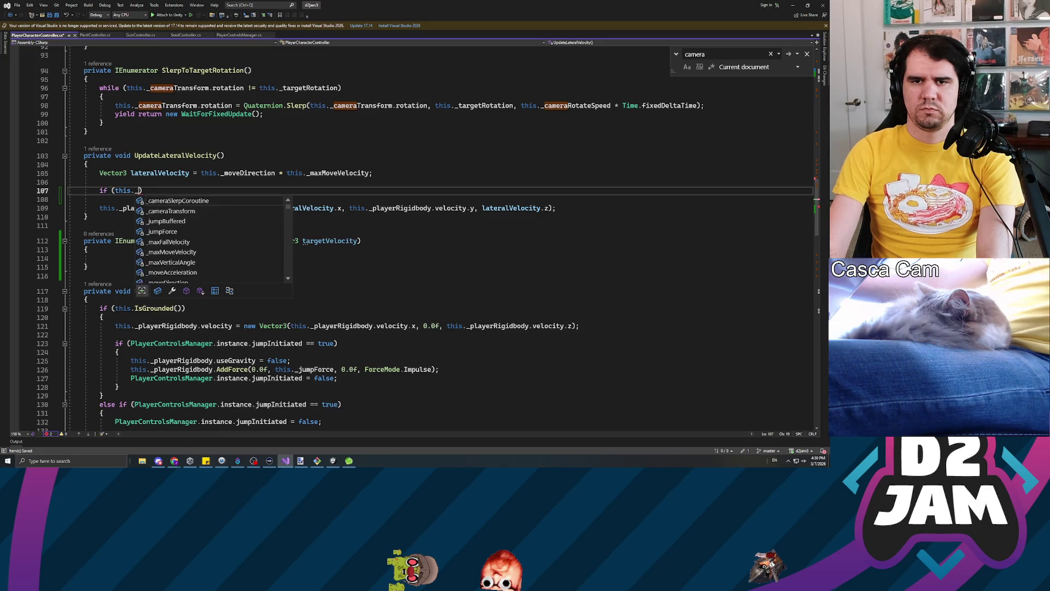
{"action": "type", "text": "moveL"}
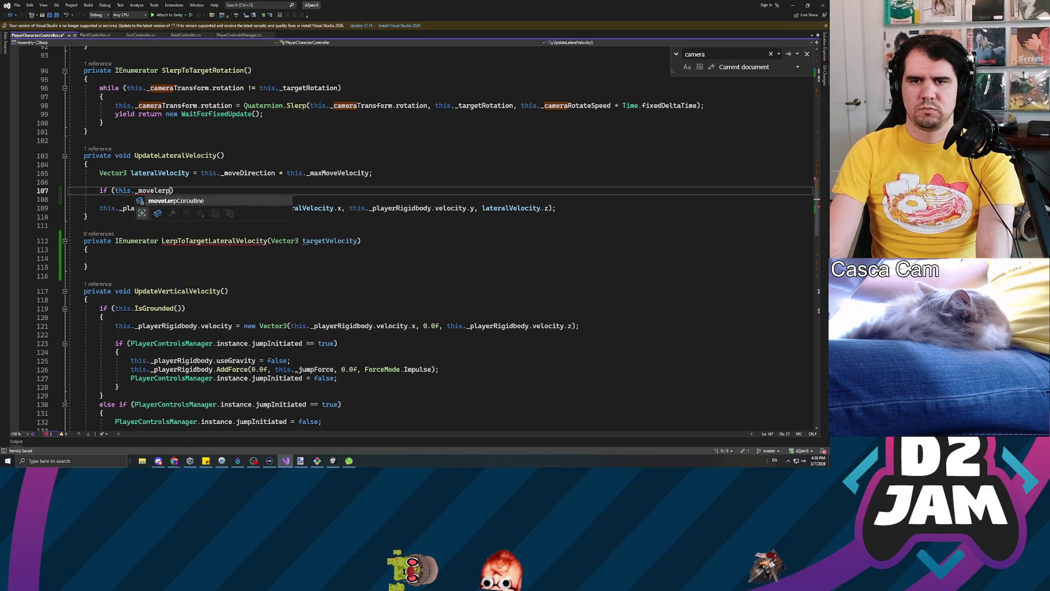
{"action": "key", "text": "Tab"}
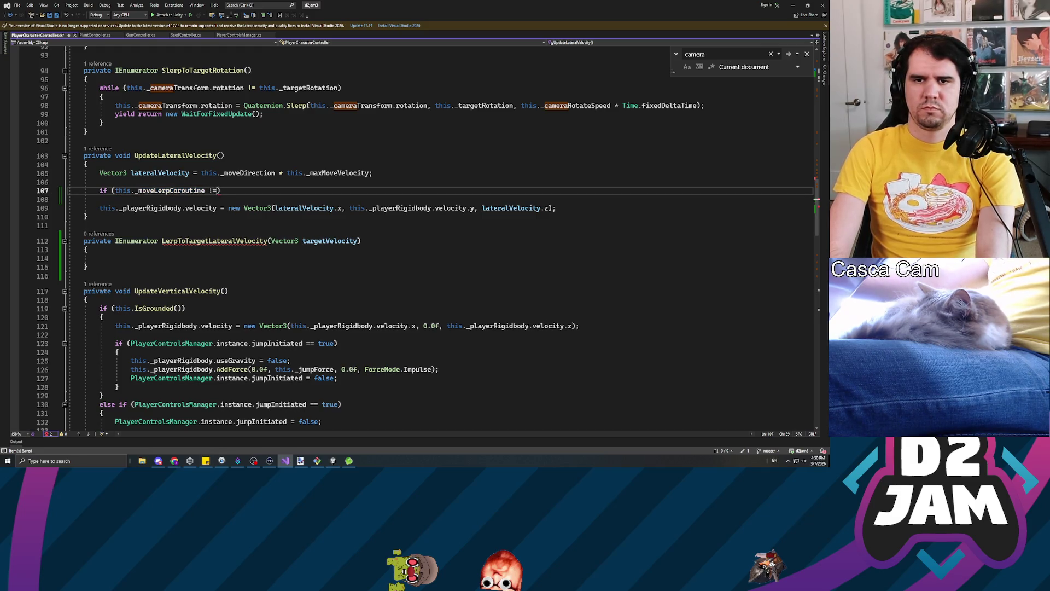
{"action": "type", "text": " null)"}
{"action": "key", "text": "Return"}
{"action": "type", "text": "{"}
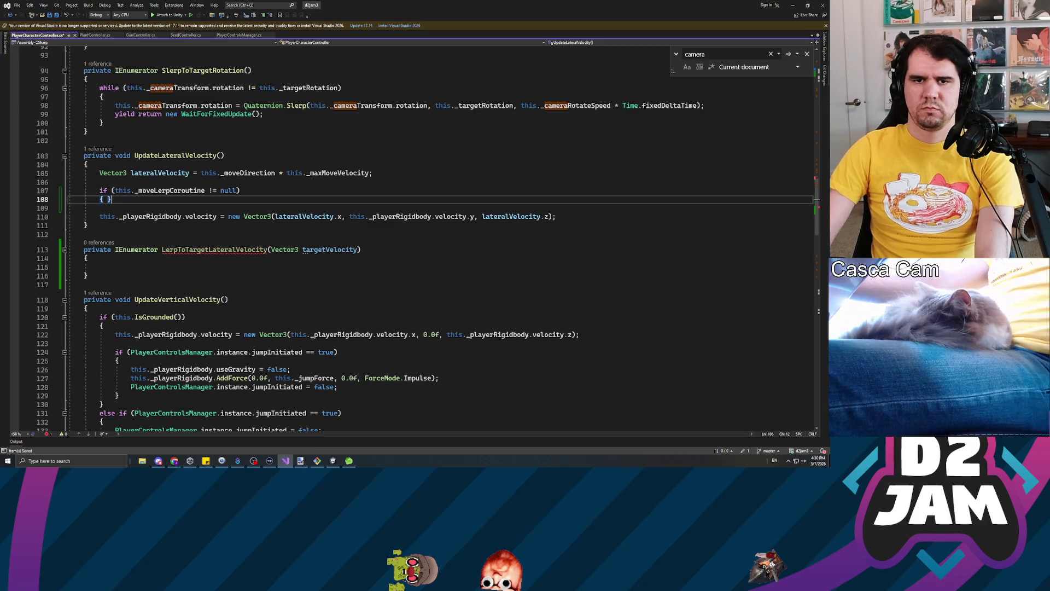
{"action": "key", "text": "Return"}
{"action": "type", "text": "s"}
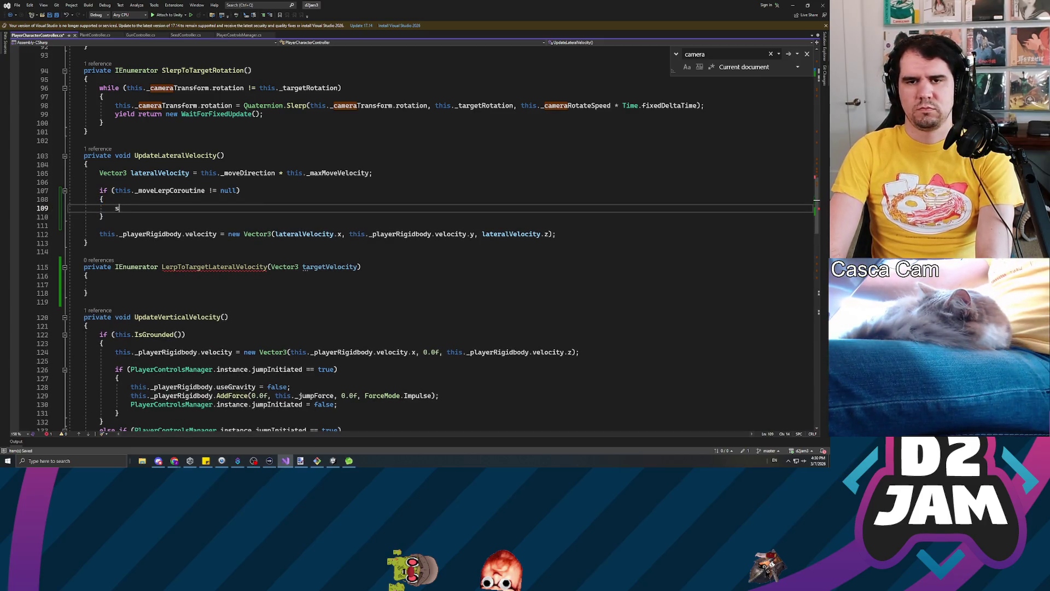
{"action": "type", "text": "topc"}
{"action": "key", "text": "Tab"}
{"action": "type", "text": "(this.move"}
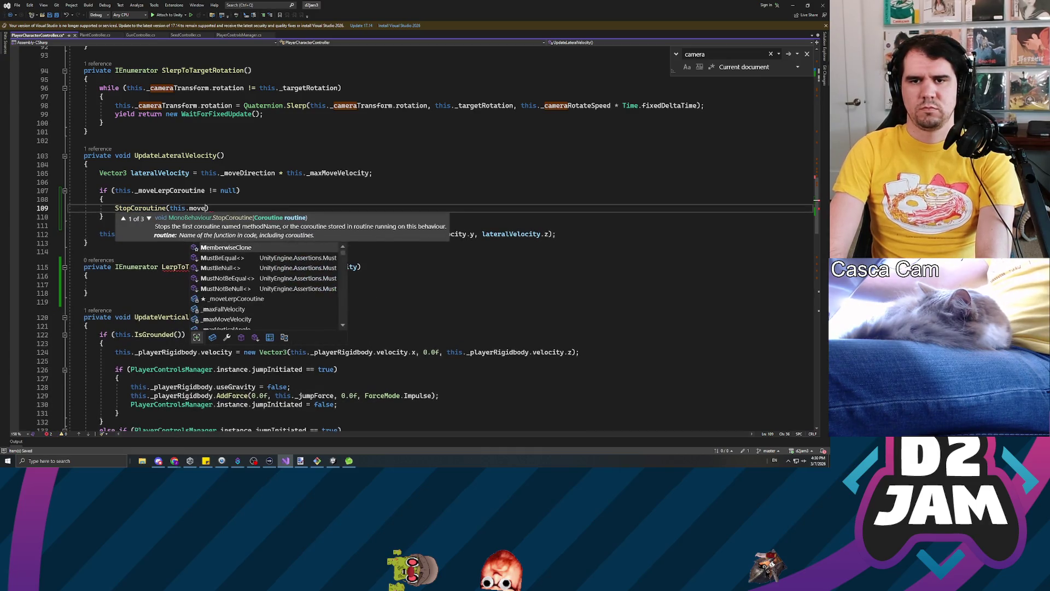
{"action": "key", "text": "BackSpace"}
{"action": "key", "text": "BackSpace"}
{"action": "key", "text": "BackSpace"}
{"action": "type", "text": "_moveL"}
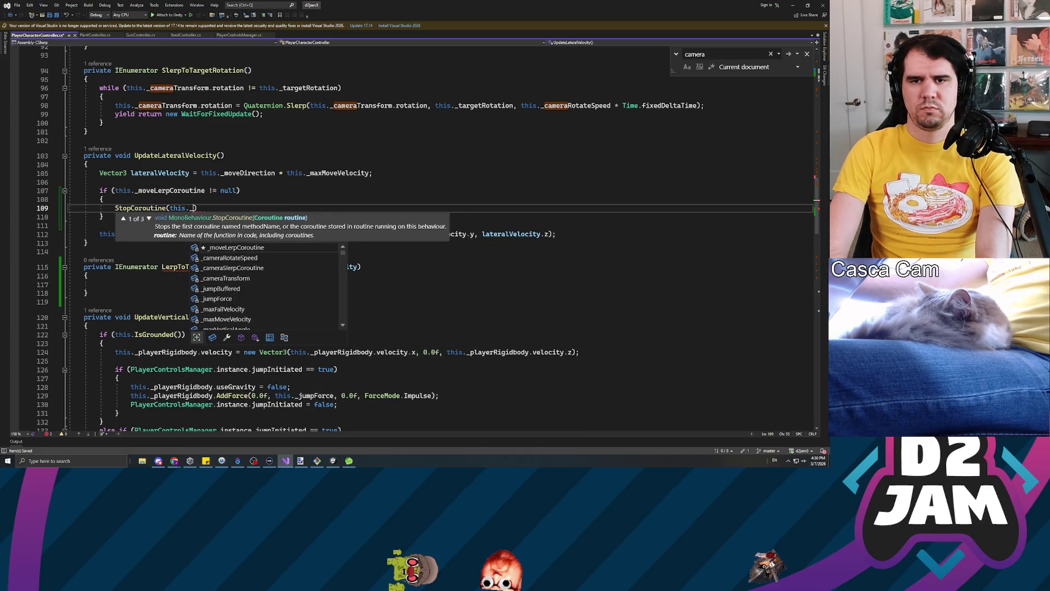
{"action": "key", "text": "Tab"}
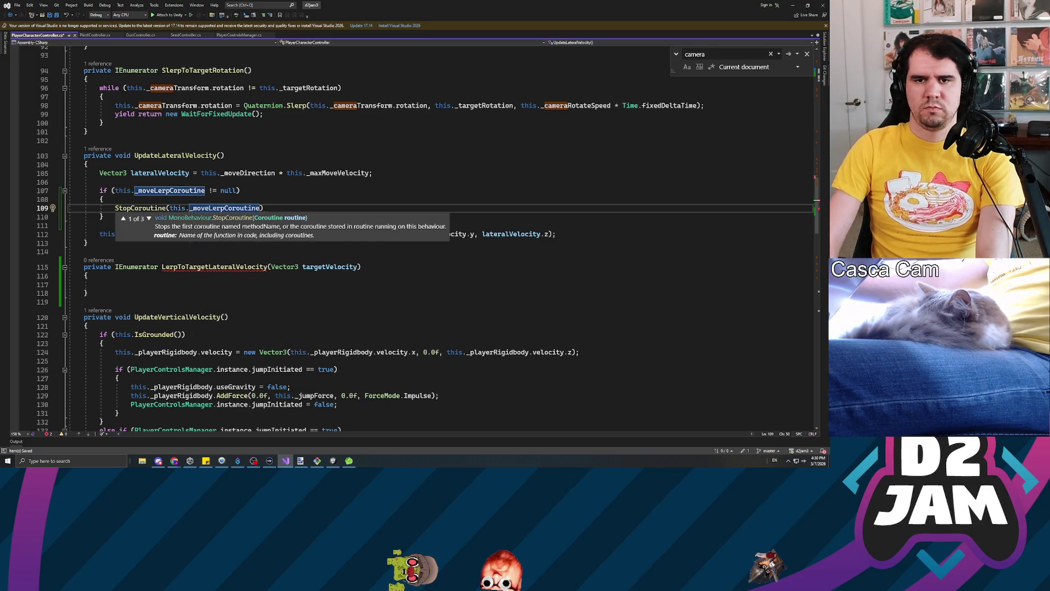
{"action": "type", "text": ");"}
{"action": "scroll", "coordinate": [416, 236], "scroll_direction": "up", "scroll_amount": 5}
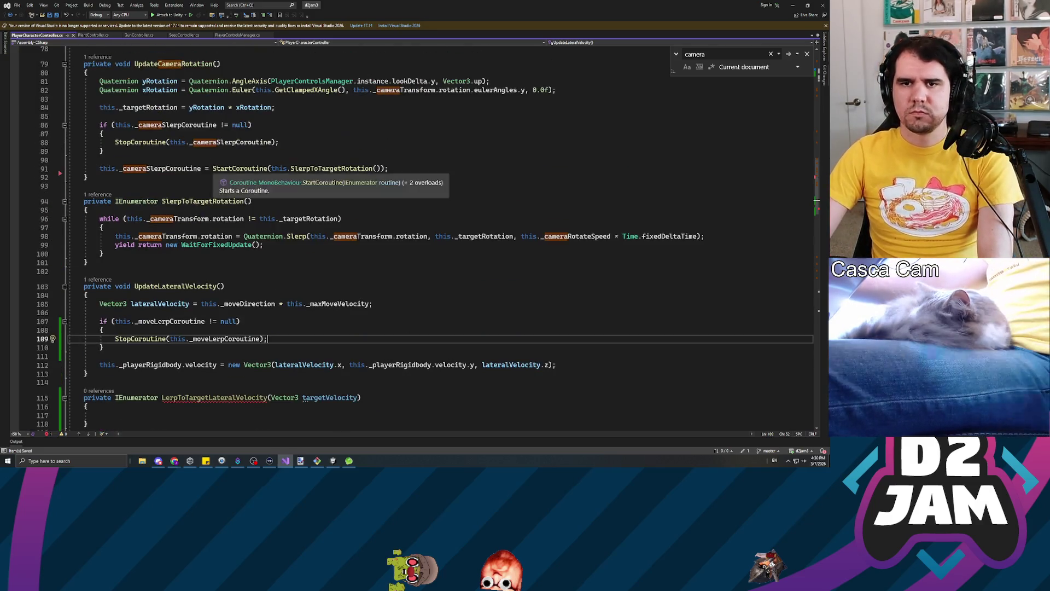
{"action": "scroll", "coordinate": [416, 235], "scroll_direction": "down", "scroll_amount": 6}
Store StartCoroutine(this.LerpToTargetLateralVelocity(lateralVelocity)) in this._moveLerpCoroutine.
{"action": "left_click", "coordinate": [100, 199]}
{"action": "key", "text": "Return"}
{"action": "key", "text": "Return"}
{"action": "key", "text": "Up"}
{"action": "type", "text": "this."}
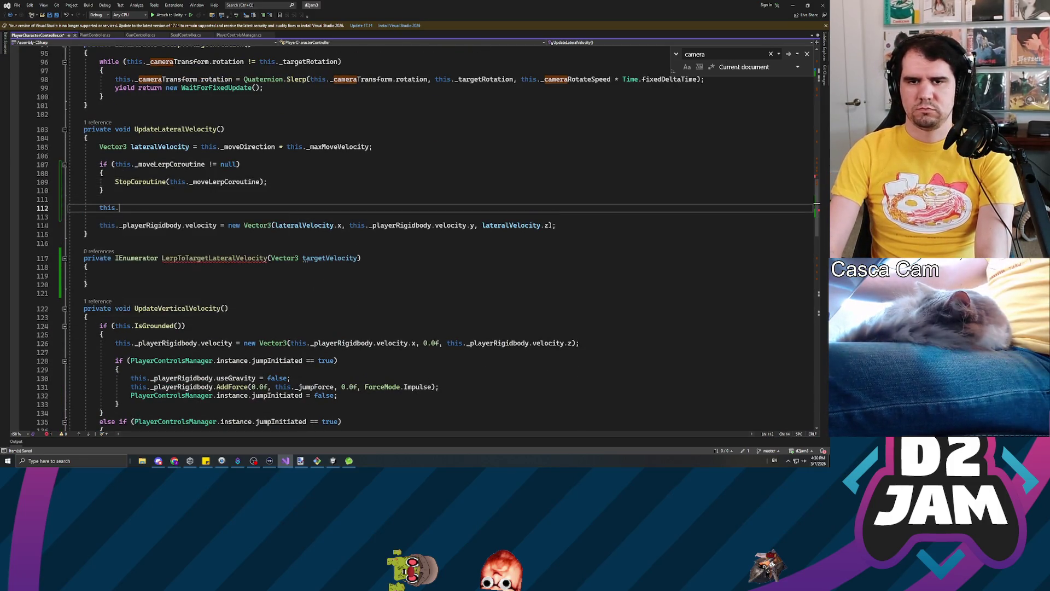
{"action": "type", "text": "_movelerp"}
{"action": "key", "text": "Tab"}
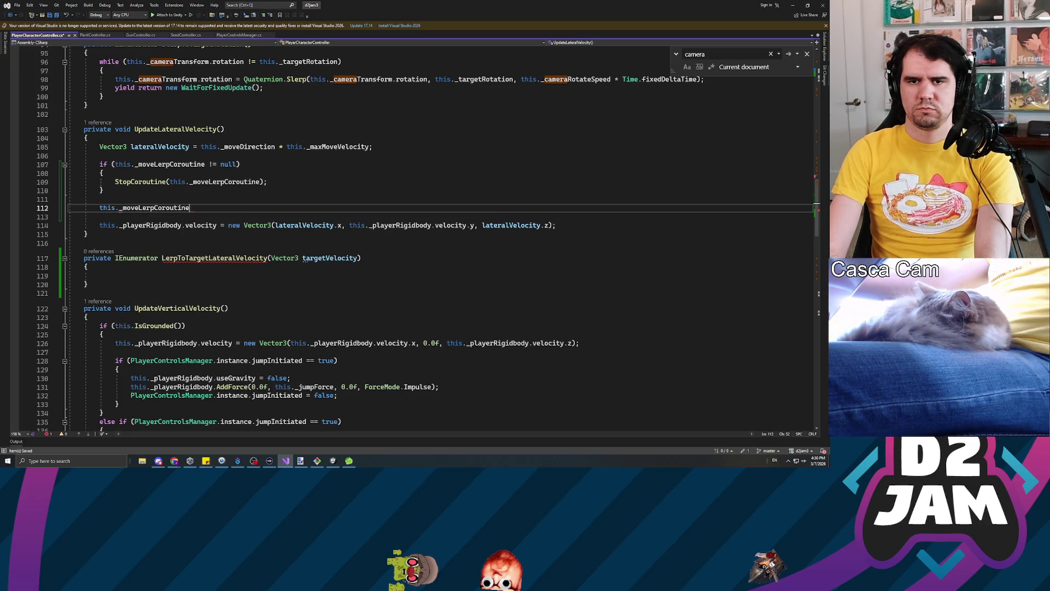
{"action": "type", "text": " = StartCorou"}
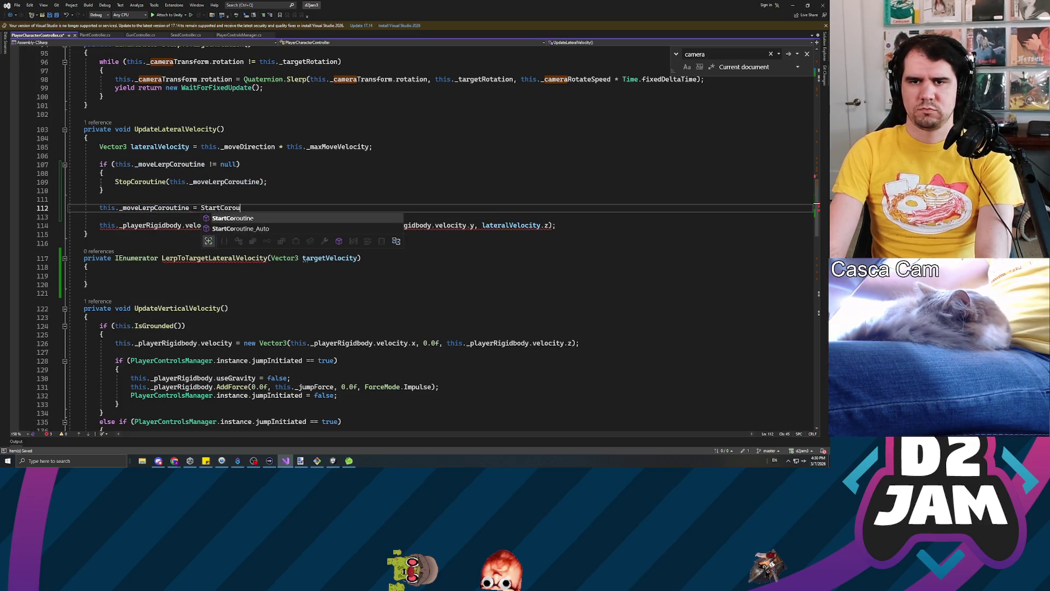
{"action": "type", "text": "tine(this.L"}
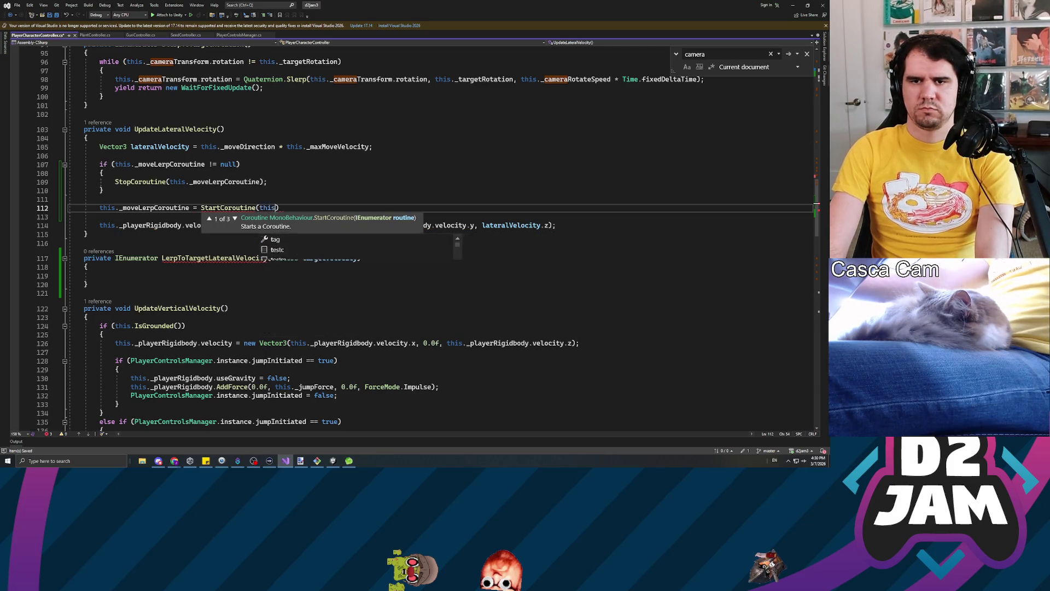
{"action": "type", "text": "erptot"}
{"action": "key", "text": "Tab"}
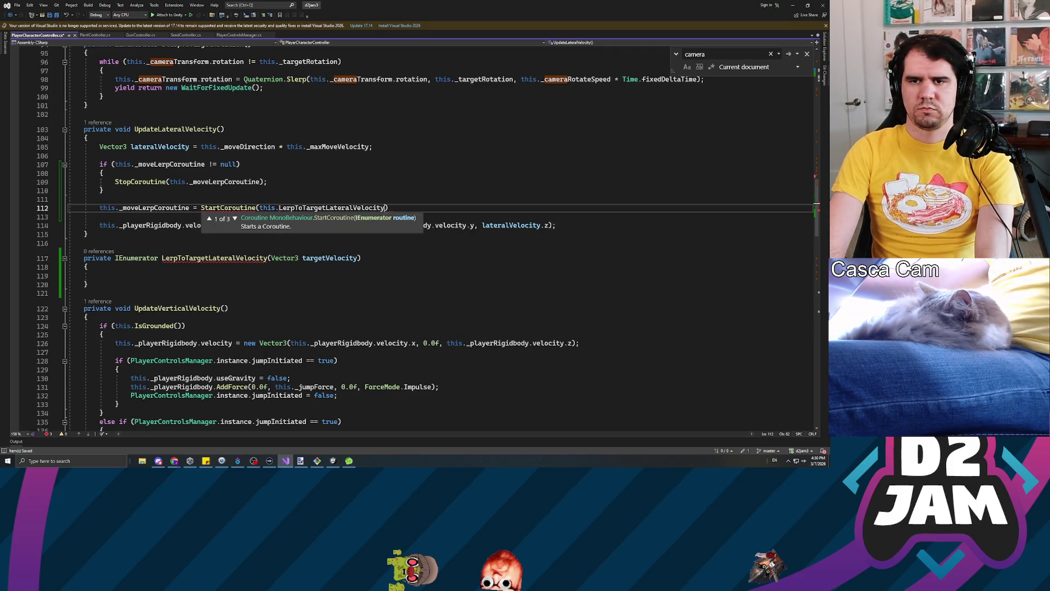
{"action": "key", "text": "Left"}
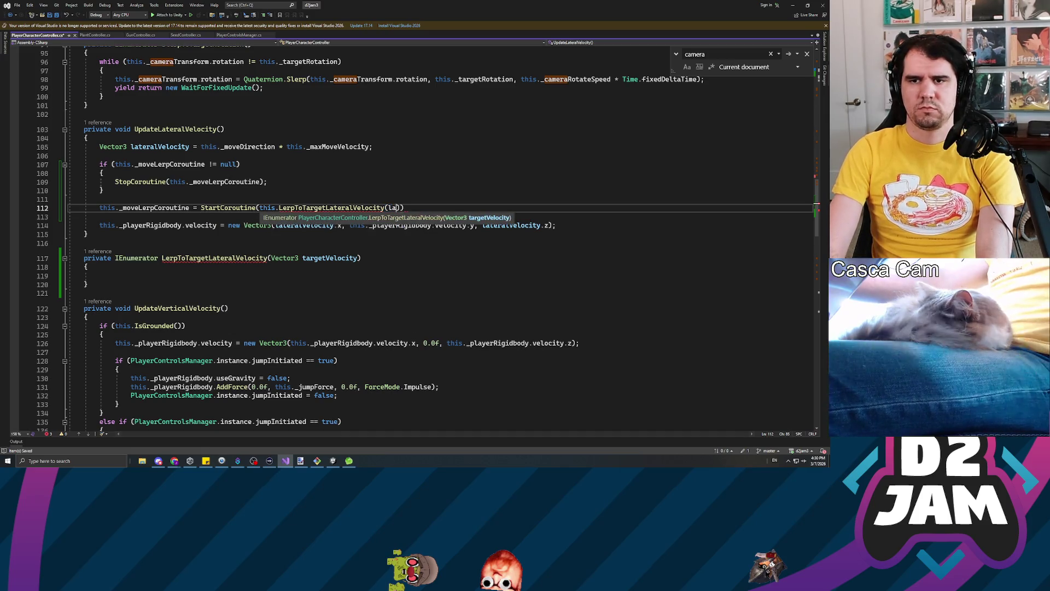
{"action": "type", "text": "teralVelocity"}
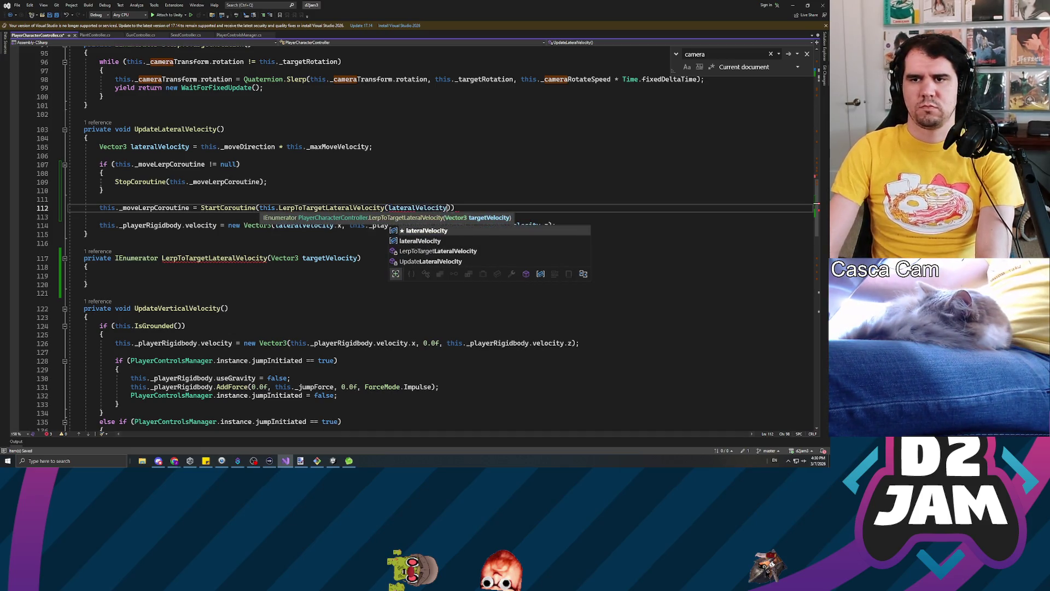
{"action": "type", "text": "));"}
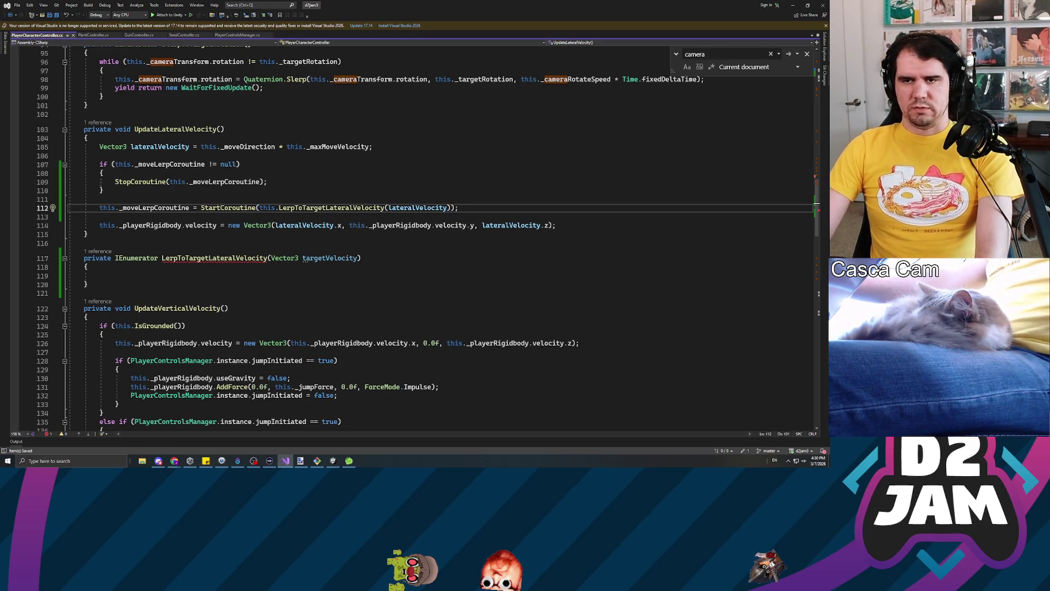
{"action": "left_click", "coordinate": [99, 276]}
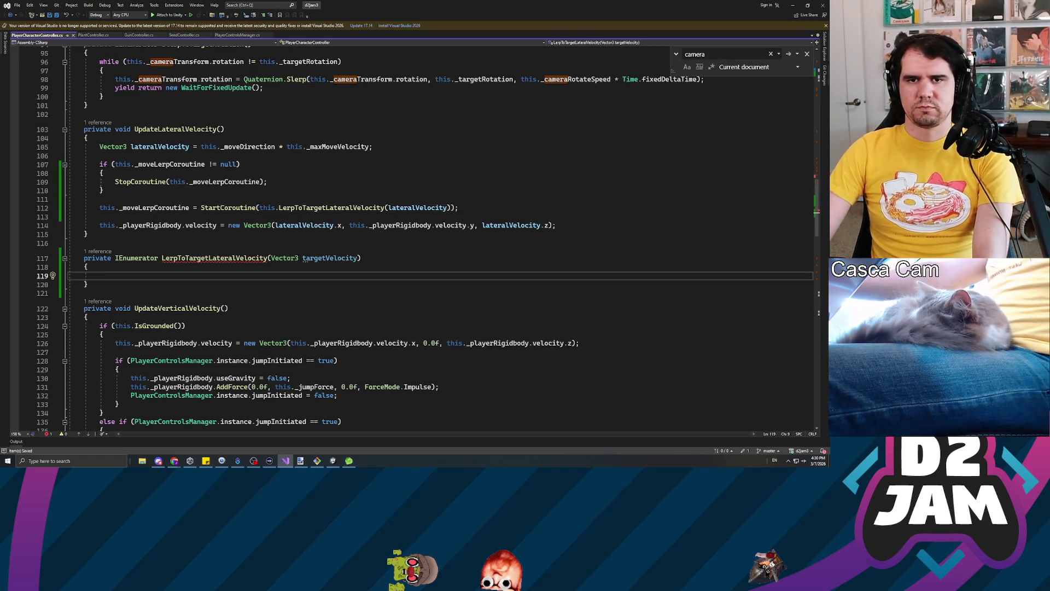
{"action": "scroll", "coordinate": [425, 238], "scroll_direction": "up", "scroll_amount": 2}
Reuse the camera Slerp while loop, looping while _playerRigidbody.velocity differs from targetVelocity.
{"action": "mouse_move", "coordinate": [104, 149]}
{"action": "left_mouse_down"}
{"action": "mouse_move", "coordinate": [115, 131]}
{"action": "mouse_move", "coordinate": [99, 114]}
{"action": "left_mouse_up"}
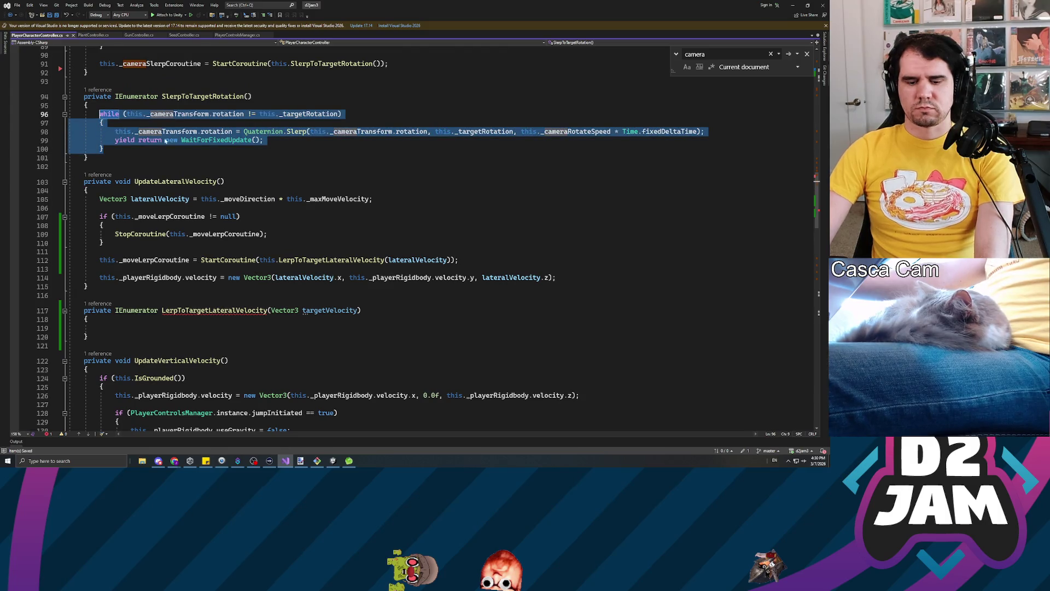
{"action": "key", "text": "ctrl+c"}
{"action": "left_click", "coordinate": [99, 328]}
{"action": "key", "text": "ctrl+v"}
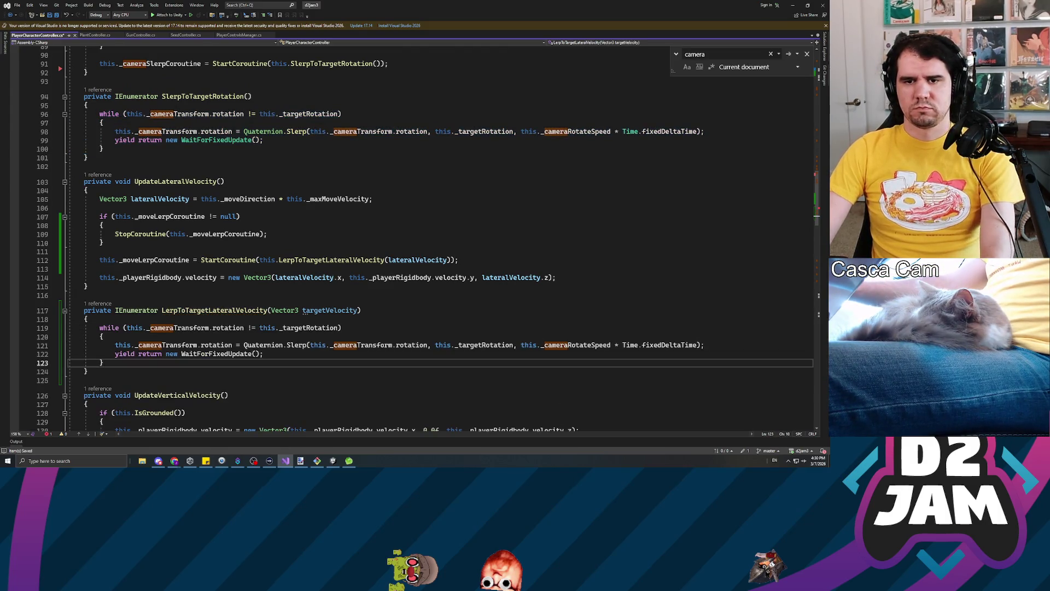
{"action": "double_click", "coordinate": [178, 328]}
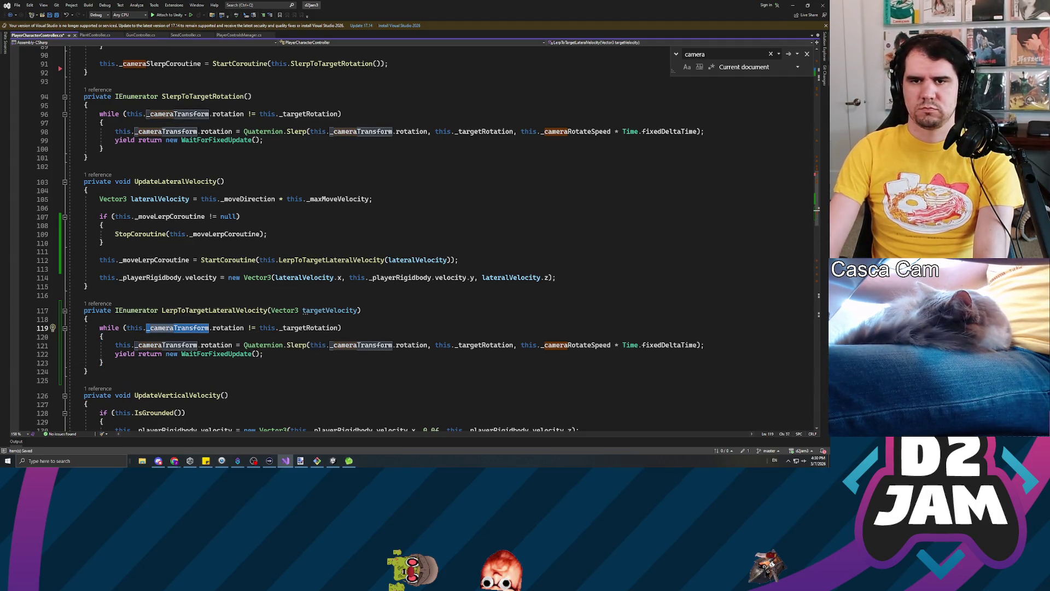
{"action": "type", "text": "_player"}
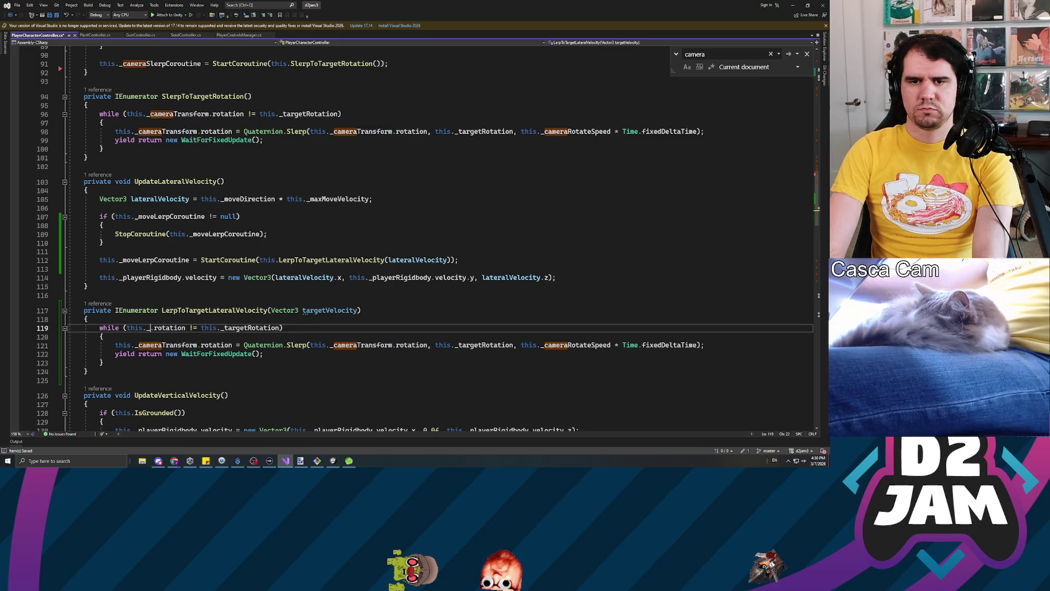
{"action": "key", "text": "Tab"}
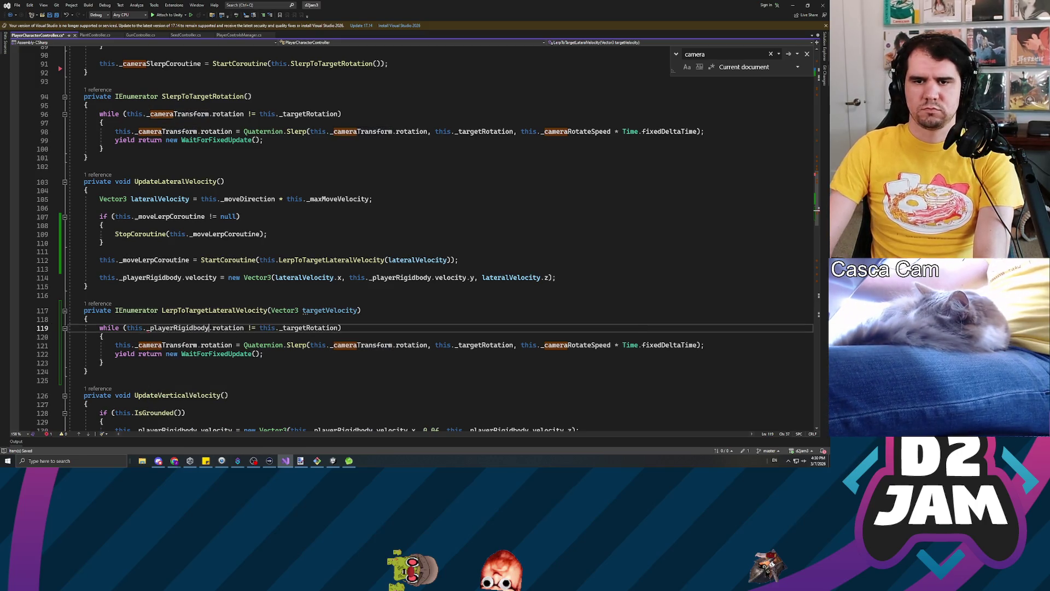
{"action": "double_click", "coordinate": [228, 328]}
{"action": "type", "text": "velocity"}
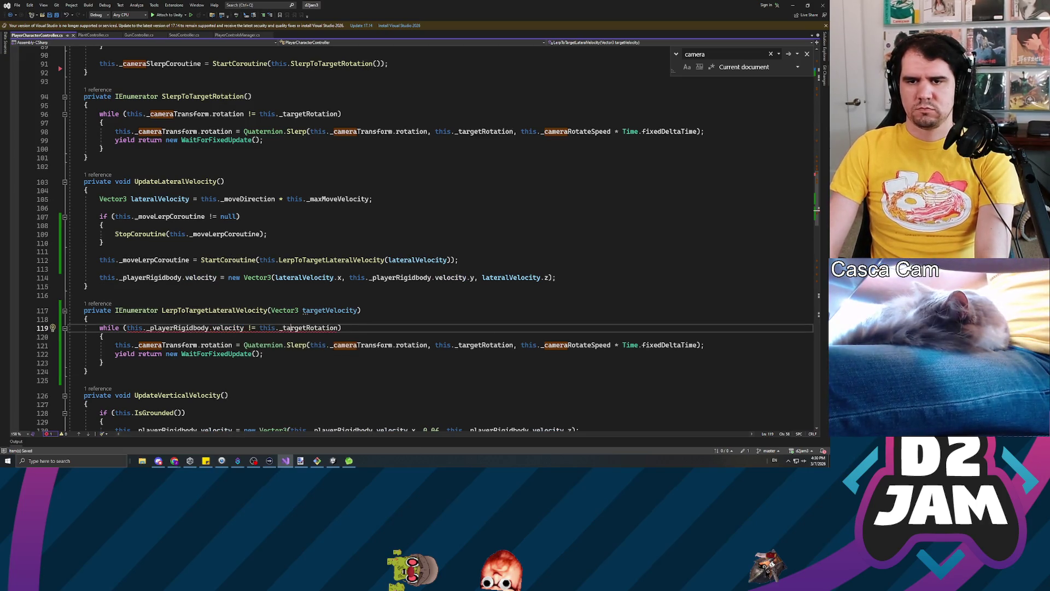
{"action": "left_click_drag", "start_coordinate": [260, 328], "coordinate": [337, 327]}
{"action": "type", "text": "targetVelocity"}
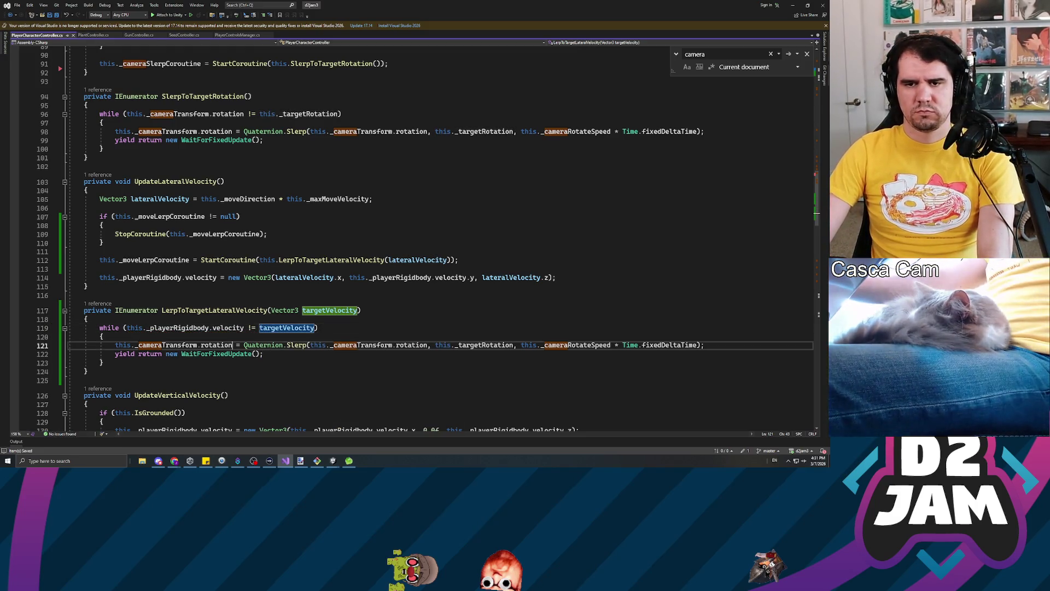
Assign velocity = Vector3.Lerp(velocity, targetVelocity, _moveAcceleration * Time.fixedDeltaTime) inside the loop.
{"action": "left_click_drag", "start_coordinate": [233, 345], "coordinate": [115, 344]}
{"action": "type", "text": "this._pla"}
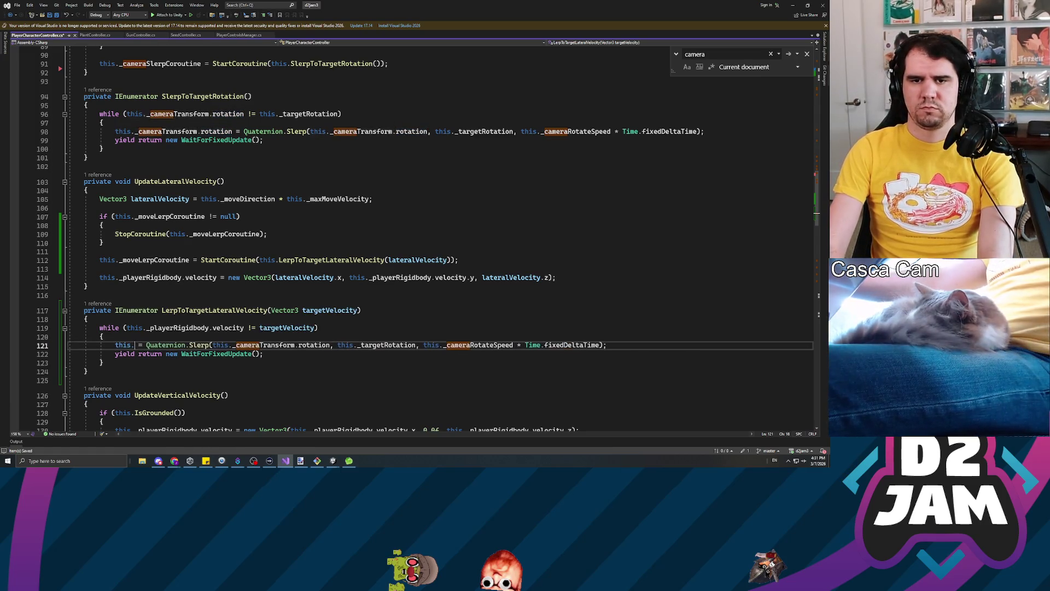
{"action": "key", "text": "Tab"}
{"action": "type", "text": ".veloci"}
{"action": "key", "text": "Tab"}
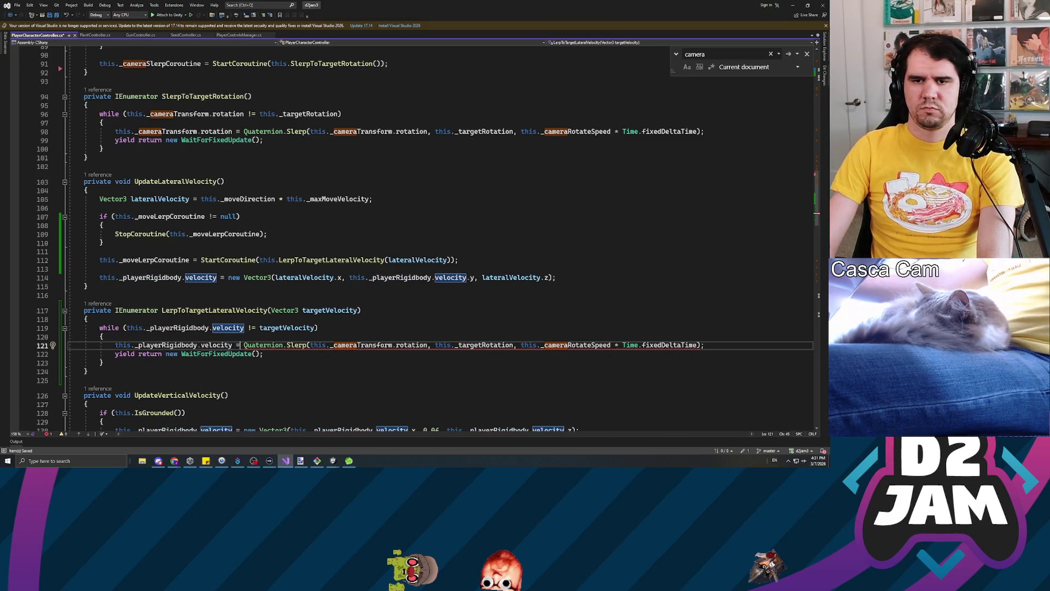
{"action": "key", "text": "ctrl+Right"}
{"action": "key", "text": "ctrl+Right"}
{"action": "key", "text": "shift+End"}
{"action": "type", "text": "Mathf."}
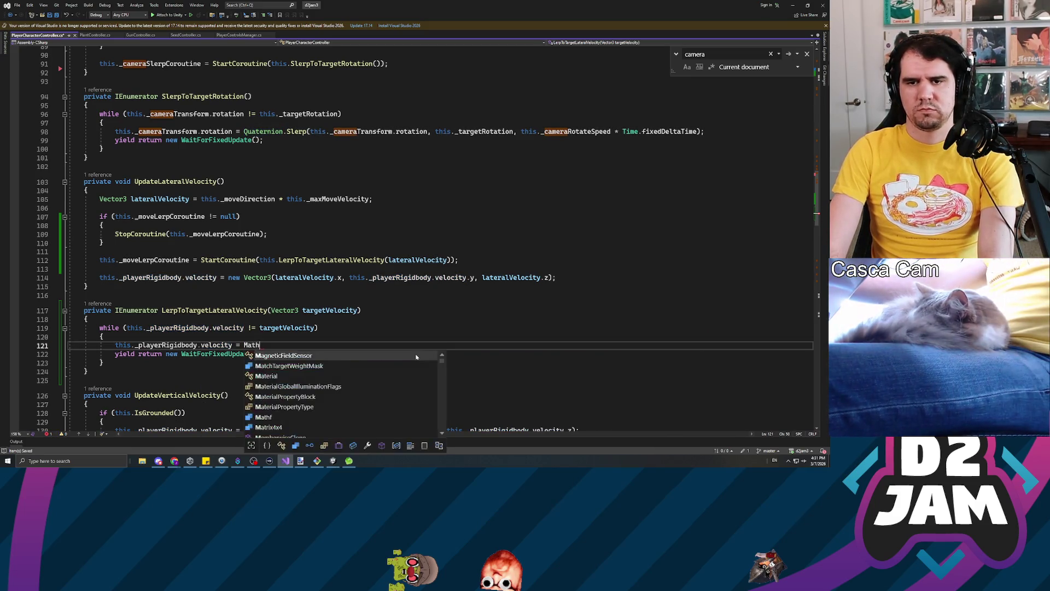
{"action": "key", "text": "BackSpace"}
{"action": "key", "text": "BackSpace"}
{"action": "key", "text": "BackSpace"}
{"action": "type", "text": "ector3.Lerp"}
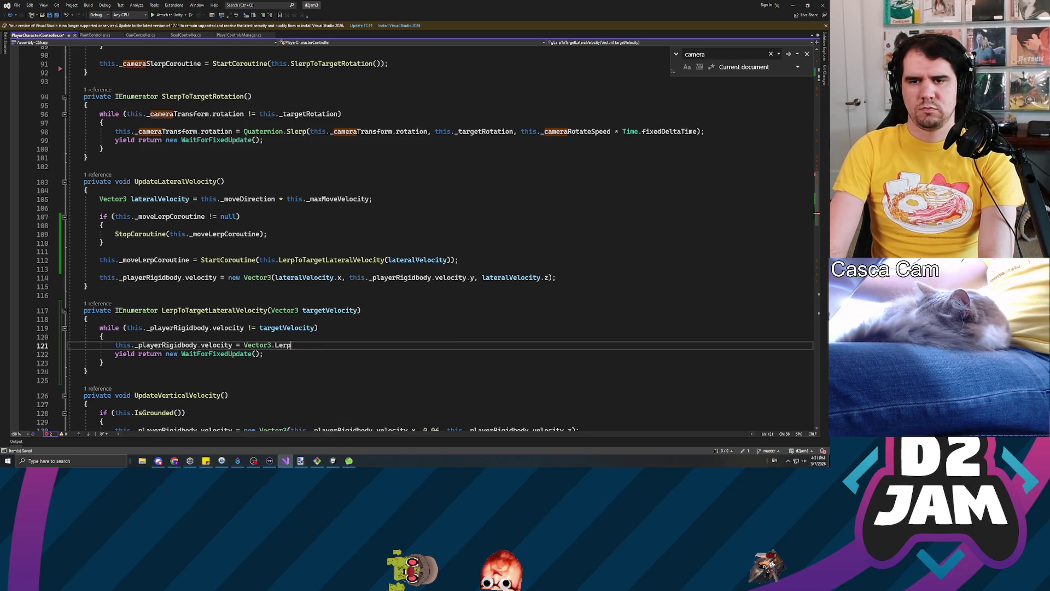
{"action": "type", "text": "("}
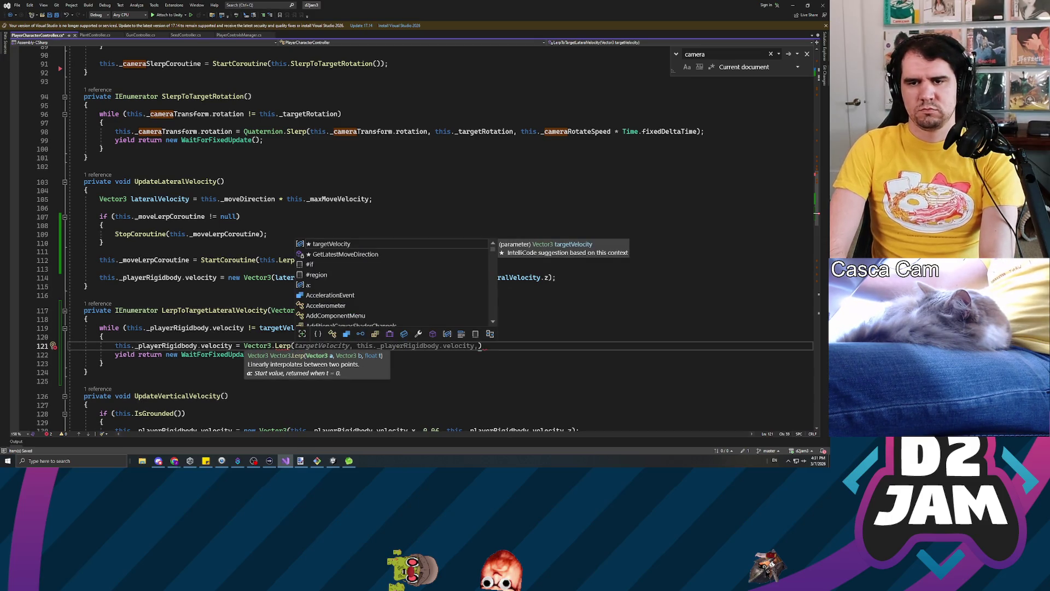
{"action": "type", "text": "this._playerr"}
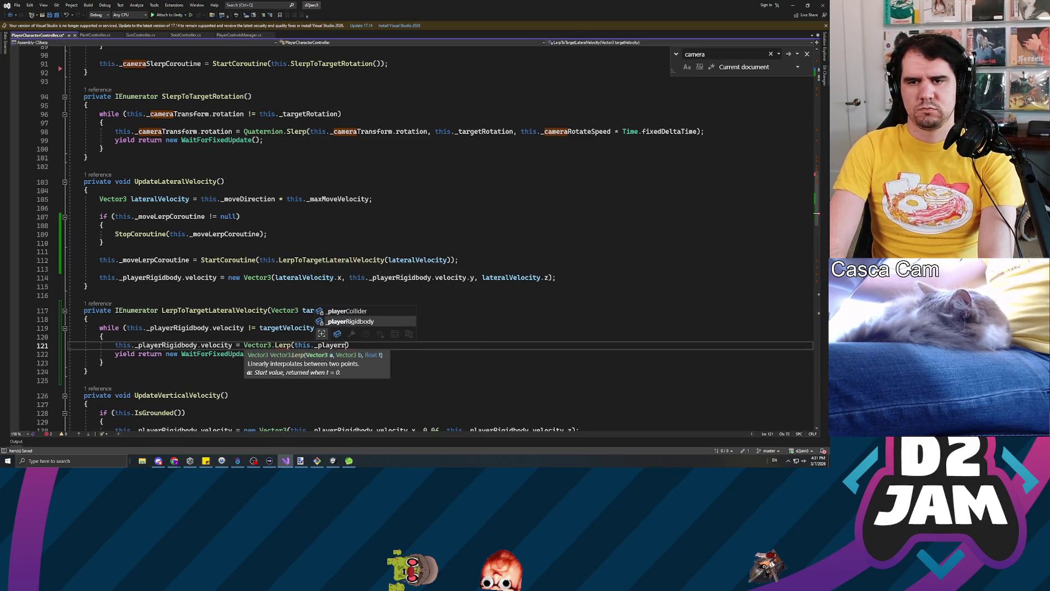
{"action": "type", "text": ".velocit"}
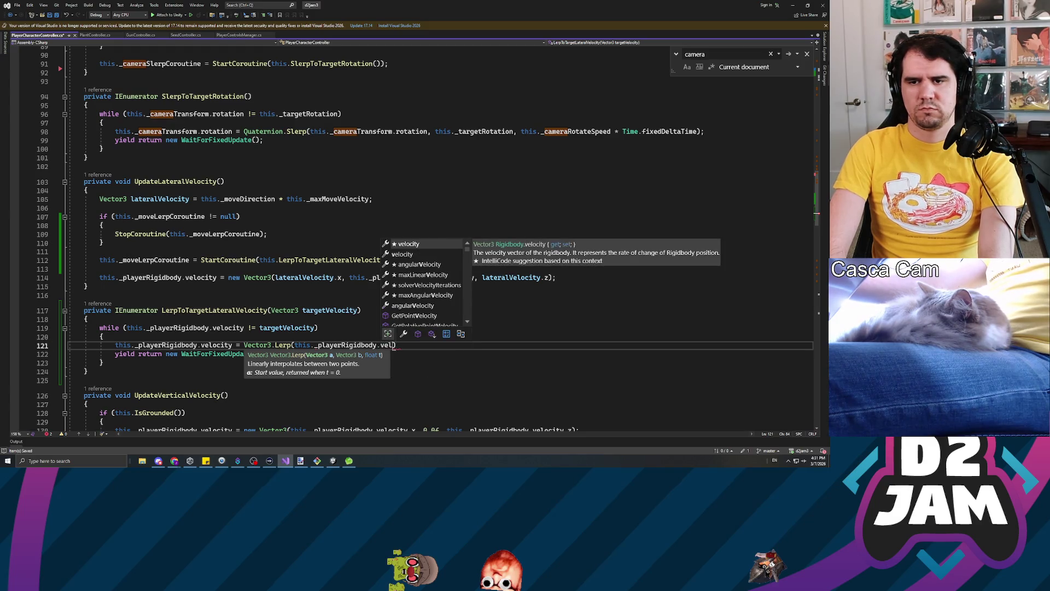
{"action": "type", "text": "y, targetVelo"}
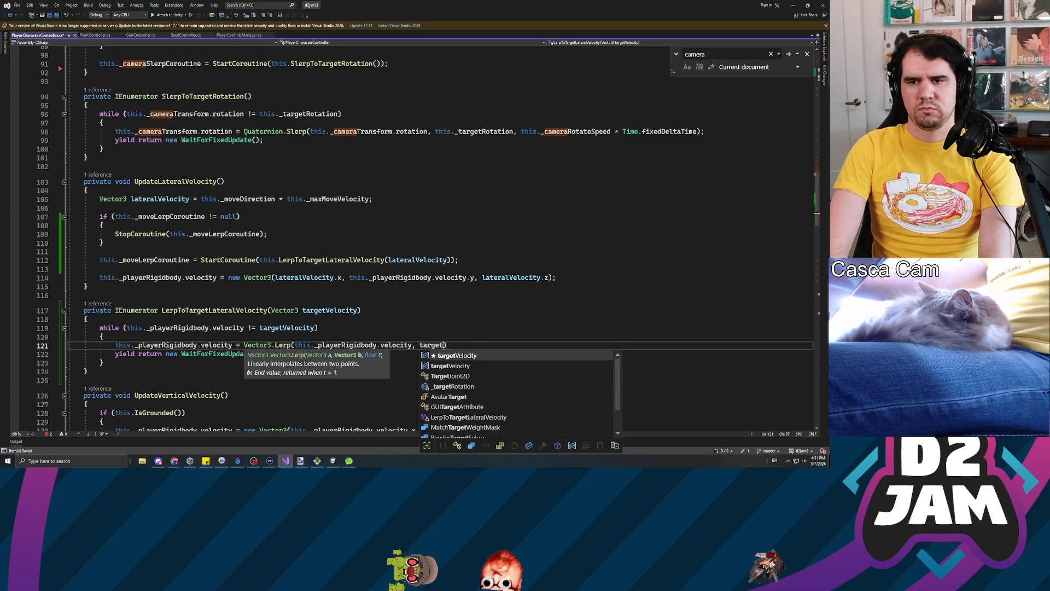
{"action": "type", "text": ", t"}
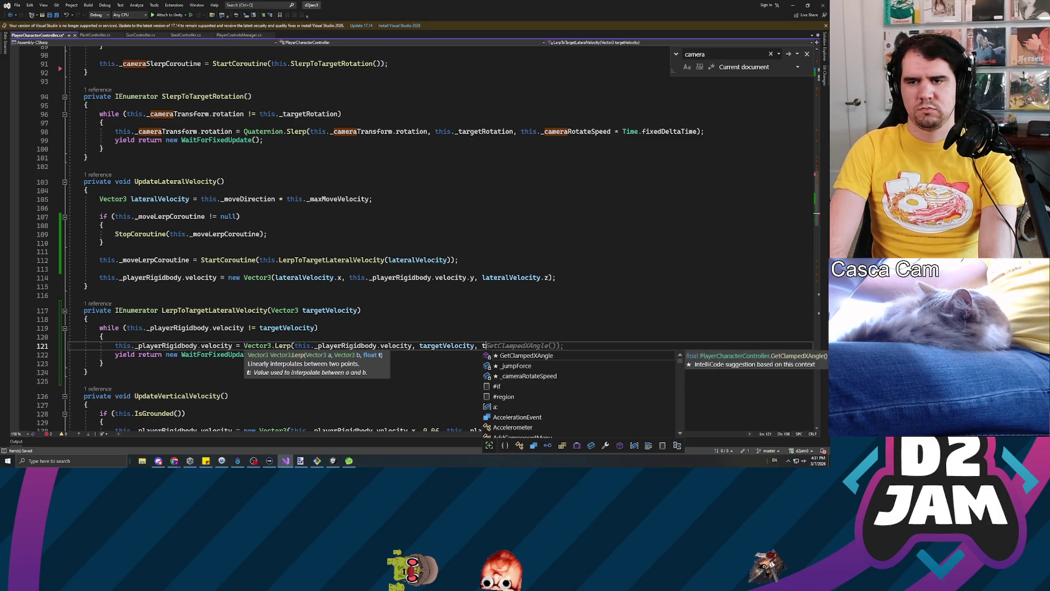
{"action": "type", "text": "his._movea"}
{"action": "key", "text": "Tab"}
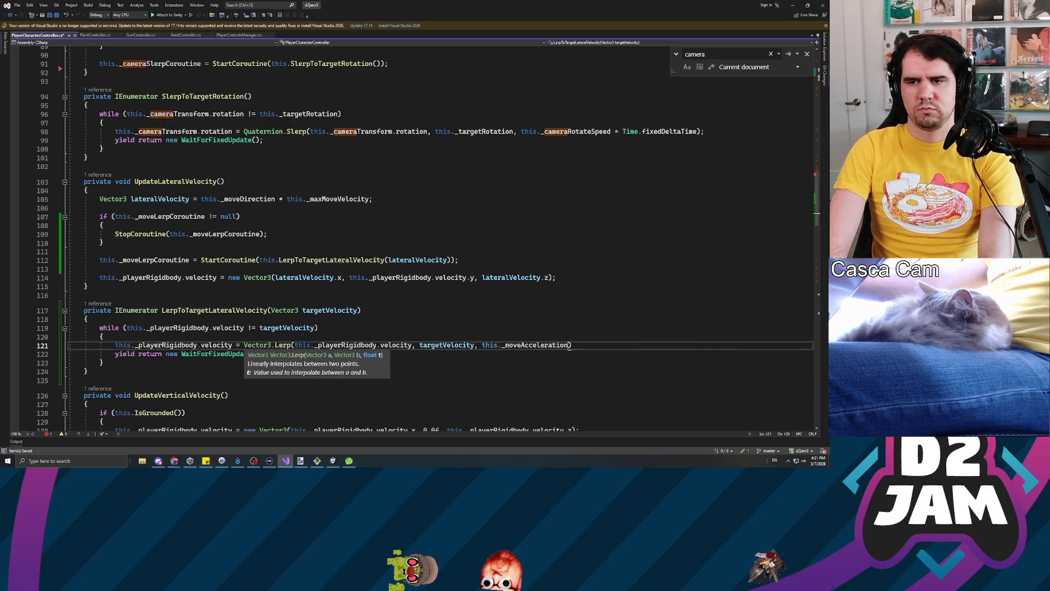
{"action": "type", "text": "t"}
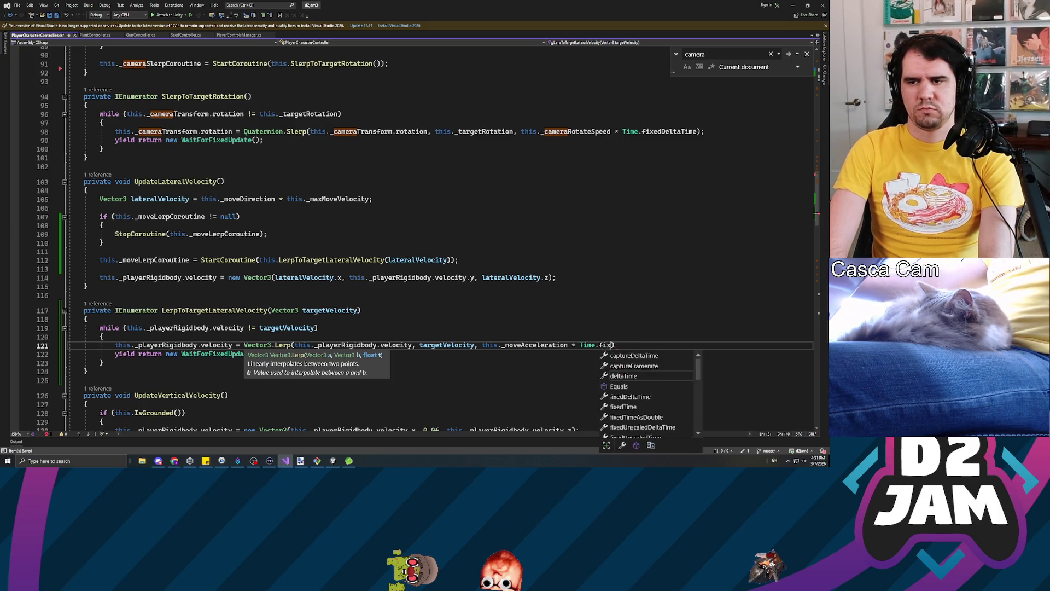
{"action": "key", "text": "Tab"}
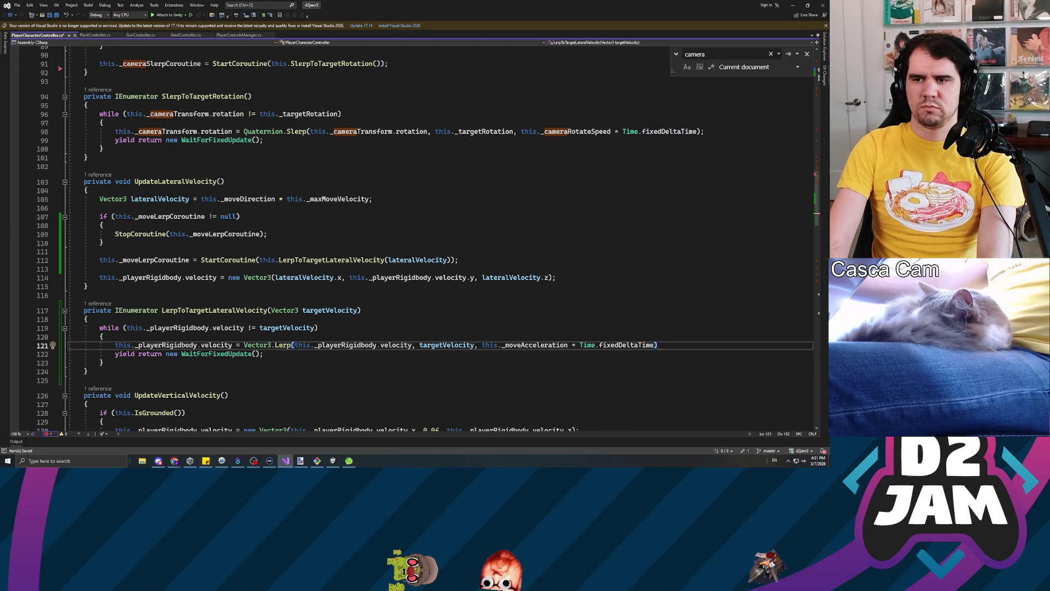
{"action": "type", "text": ";"}
Compare the direct velocity assignment on line 114 with the new Lerp line.
{"action": "left_click", "coordinate": [84, 295]}
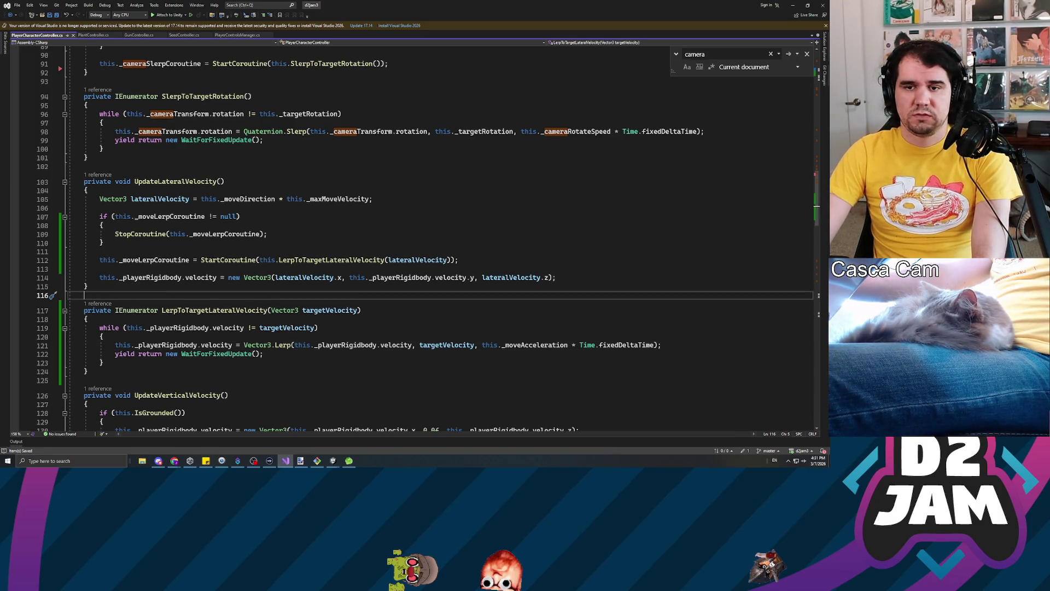
{"action": "triple_click", "coordinate": [252, 278]}
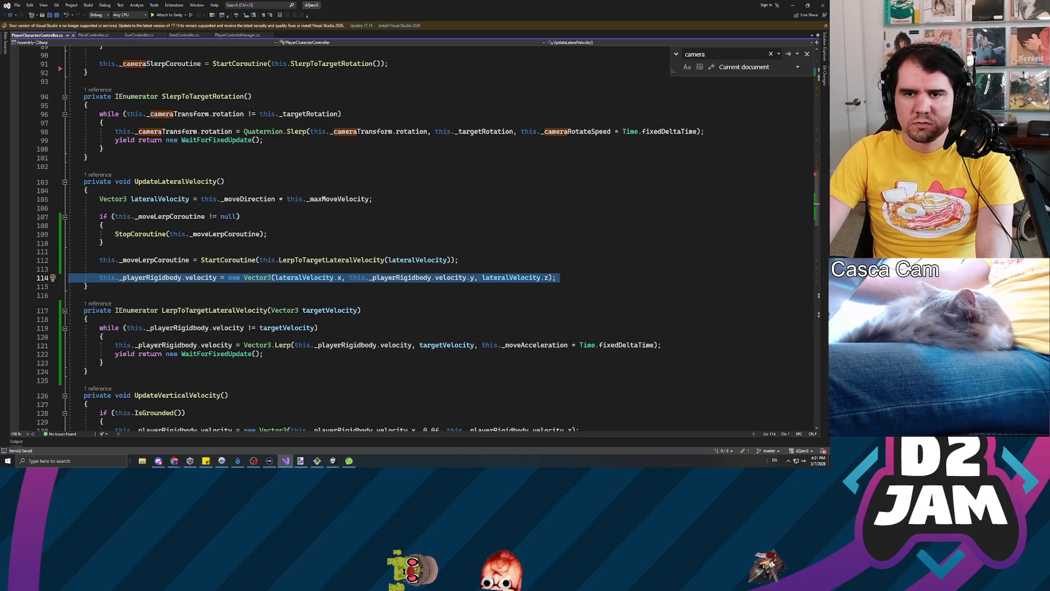
{"action": "left_click", "coordinate": [100, 268]}
{"action": "triple_click", "coordinate": [400, 277]}
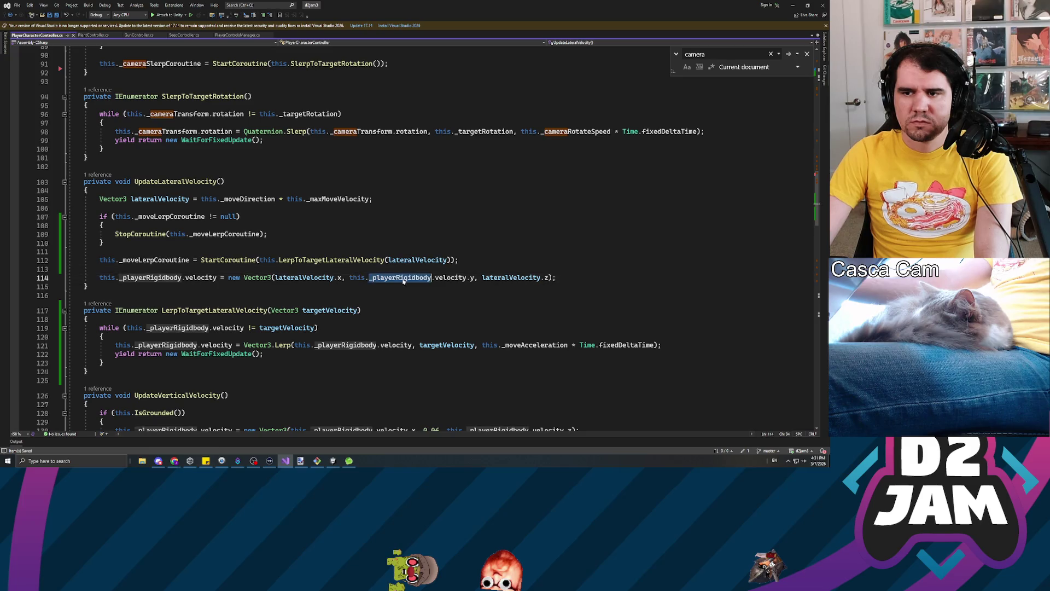
{"action": "left_click", "coordinate": [416, 344]}
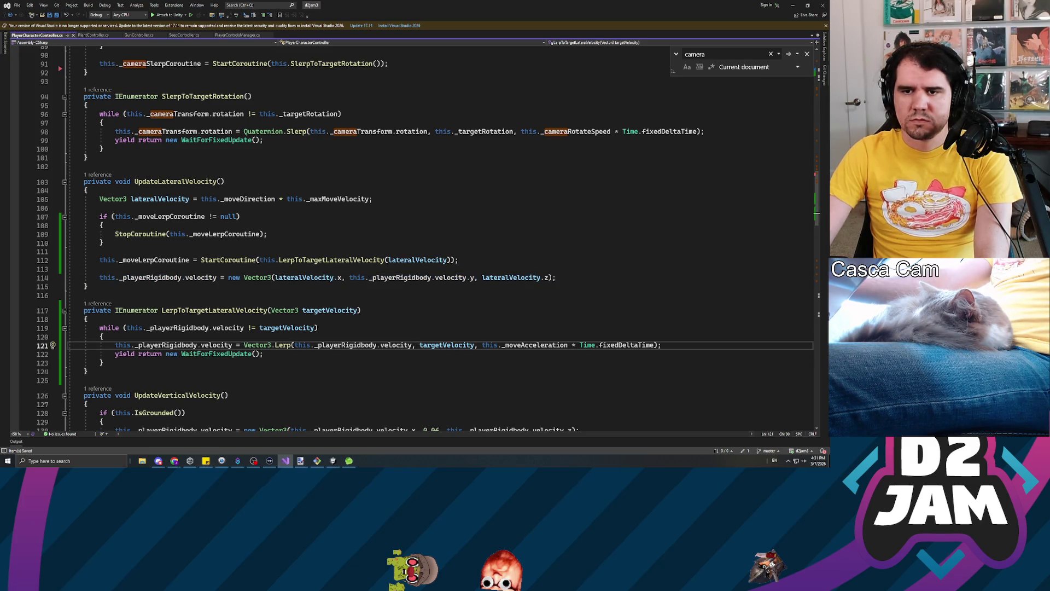
{"action": "left_click", "coordinate": [88, 286]}
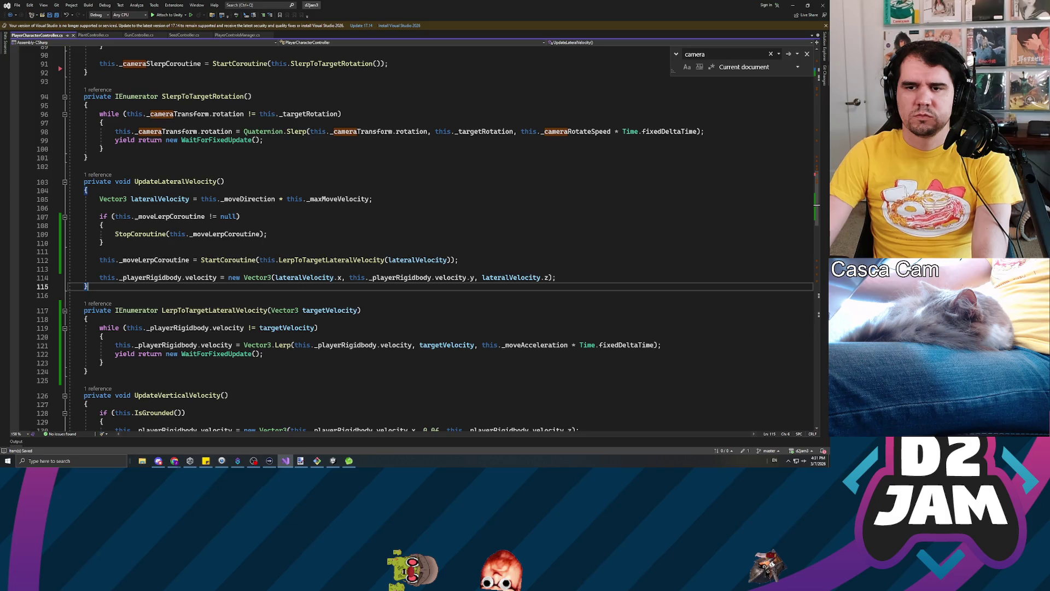
Rename the coroutine parameter to lateralVelocity and add a blank line above the while loop.
{"action": "double_click", "coordinate": [330, 310]}
{"action": "type", "text": "lateralVelocit"}
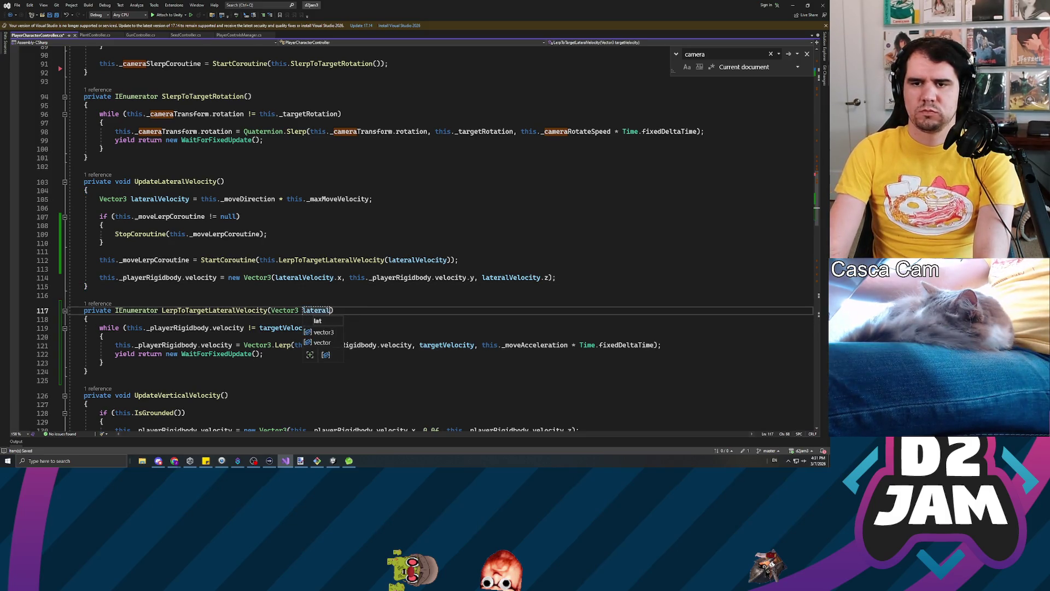
{"action": "type", "text": "y"}
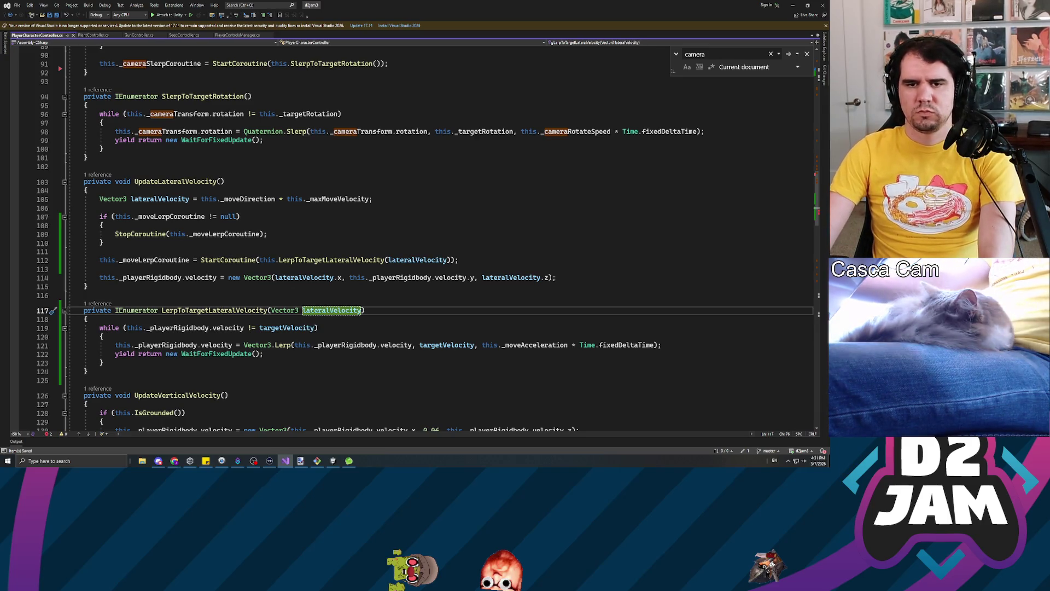
{"action": "left_click", "coordinate": [99, 327]}
{"action": "key", "text": "Return"}
{"action": "key", "text": "Return"}
{"action": "key", "text": "Up"}
{"action": "key", "text": "Up"}
Declare targetVelocity as new Vector3(lateralVelocity.x, rigidbody velocity.y, lateralVelocity.z), then return to Unity.
{"action": "type", "text": "Vector3 targetVelocity"}
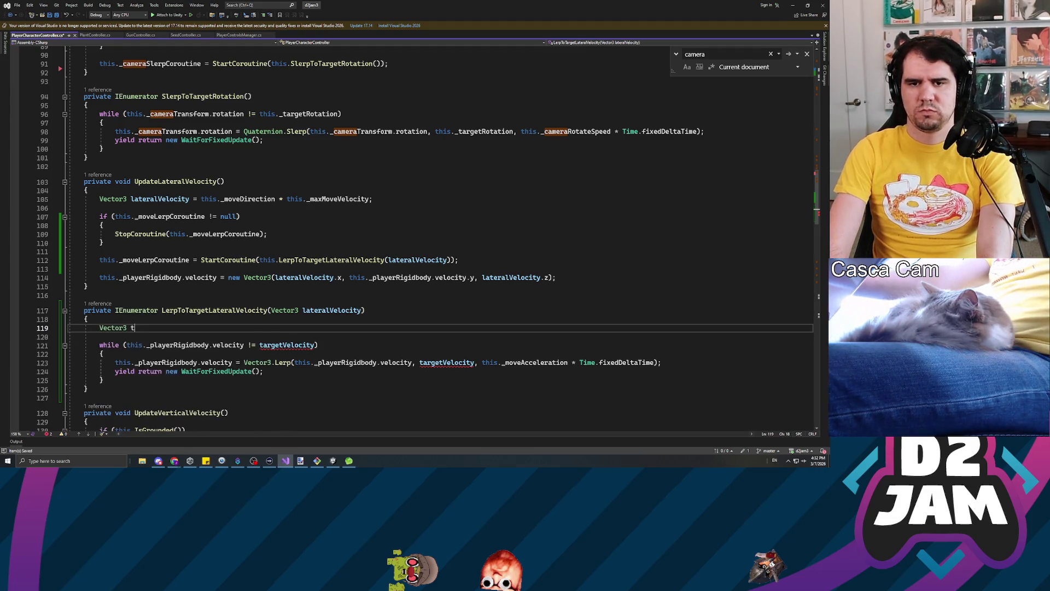
{"action": "type", "text": " = new "}
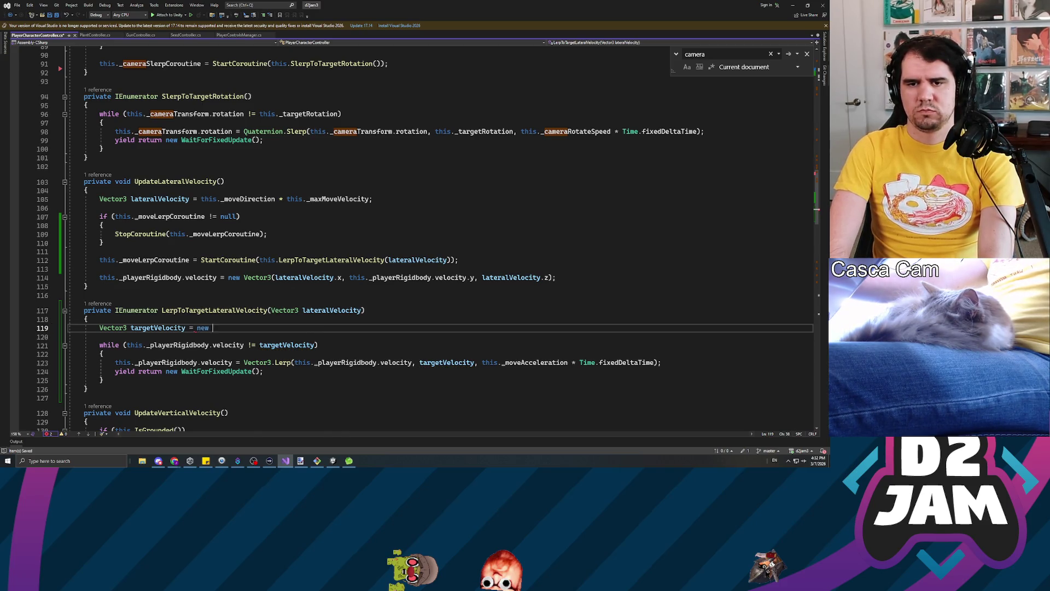
{"action": "type", "text": "Vector3(this._playerrigi"}
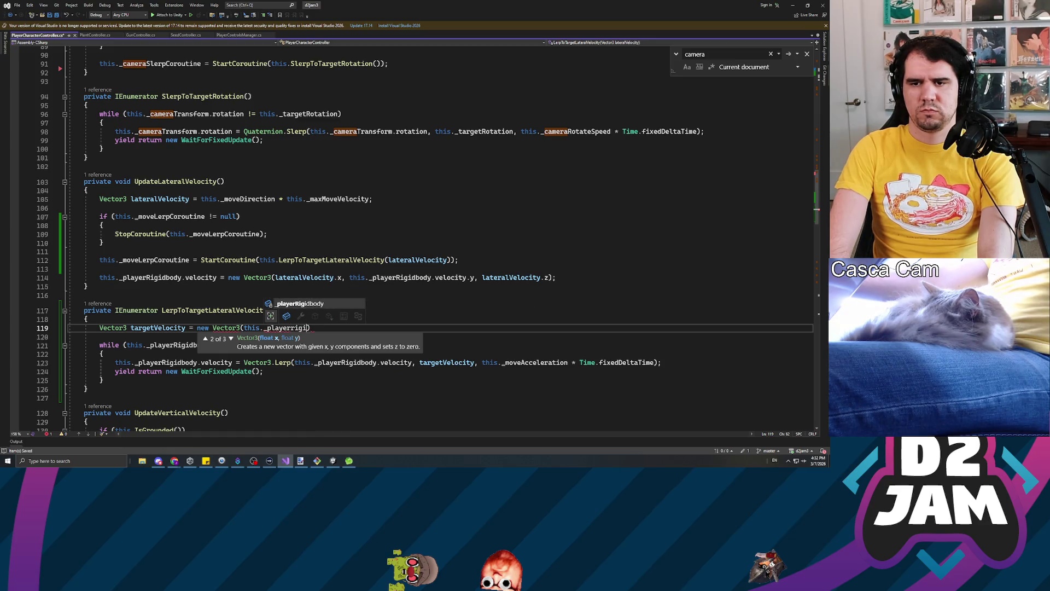
{"action": "key", "text": "BackSpace"}
{"action": "key", "text": "BackSpace"}
{"action": "key", "text": "BackSpace"}
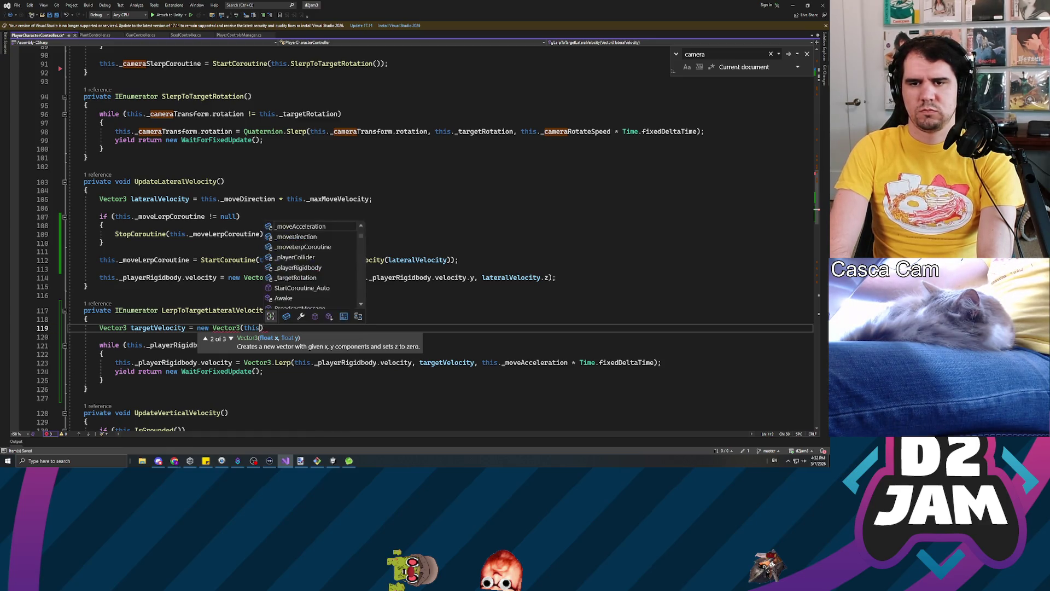
{"action": "type", "text": "laeralVelocity"}
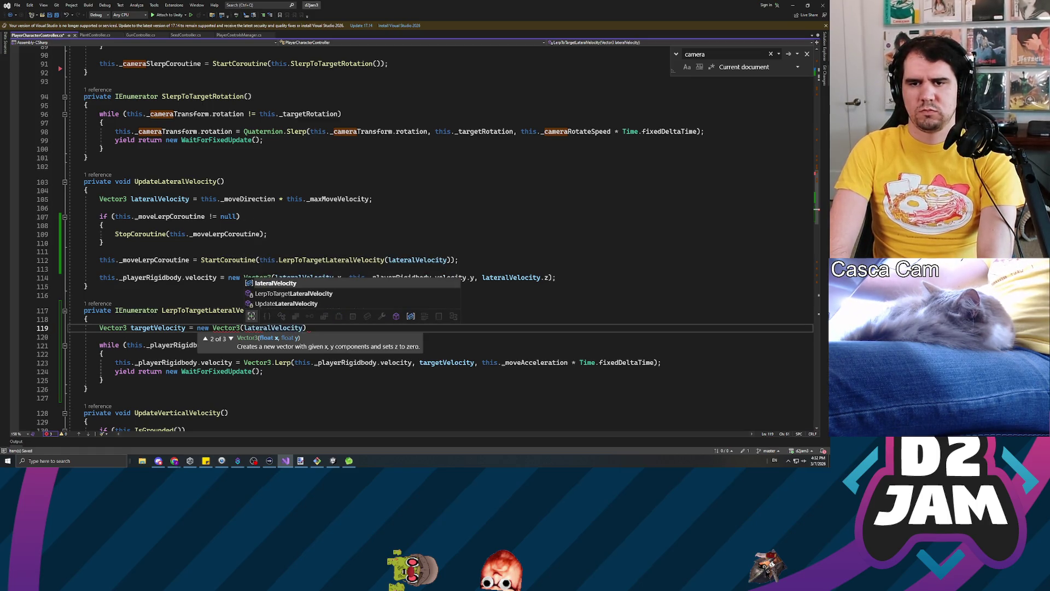
{"action": "type", "text": ".x,"}
{"action": "key", "text": "ctrl+space"}
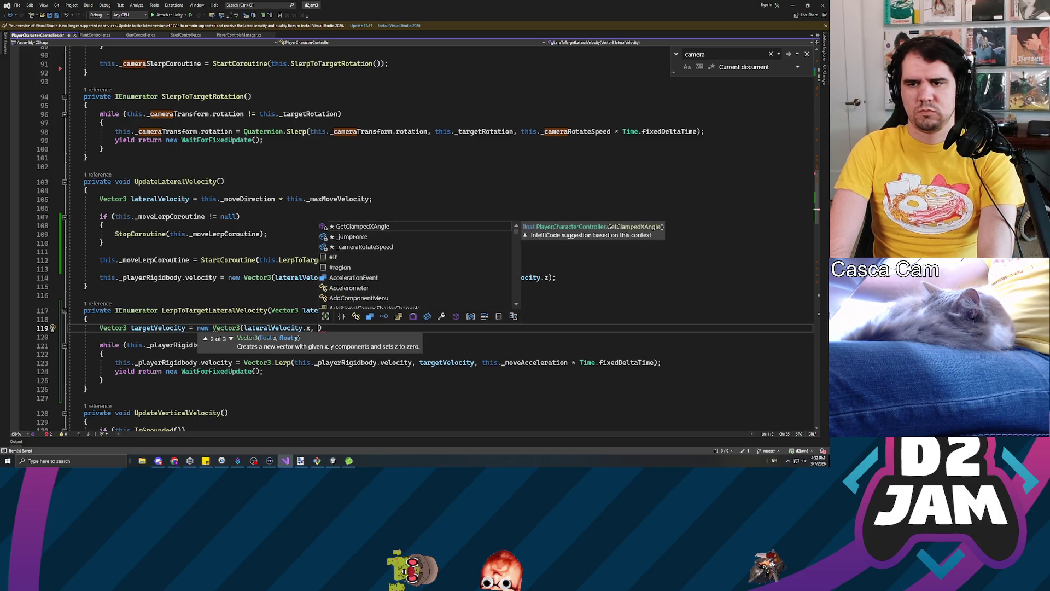
{"action": "type", "text": "this._playerR"}
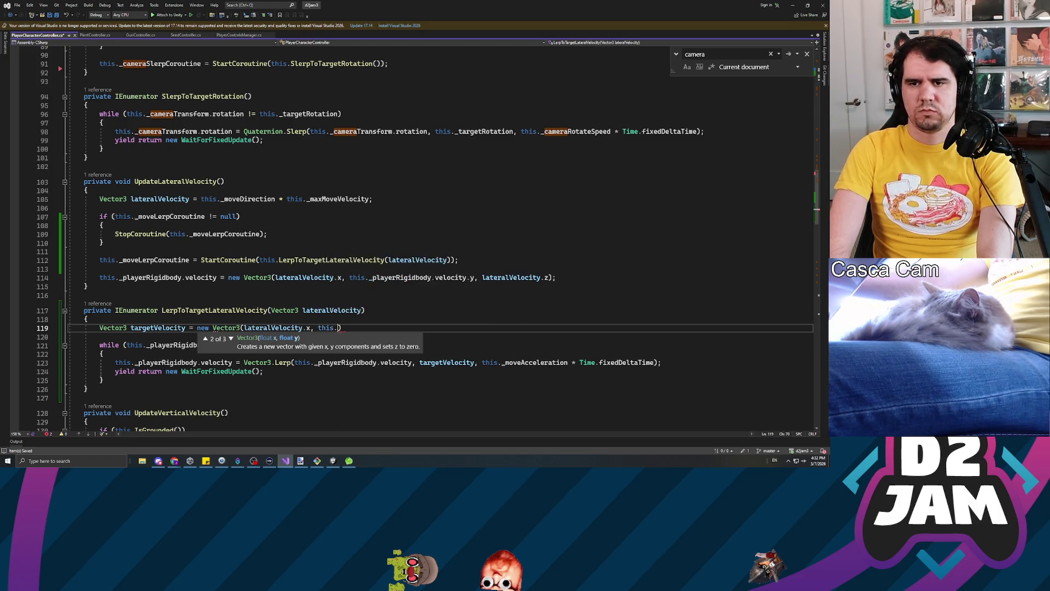
{"action": "type", "text": "igidbody.veloci"}
{"action": "type", "text": "ty.y, t"}
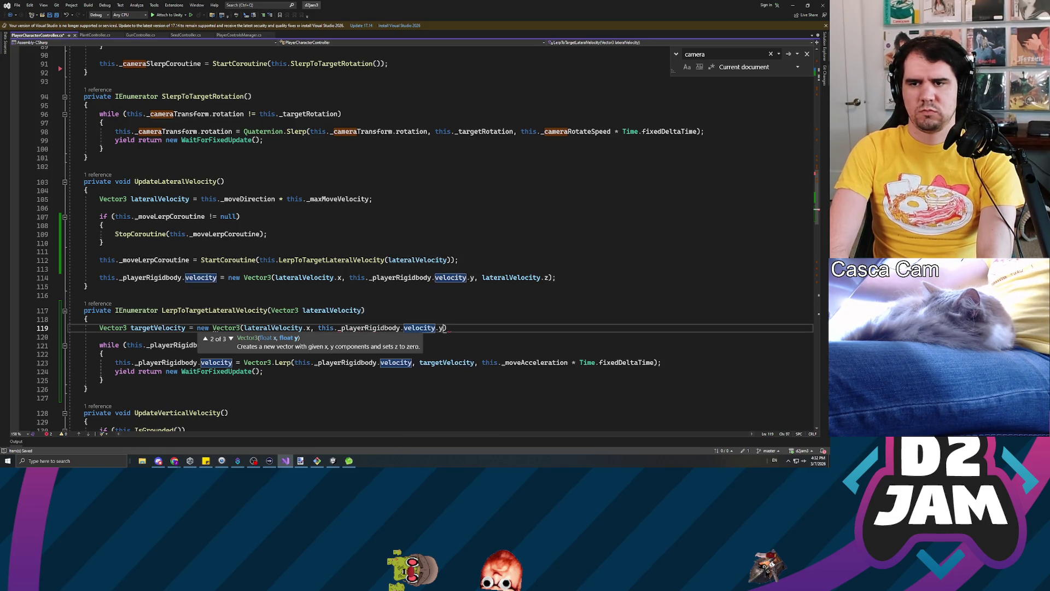
{"action": "key", "text": "BackSpace"}
{"action": "type", "text": "lateralVelocity.z)"}
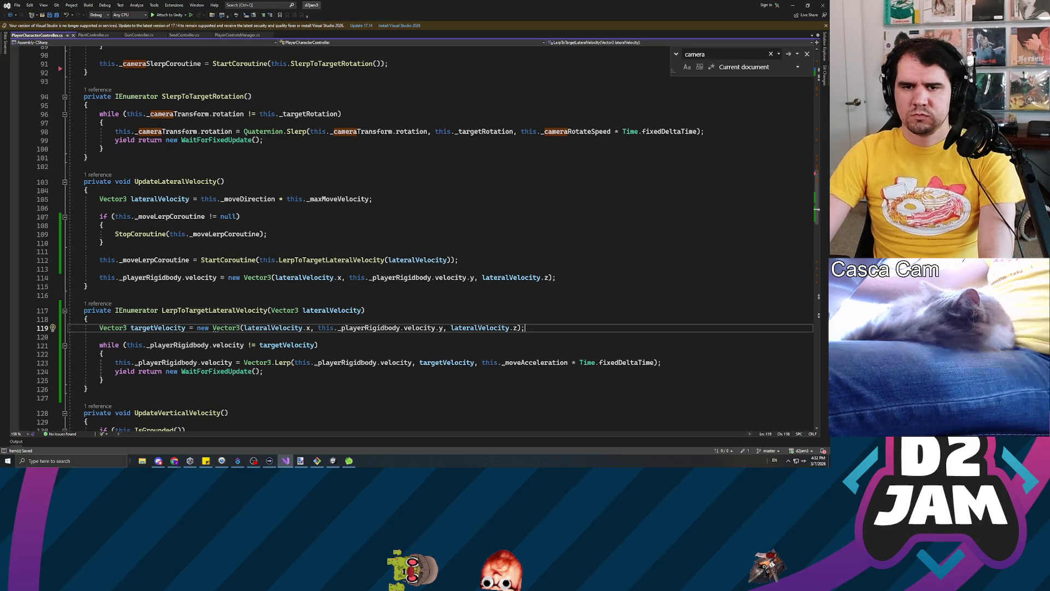
{"action": "key", "text": "Down"}
{"action": "key", "text": "Down"}
{"action": "key", "text": "Down"}
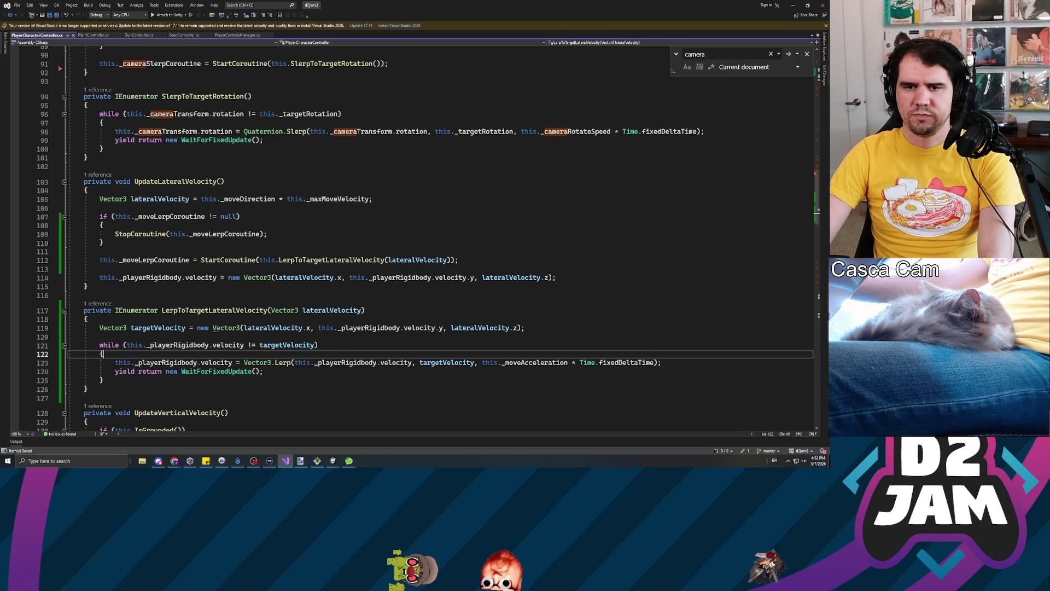
{"action": "key", "text": "alt+Tab"}
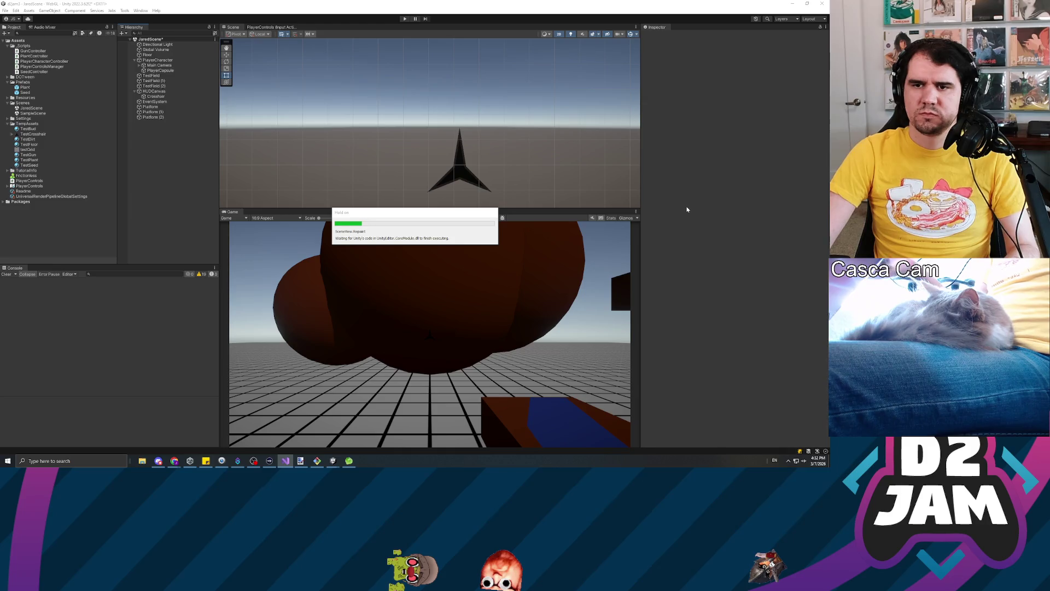
Run a maximized play test, take control of the player, then exit Play mode.
{"action": "left_click", "coordinate": [404, 19]}
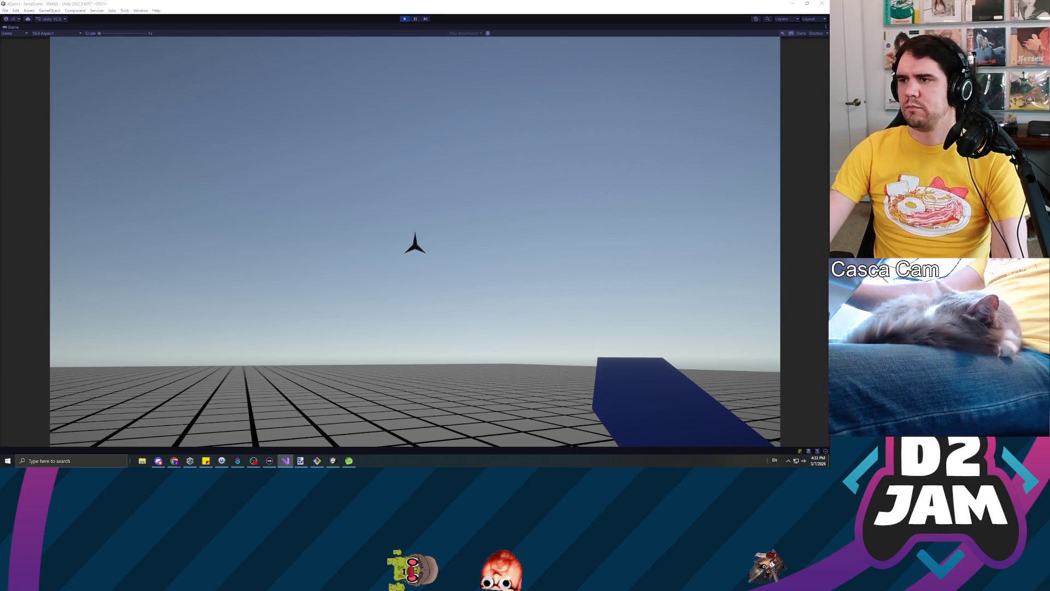
{"action": "left_click", "coordinate": [393, 228]}
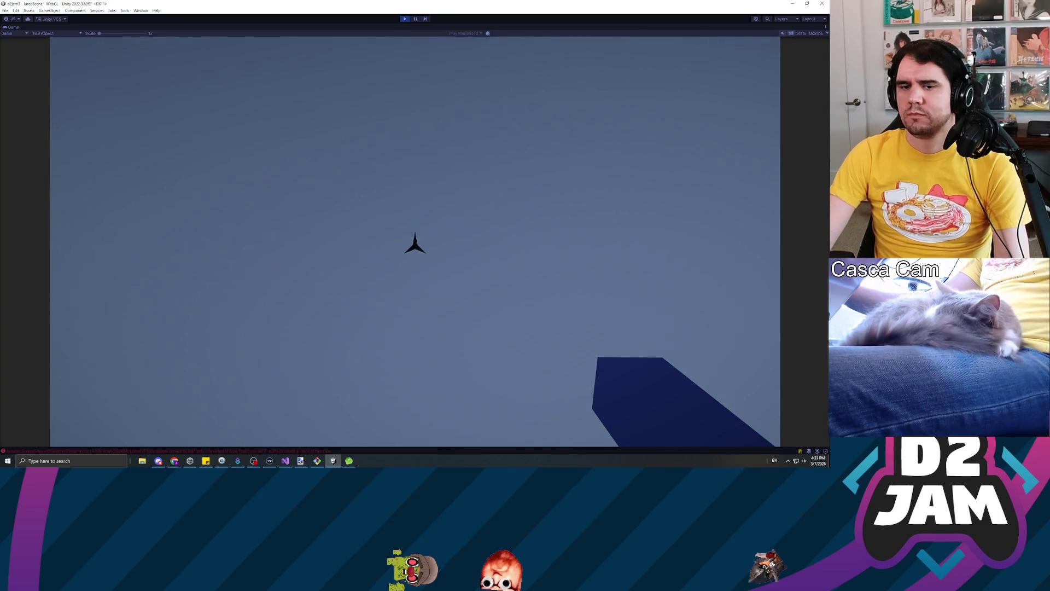
{"action": "key", "text": "ctrl+p"}
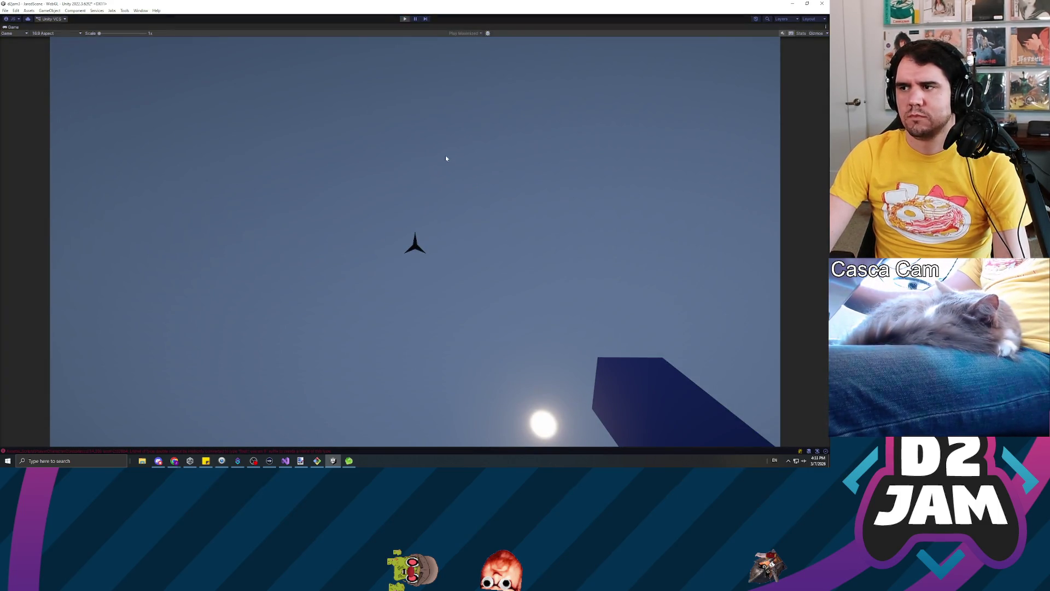
{"action": "key", "text": "alt+Tab"}
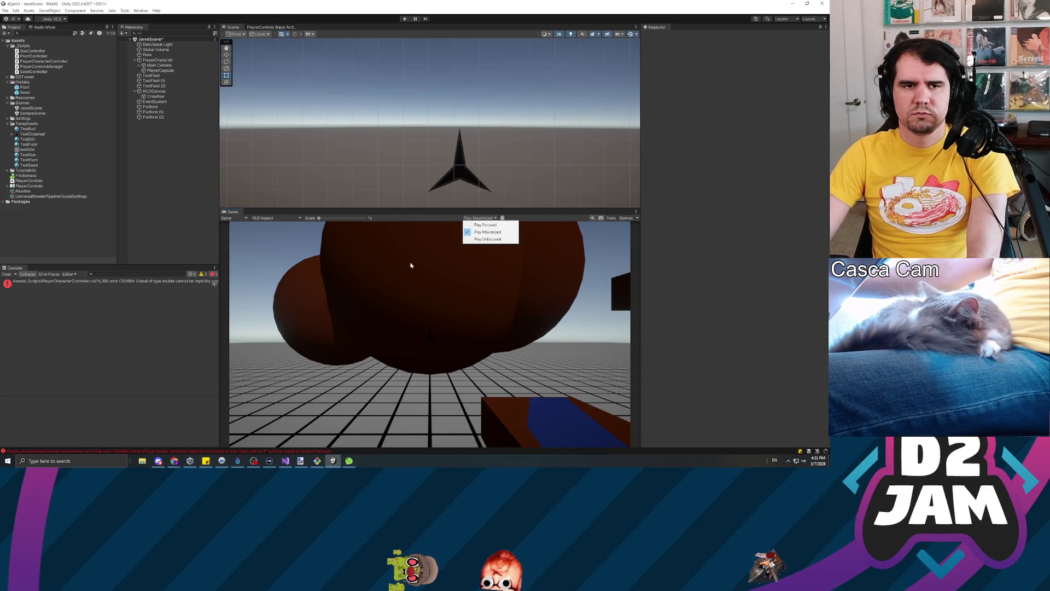
Switch to Play Focused, start Play mode and walk the player forward across the grid.
{"action": "left_click", "coordinate": [156, 96]}
{"action": "left_click", "coordinate": [159, 65]}
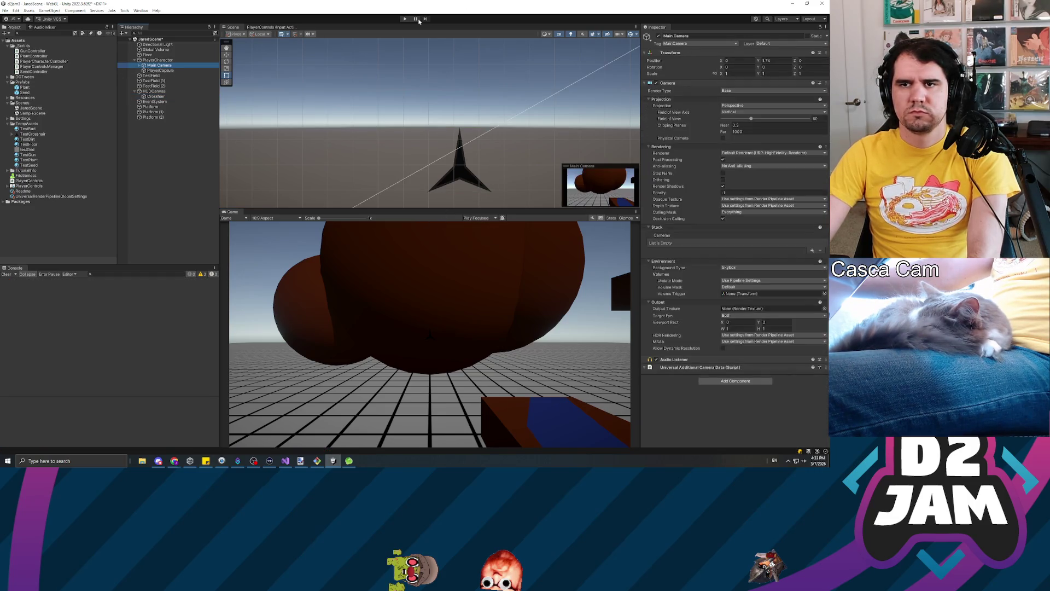
{"action": "left_click", "coordinate": [405, 18]}
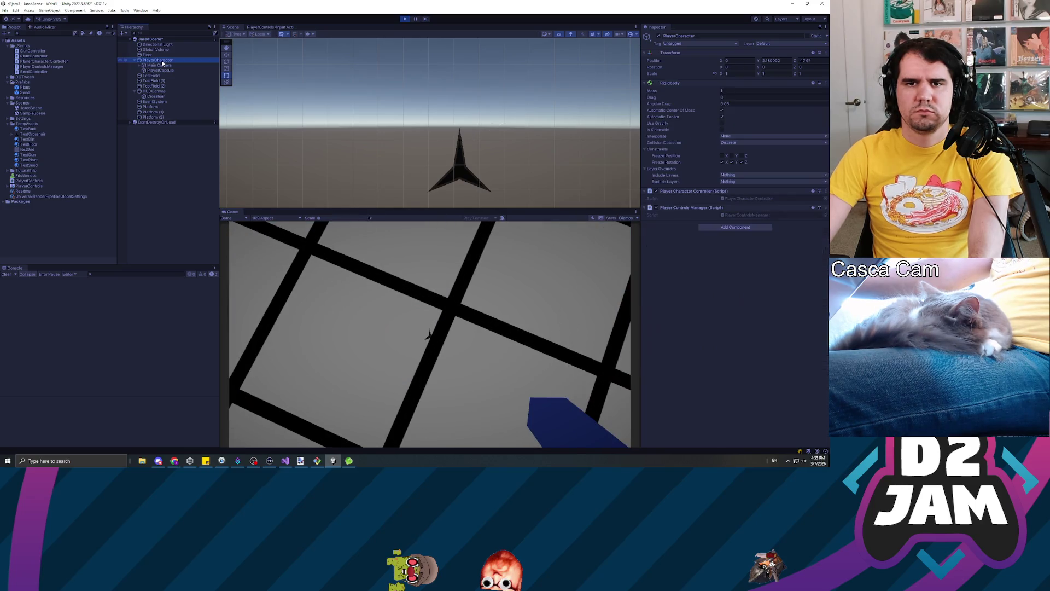
{"action": "left_click", "coordinate": [452, 339]}
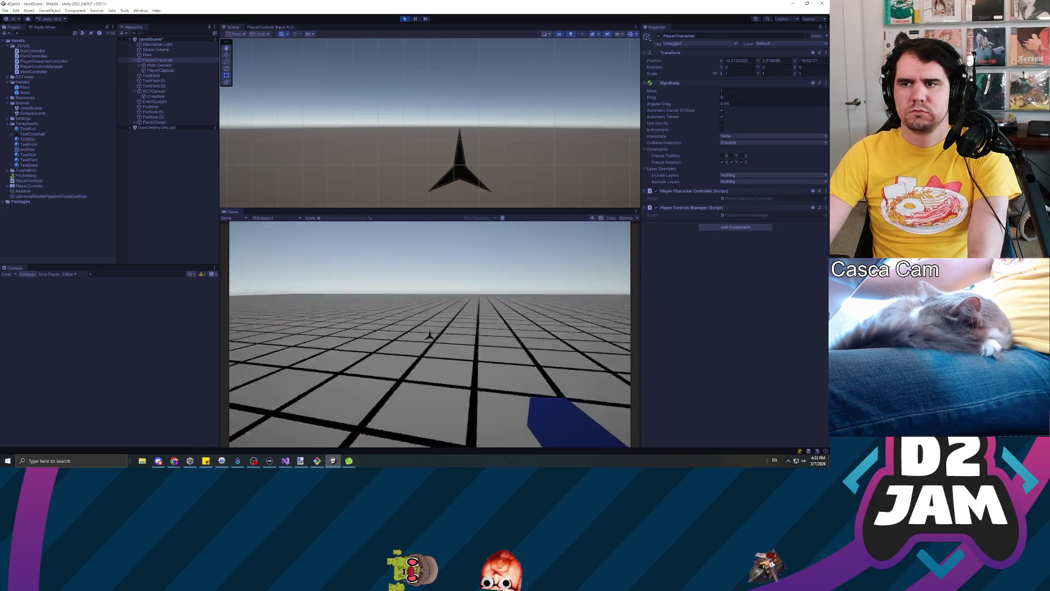
{"action": "key", "text": "w"}
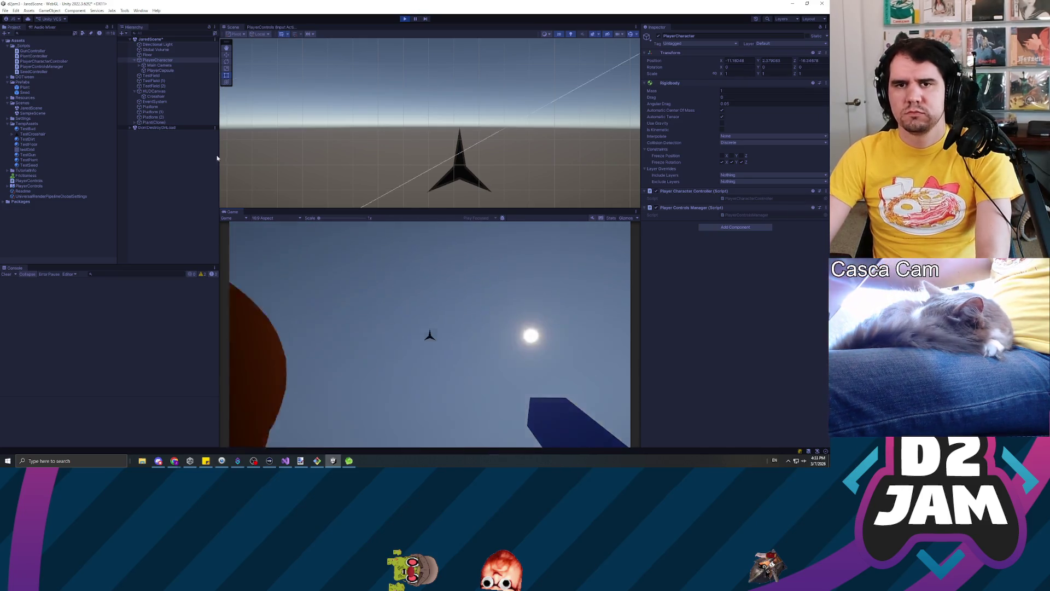
{"action": "key", "text": "Escape"}
Set PlayerCharacter's Move Acceleration to 1 and strafe left and right to feel the easing.
{"action": "left_click", "coordinate": [162, 61]}
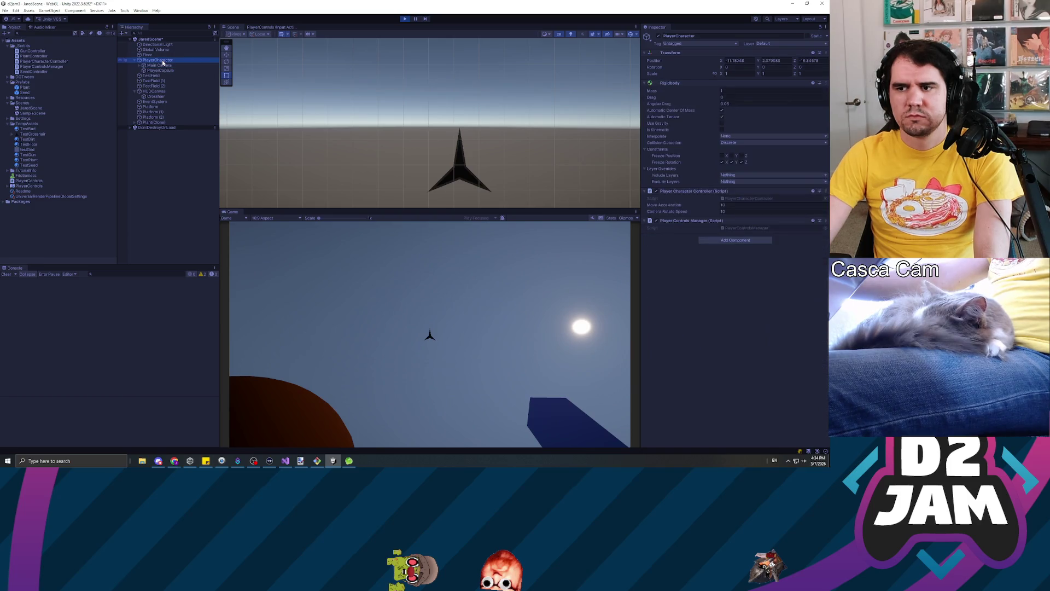
{"action": "left_click", "coordinate": [766, 205]}
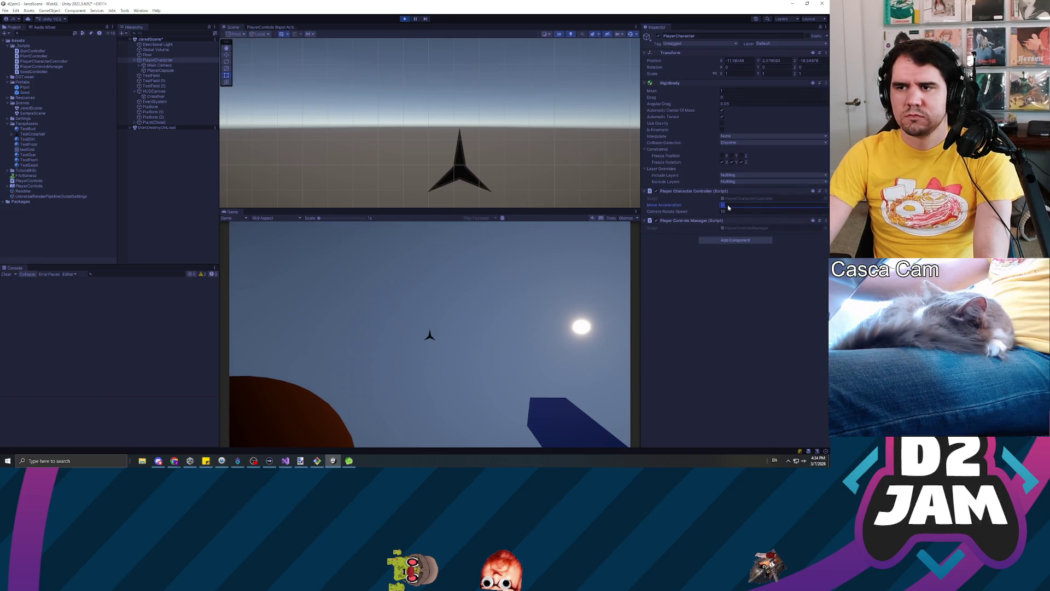
{"action": "type", "text": "1"}
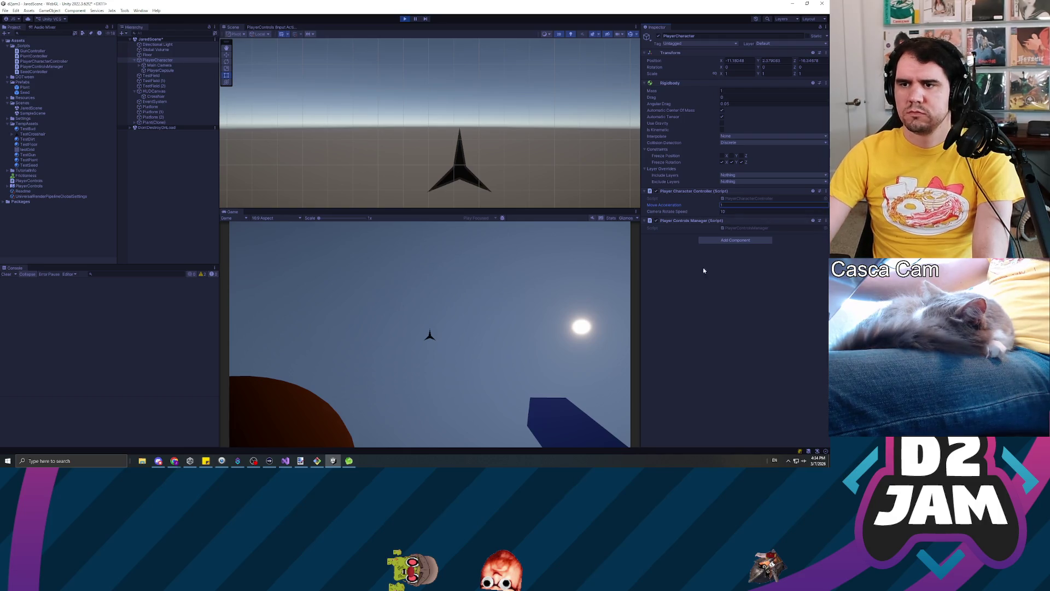
{"action": "left_click", "coordinate": [492, 331]}
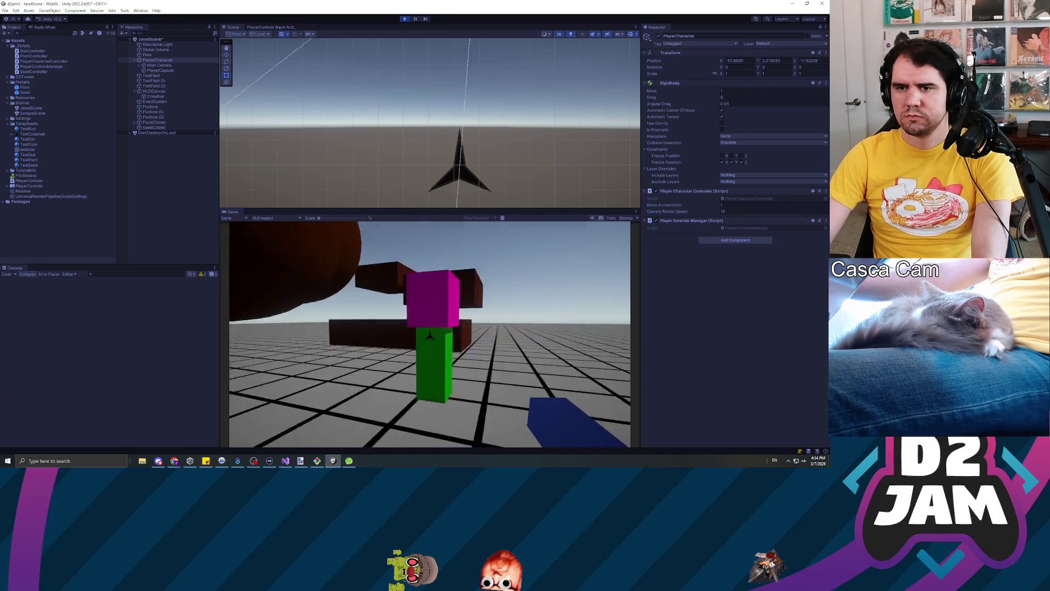
{"action": "key", "text": "d"}
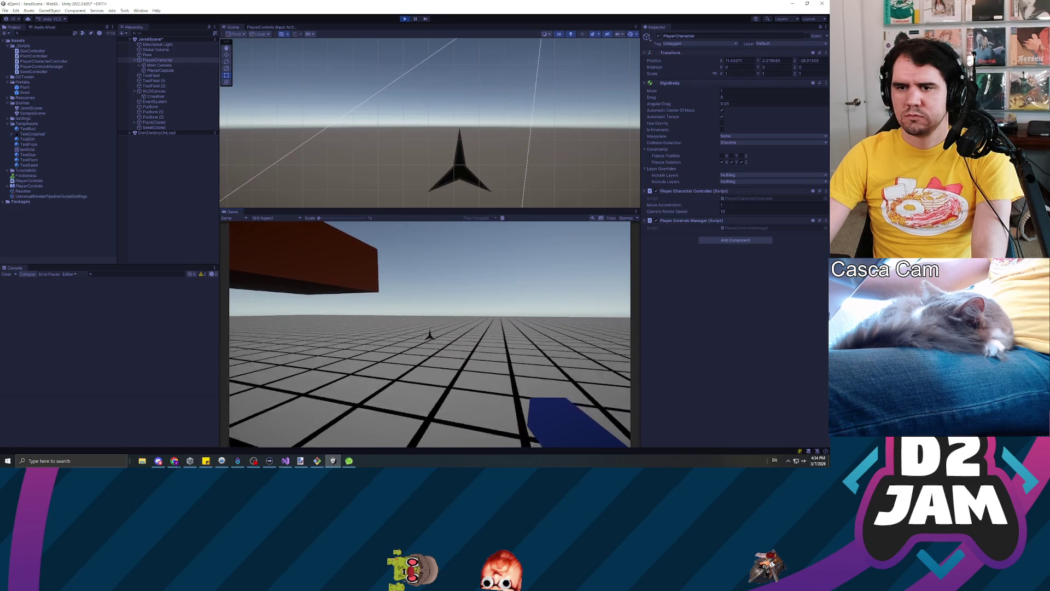
{"action": "key", "text": "a"}
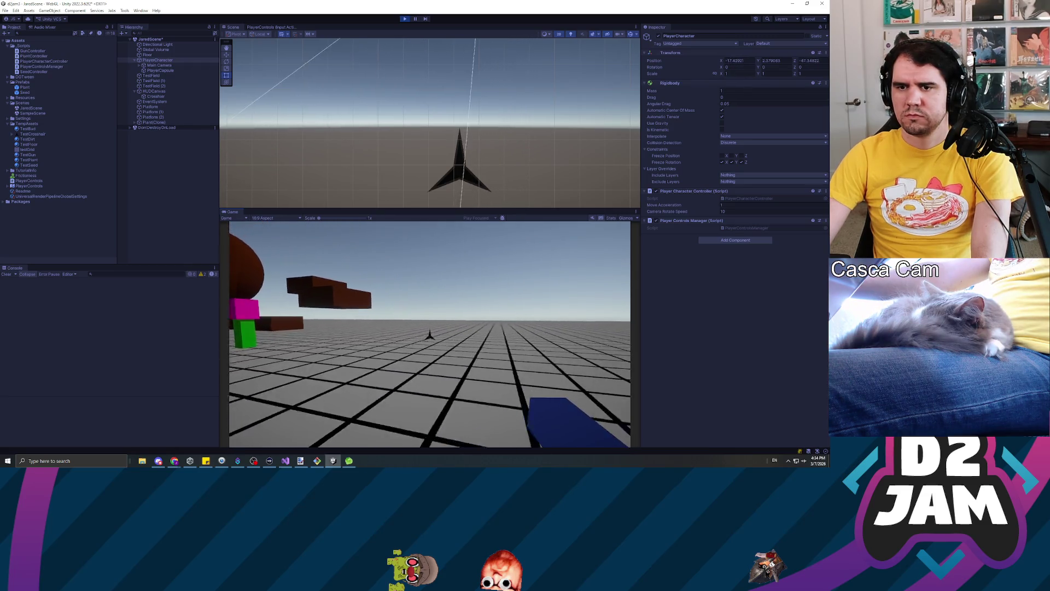
{"action": "key", "text": "d"}
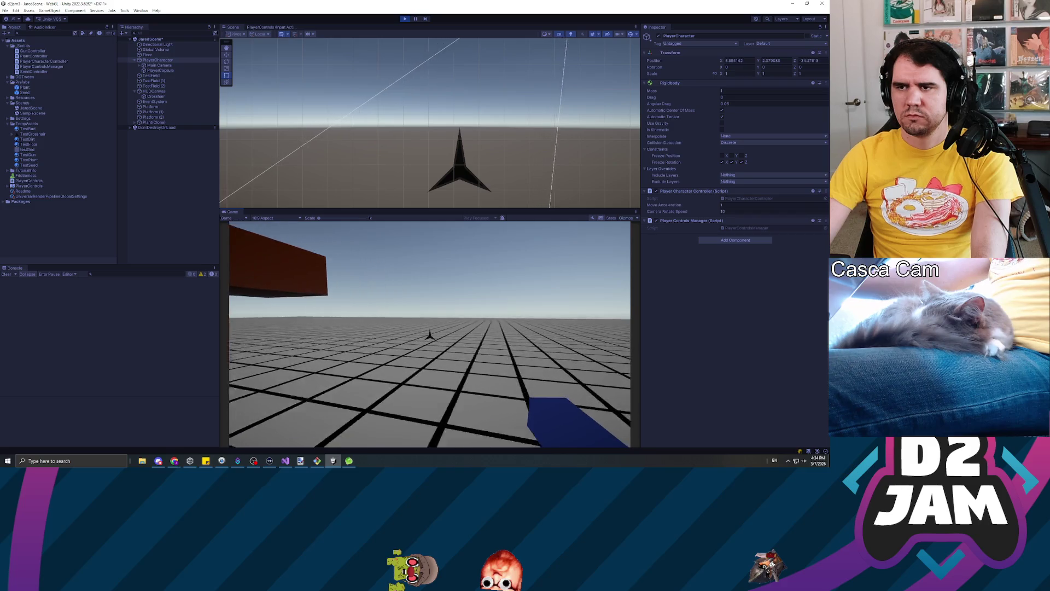
{"action": "key", "text": "a"}
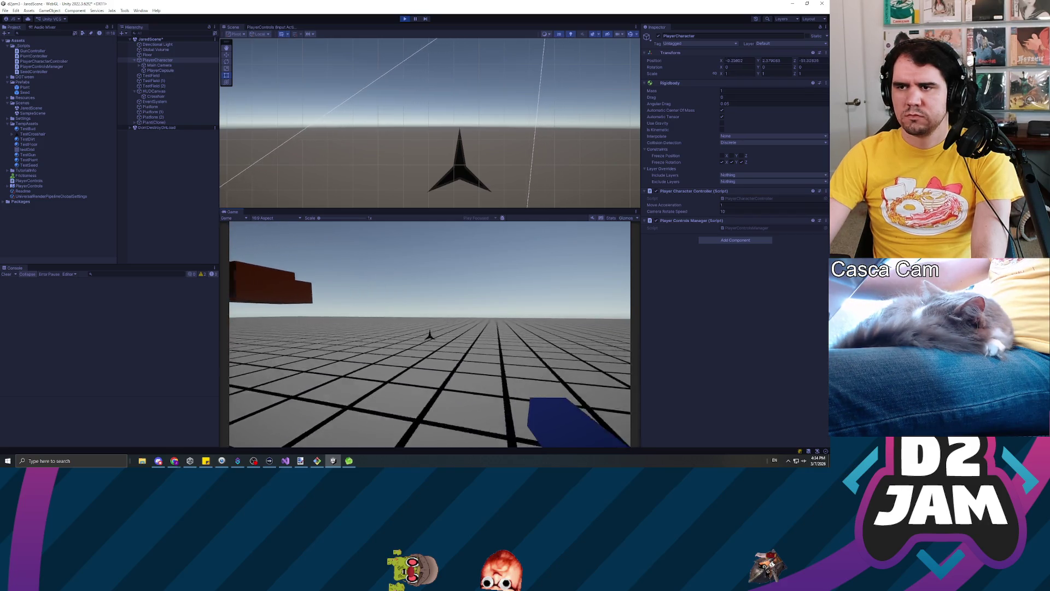
{"action": "key", "text": "d"}
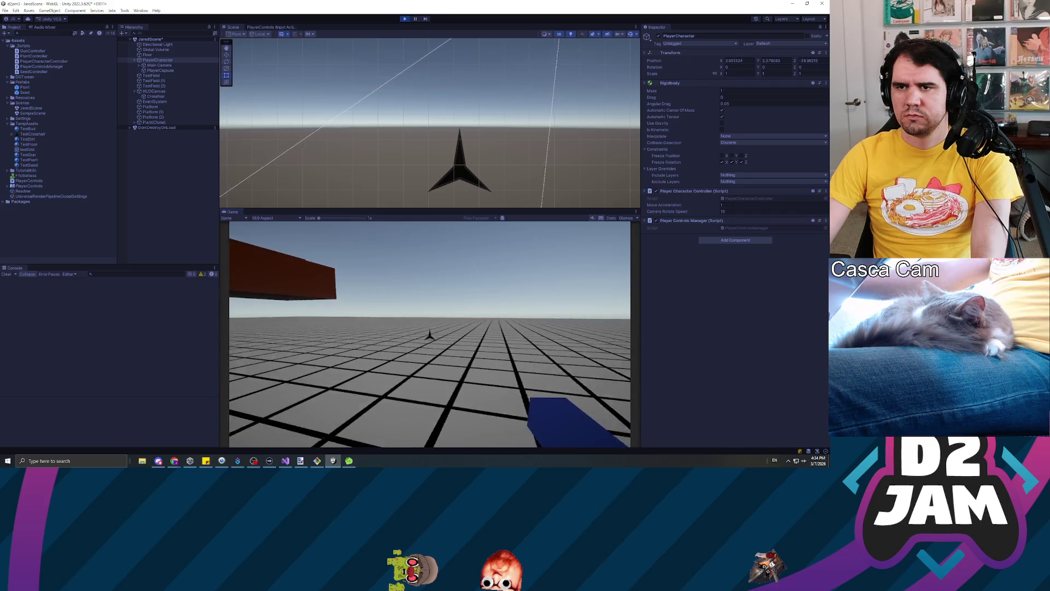
{"action": "key", "text": "w"}
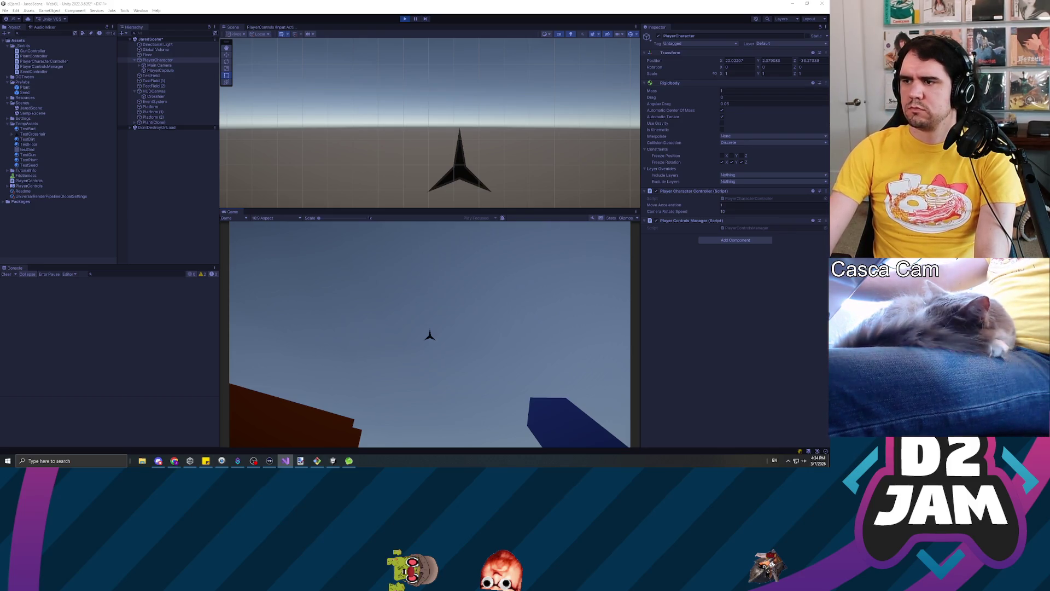
Stop and restart the play test, then enter 1 for PlayerCharacter's Move Acceleration.
{"action": "left_click", "coordinate": [399, 20]}
{"action": "left_click", "coordinate": [405, 18]}
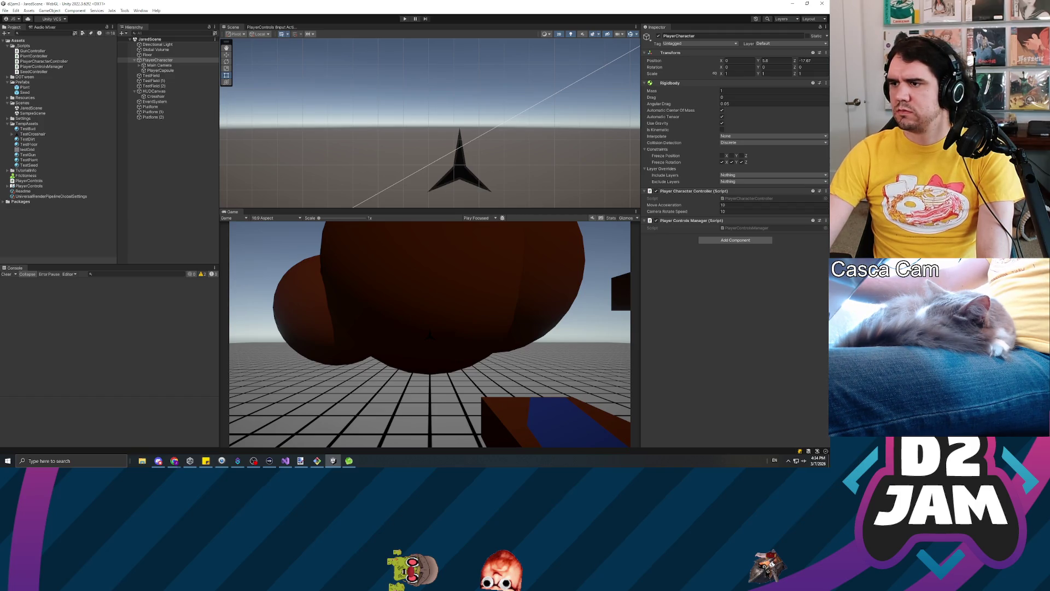
{"action": "left_click", "coordinate": [405, 19]}
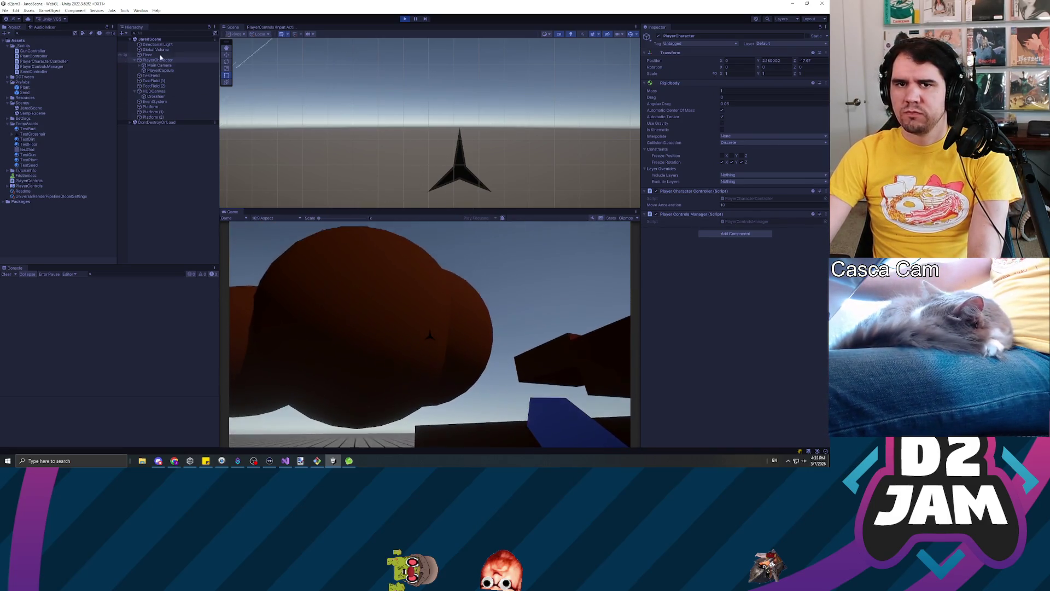
{"action": "left_click", "coordinate": [162, 60]}
{"action": "left_click", "coordinate": [158, 65]}
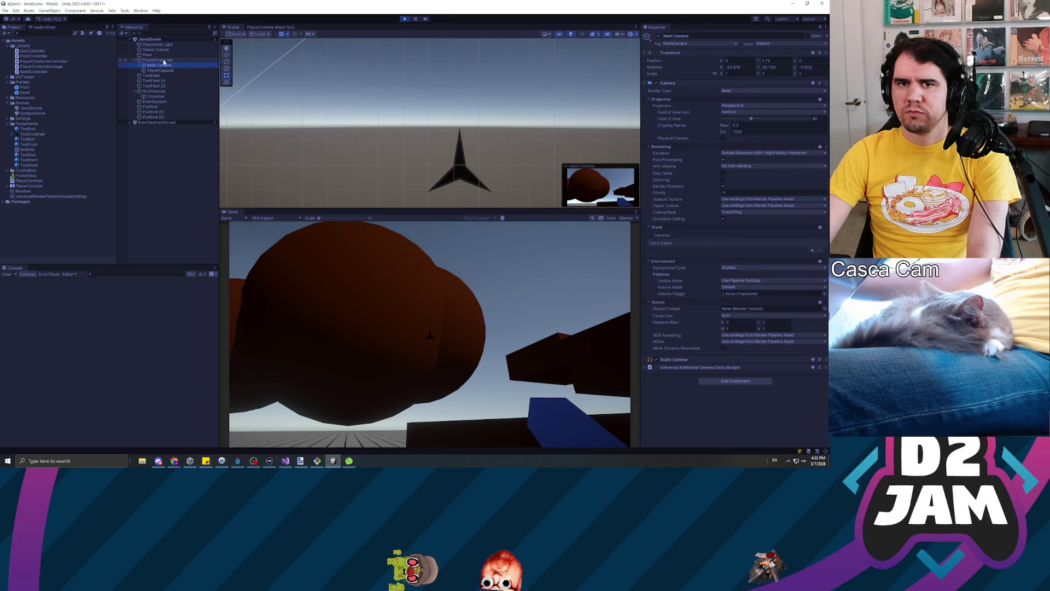
{"action": "left_click", "coordinate": [165, 60]}
{"action": "left_click", "coordinate": [734, 205]}
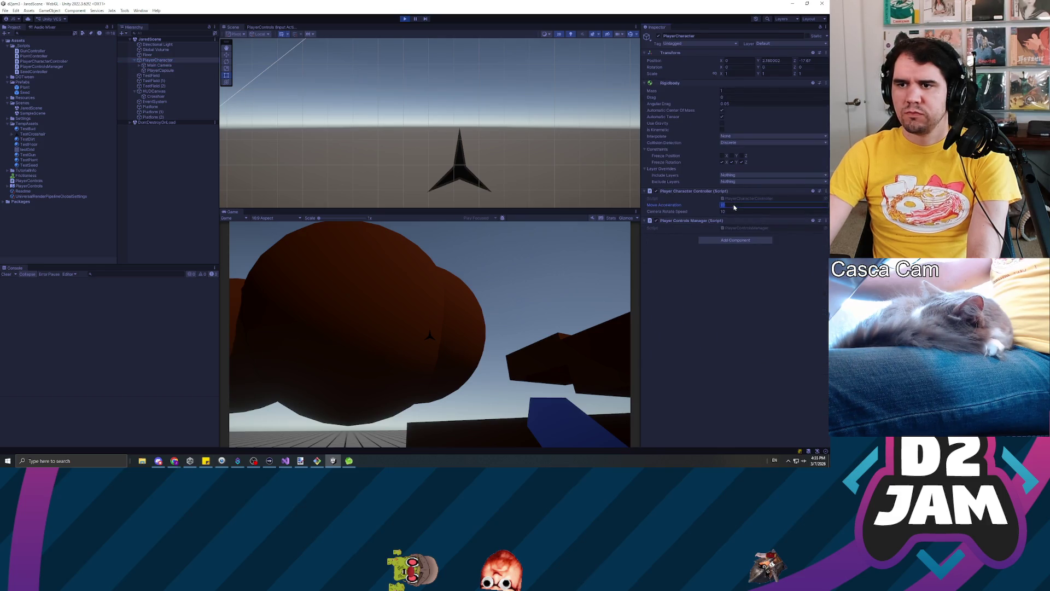
{"action": "type", "text": "1"}
{"action": "key", "text": "Return"}
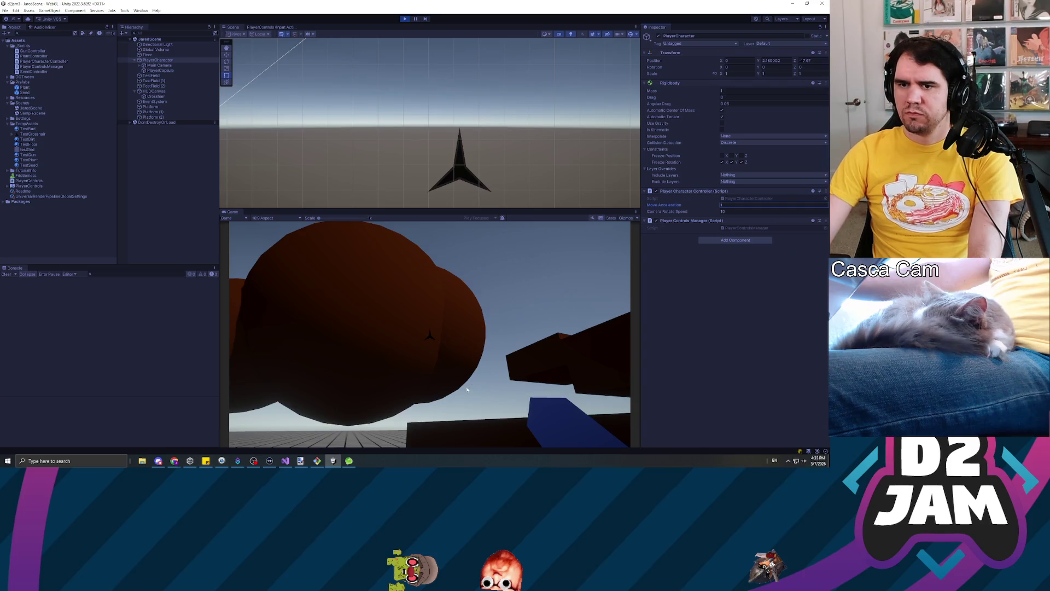
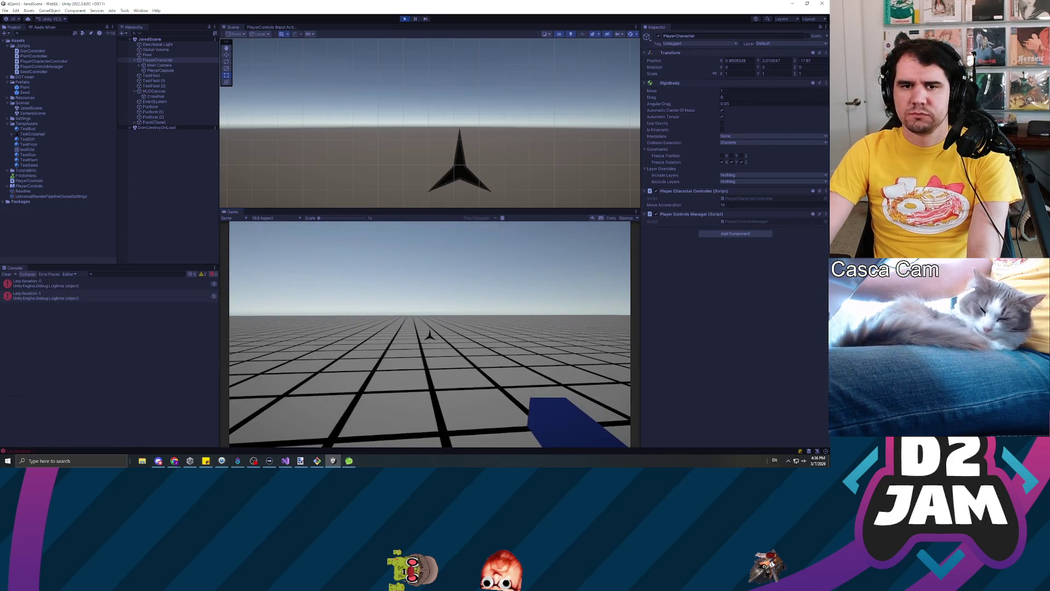
Drive the player forward across the grid level with W, then exit Play mode.
{"action": "key", "text": "w"}
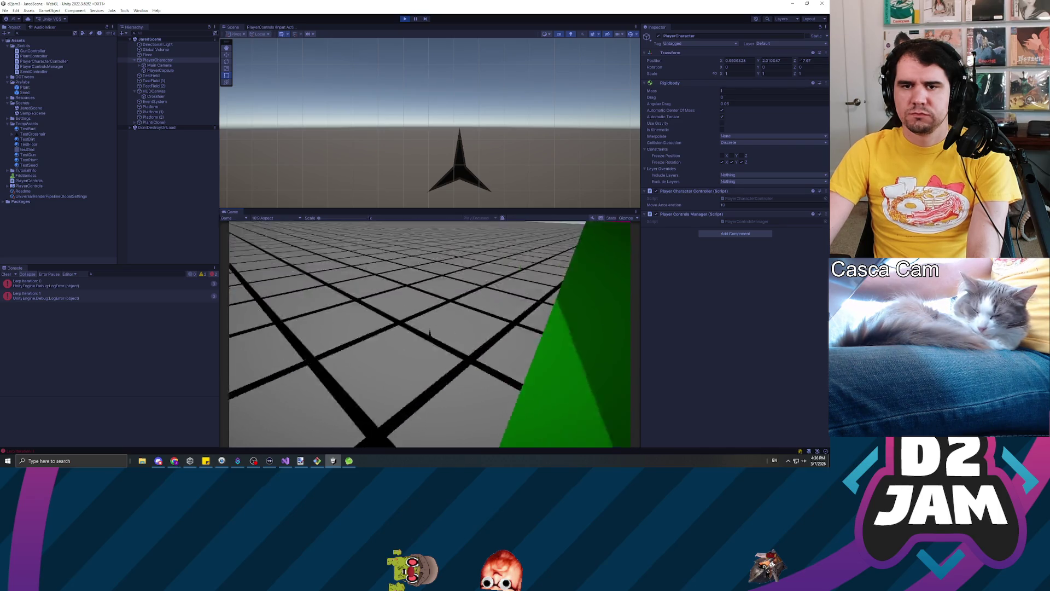
{"action": "key", "text": "w"}
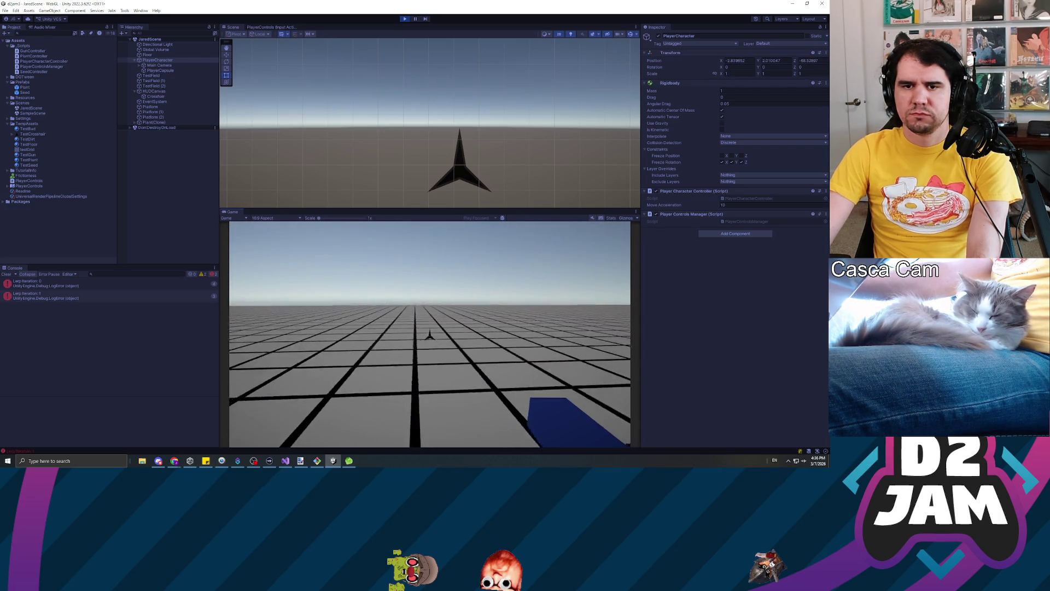
{"action": "key", "text": "w"}
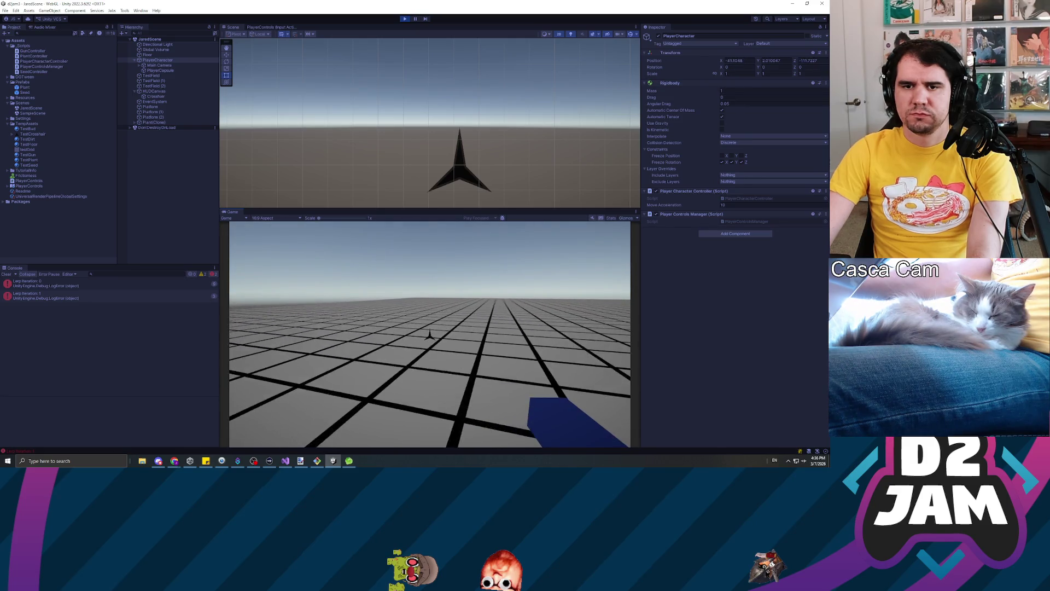
{"action": "key", "text": "w"}
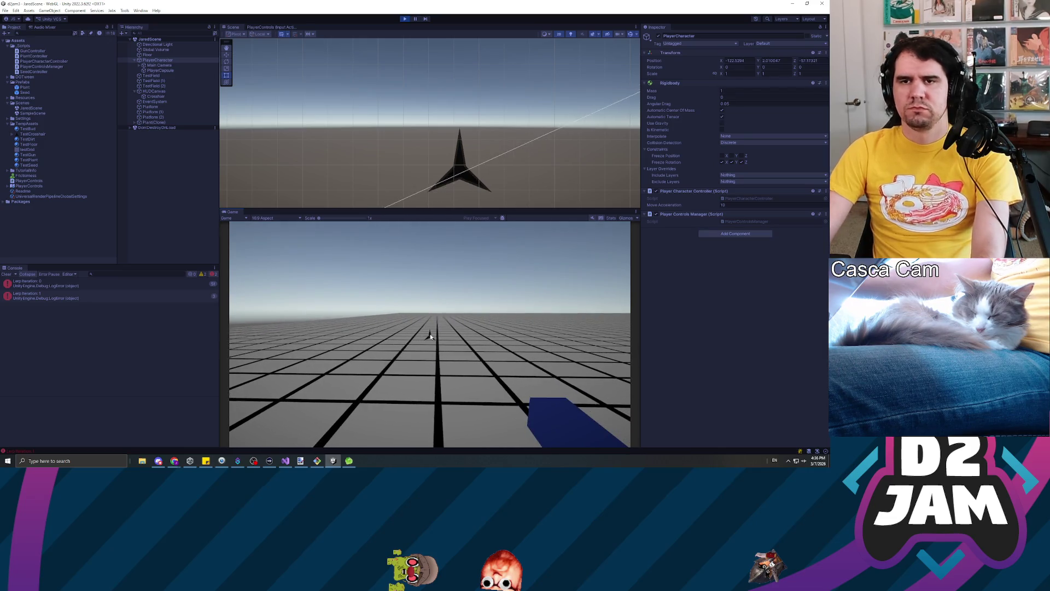
{"action": "key", "text": "ctrl+p"}
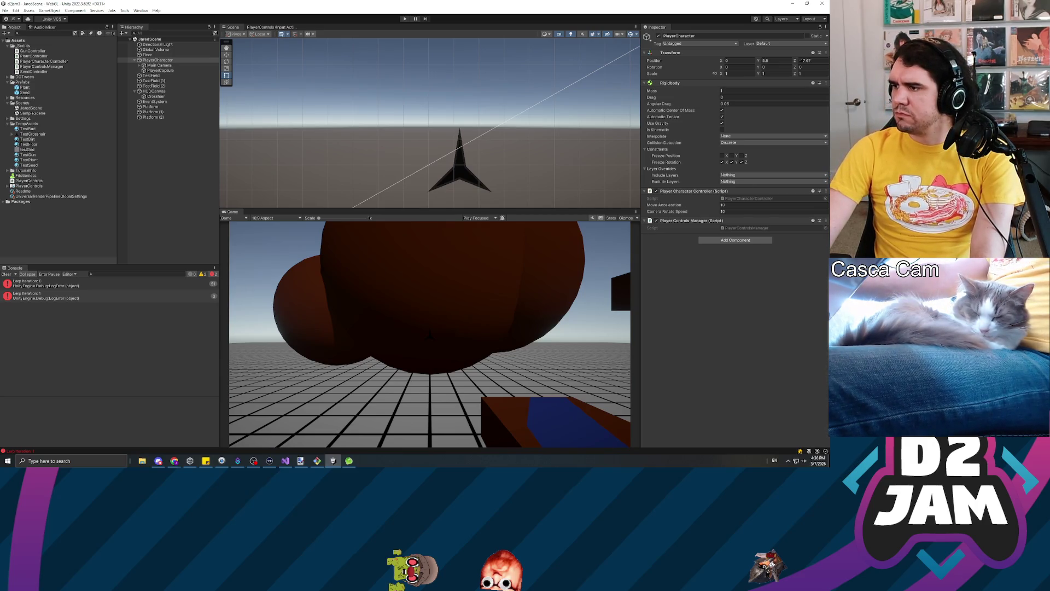
Edit the script in Visual Studio, return to Unity for the script reload, and start Play.
{"action": "key", "text": "alt+Tab"}
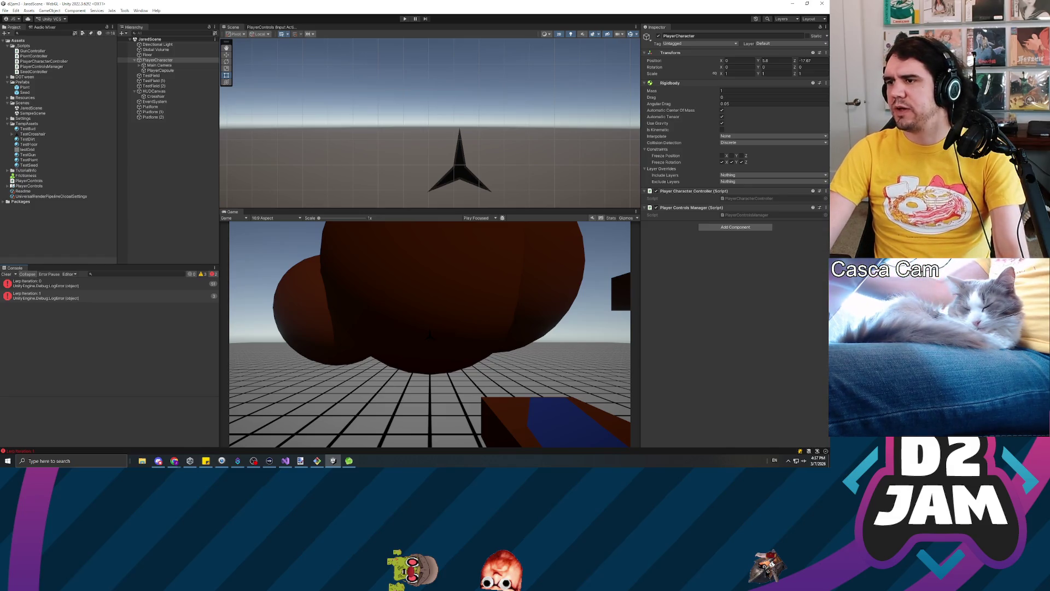
{"action": "key", "text": "alt+Tab"}
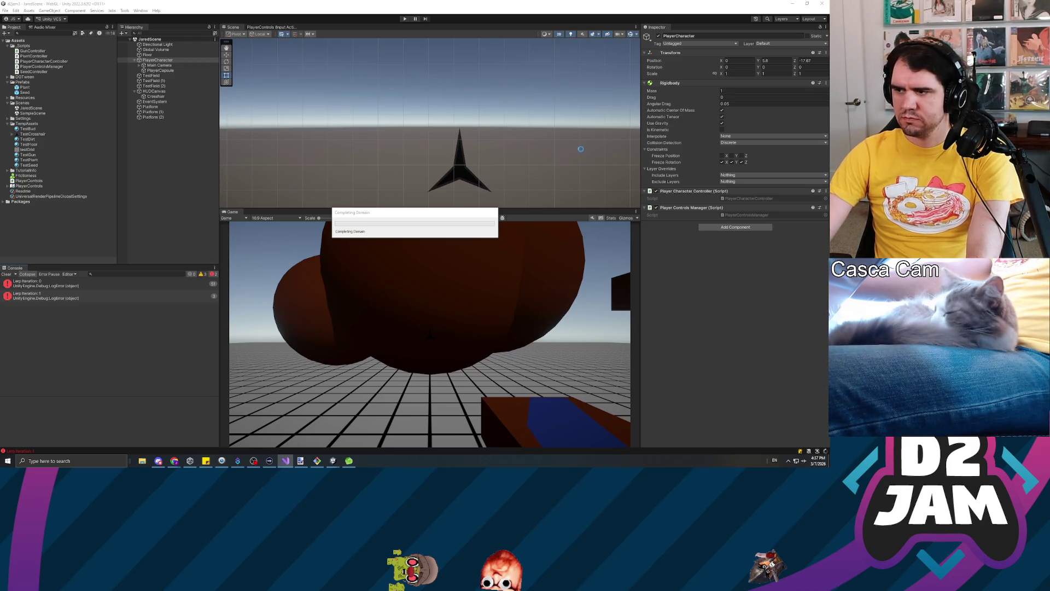
{"action": "left_click", "coordinate": [405, 19]}
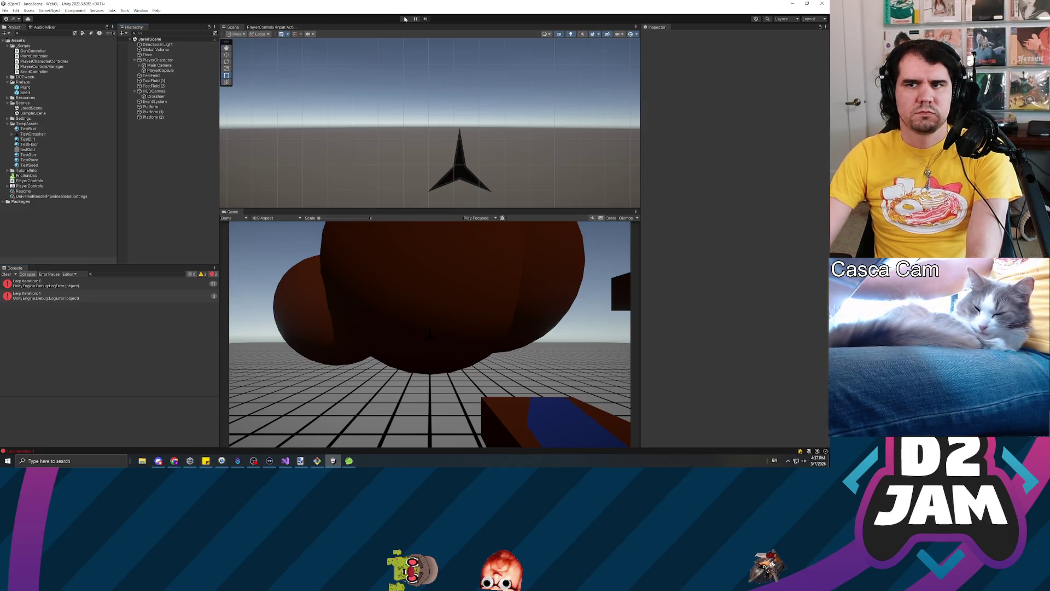
Playtest the recompiled scene from the player's view, stop, revisit the code, and replay.
{"action": "left_click", "coordinate": [403, 19]}
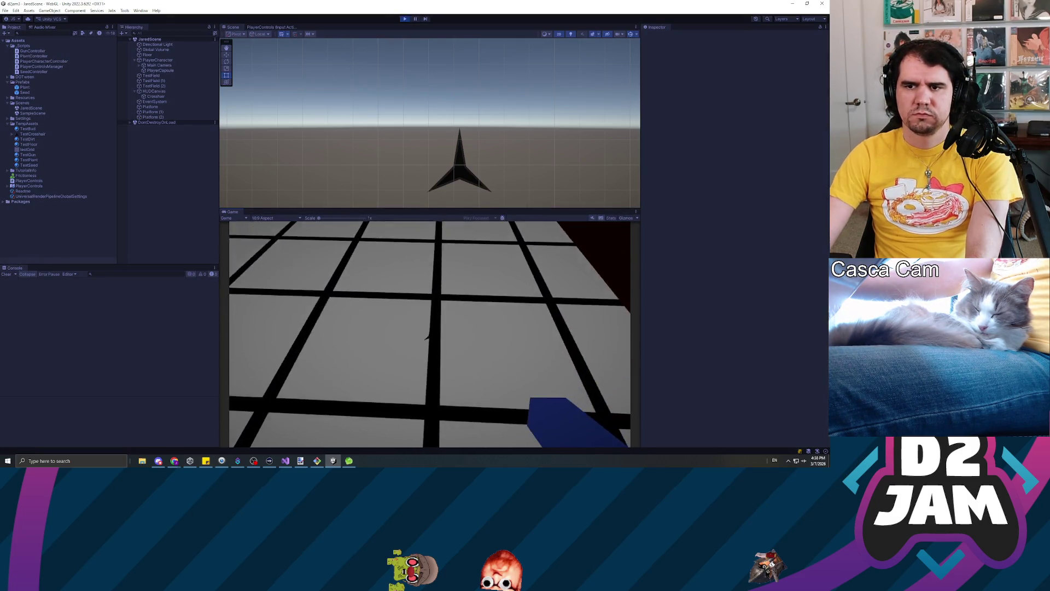
{"action": "left_click", "coordinate": [403, 267]}
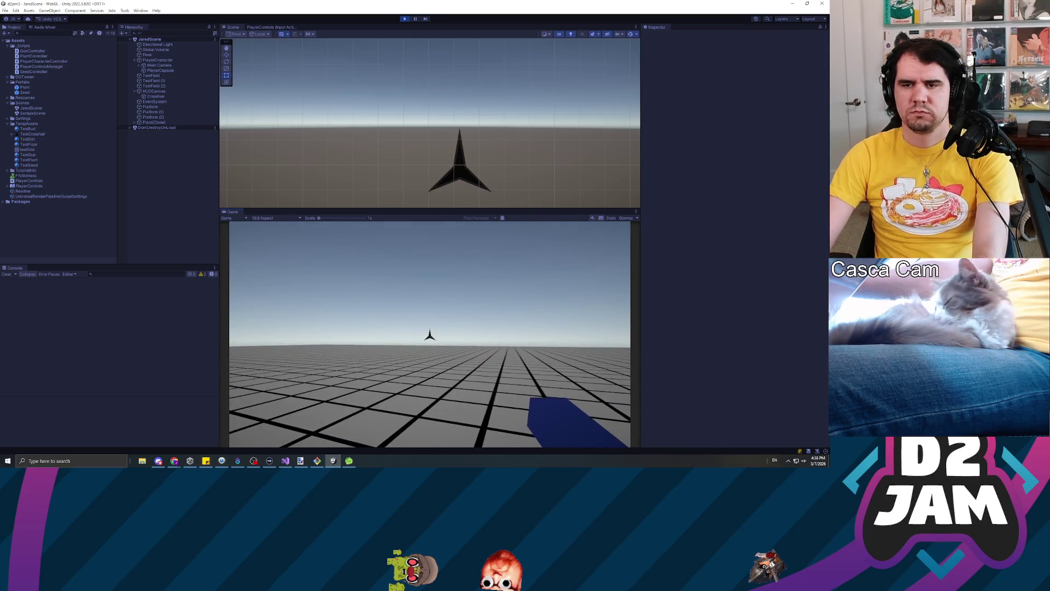
{"action": "key", "text": "ctrl+p"}
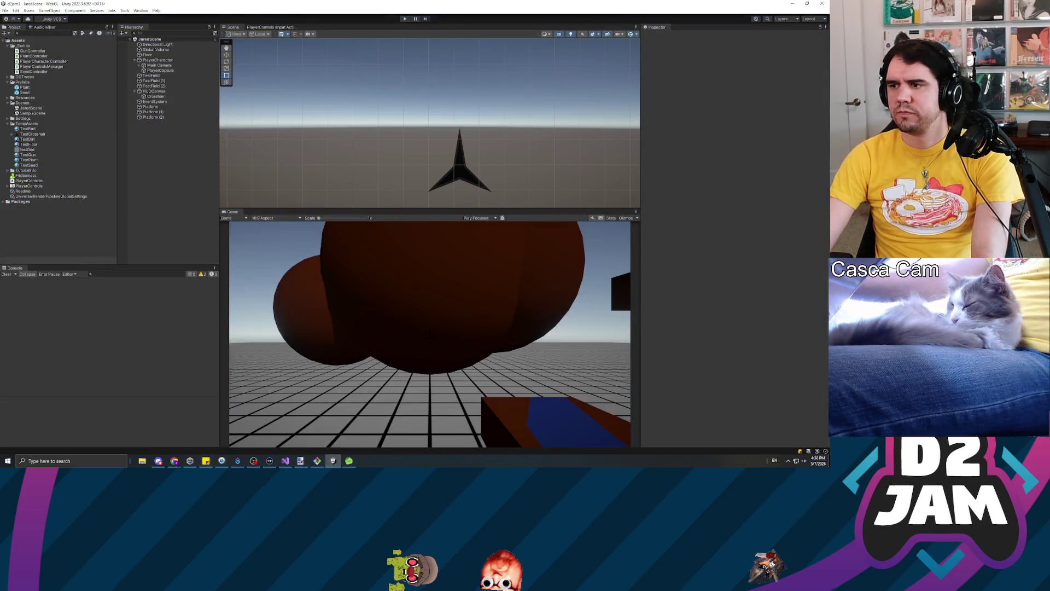
{"action": "key", "text": "alt+Tab"}
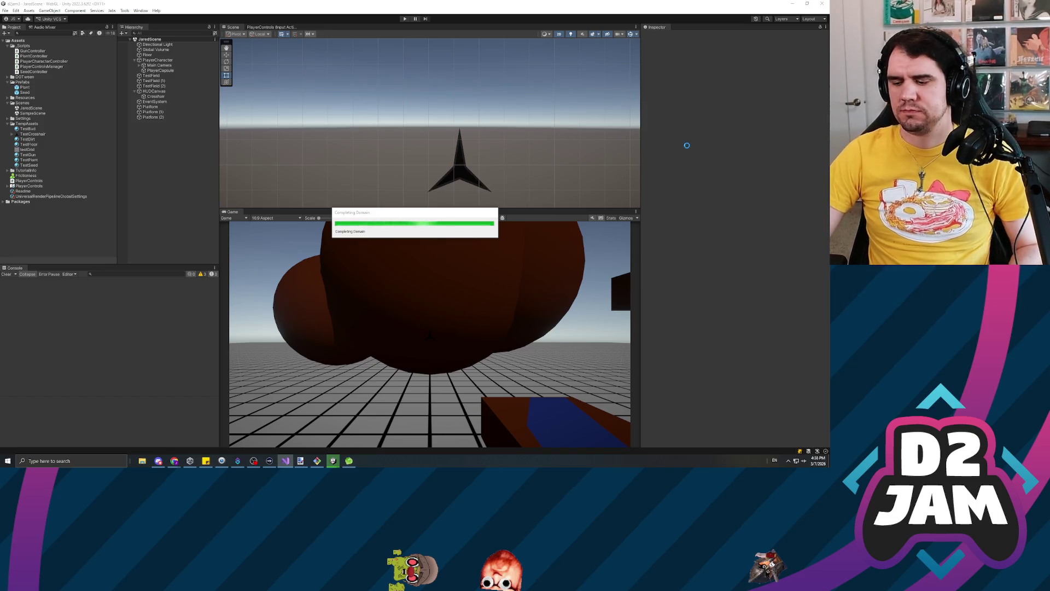
{"action": "left_click", "coordinate": [405, 19]}
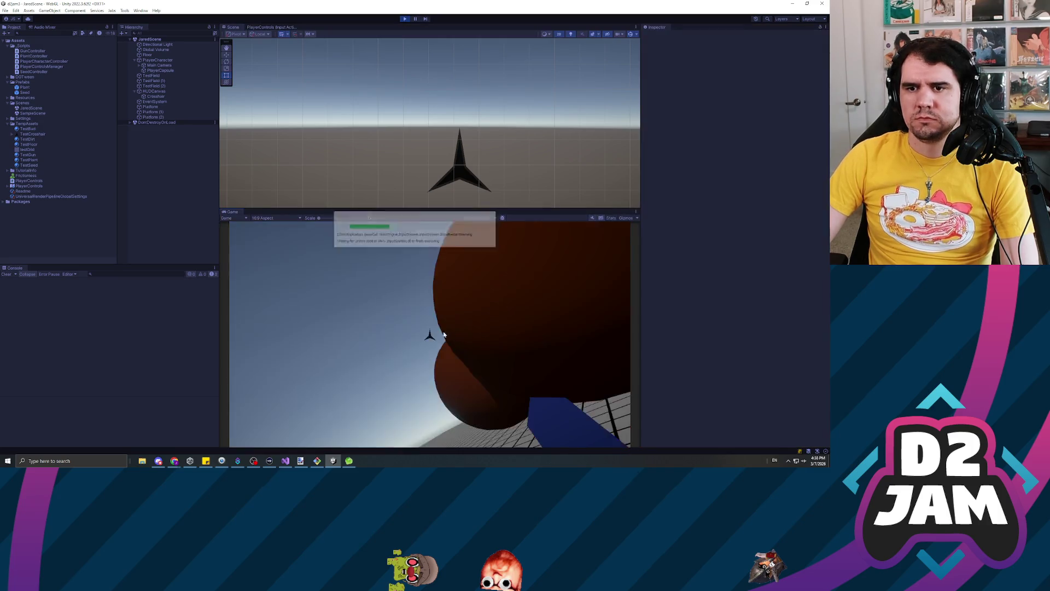
Move the player left and right toward the brown tree and plant a seed ahead.
{"action": "left_click", "coordinate": [430, 334]}
{"action": "key", "text": "a"}
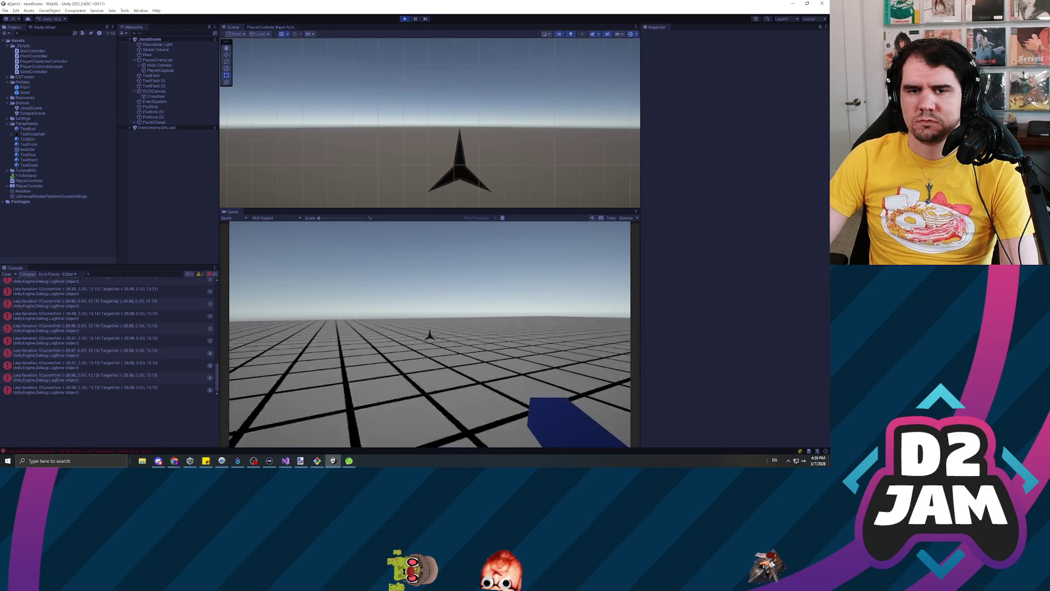
{"action": "key", "text": "a"}
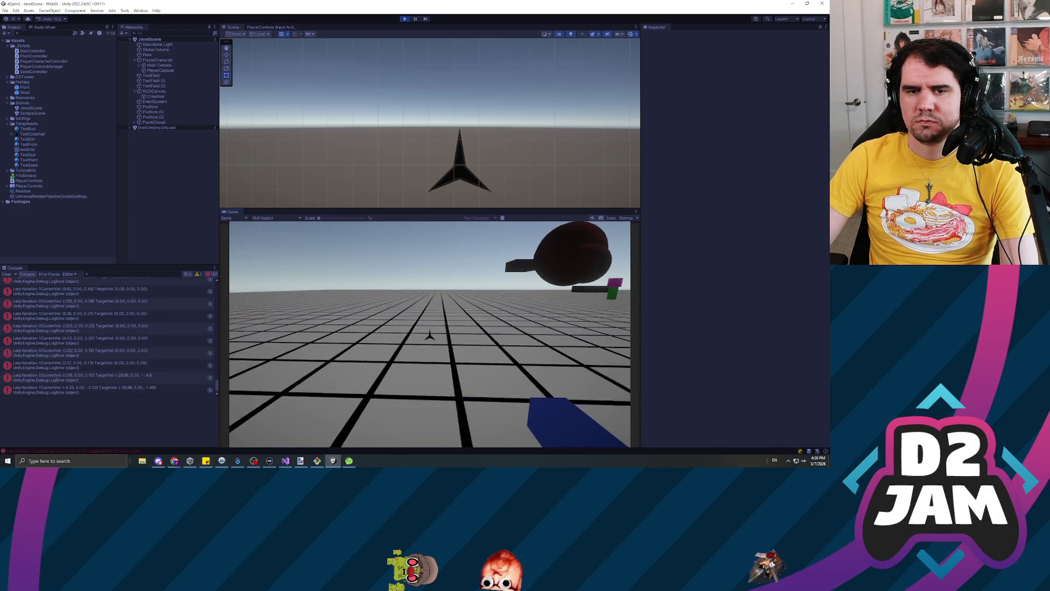
{"action": "key", "text": "d"}
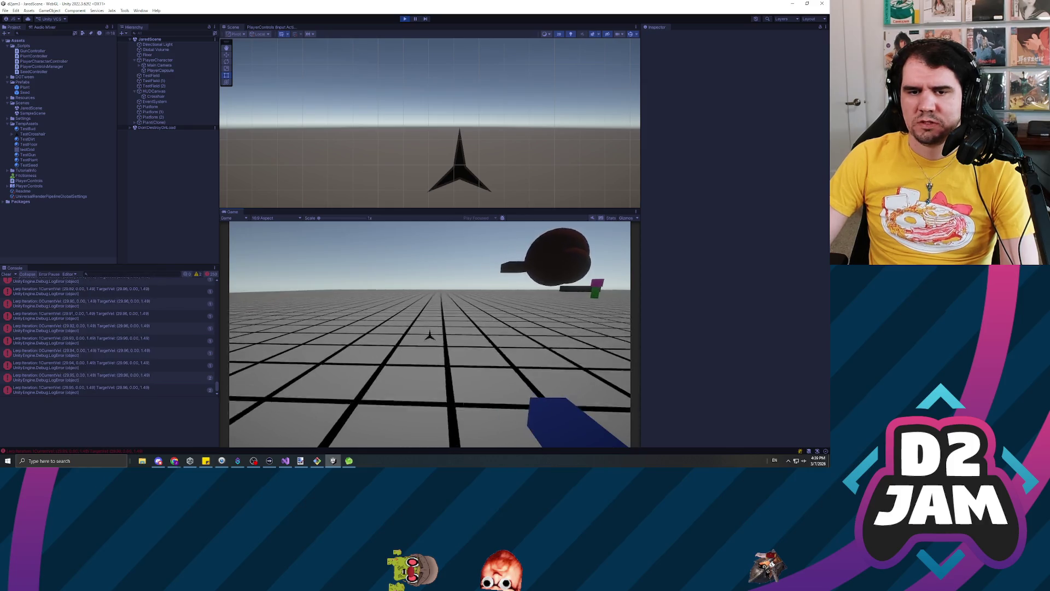
{"action": "mouse_move", "coordinate": [430, 334]}
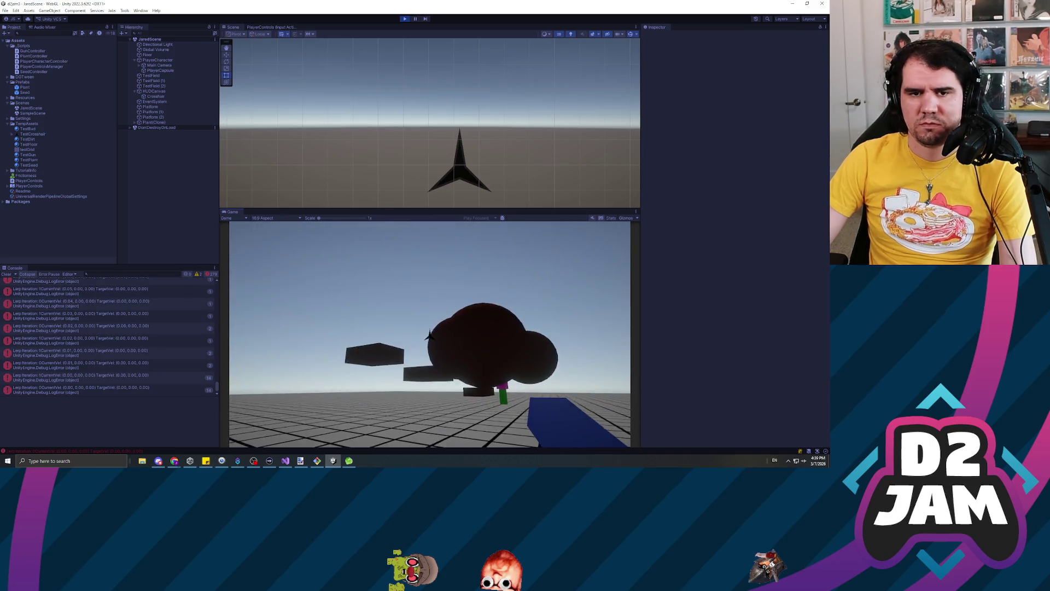
{"action": "left_click", "coordinate": [429, 335]}
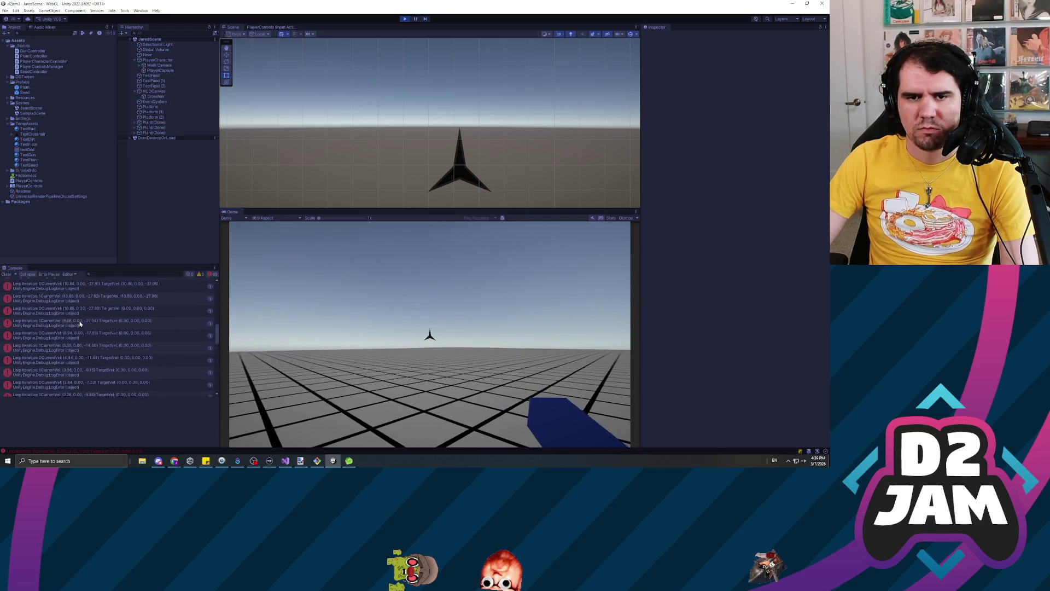
Step through the Lerp iteration Console logs from first to last, then stop play.
{"action": "scroll", "coordinate": [91, 306], "scroll_direction": "up", "scroll_amount": 2}
{"action": "left_click", "coordinate": [93, 283]}
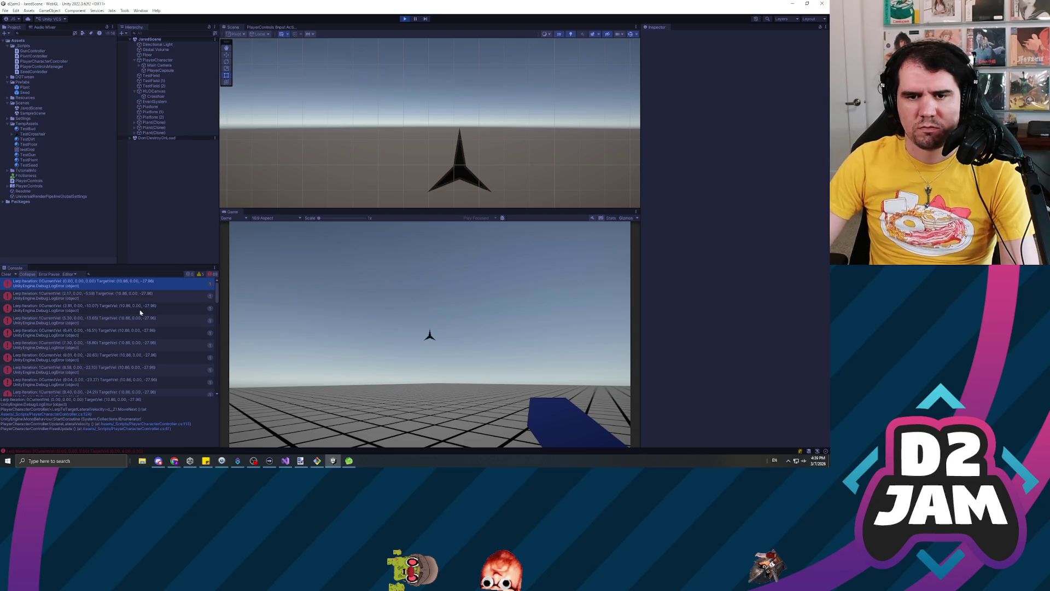
{"action": "key", "text": "Down"}
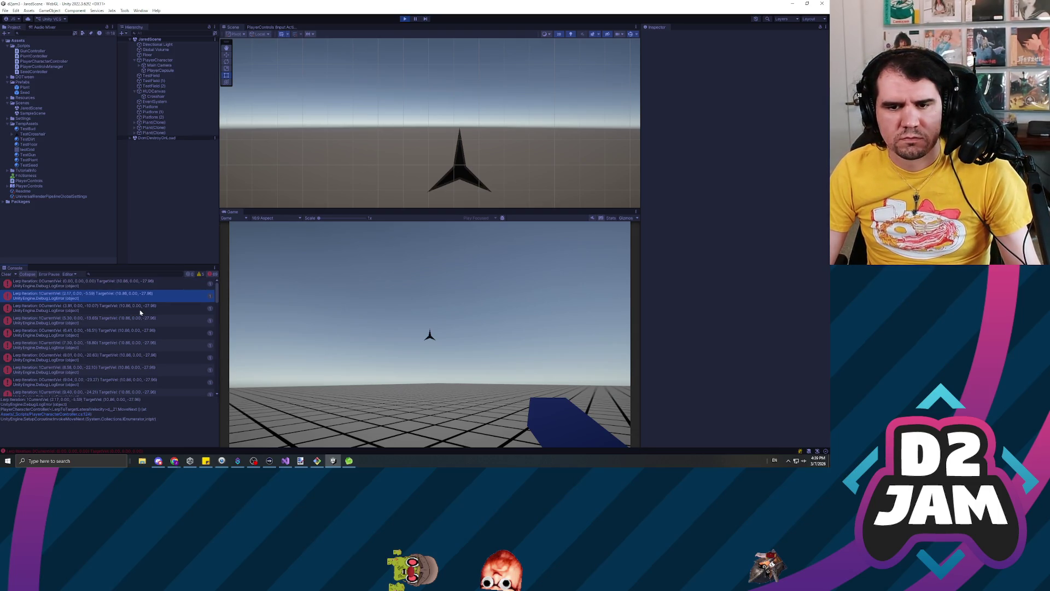
{"action": "key", "text": "Down"}
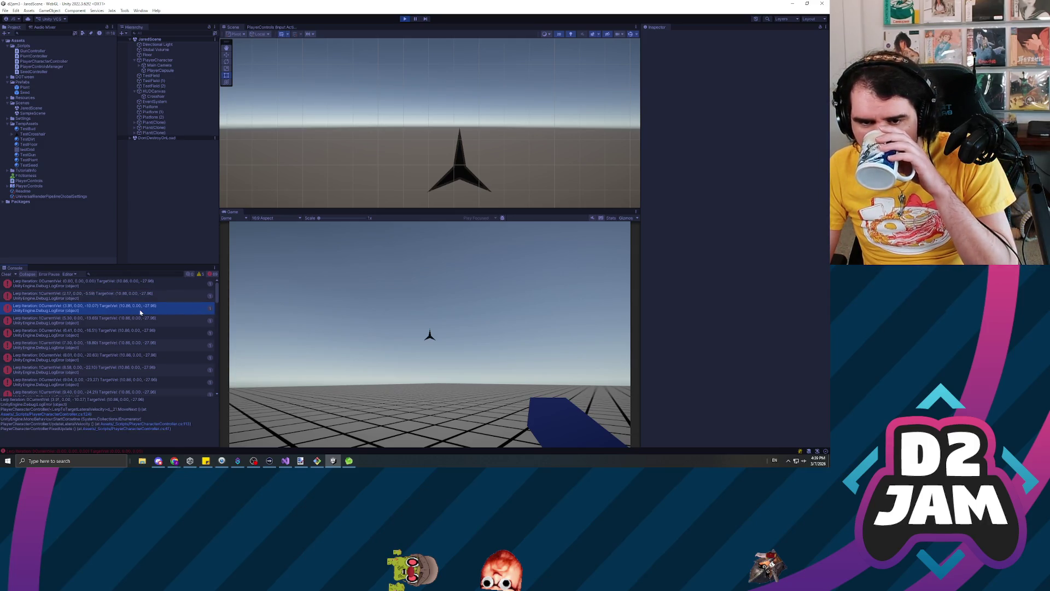
{"action": "key", "text": "Down"}
{"action": "key", "text": "Down"}
{"action": "key", "text": "Down"}
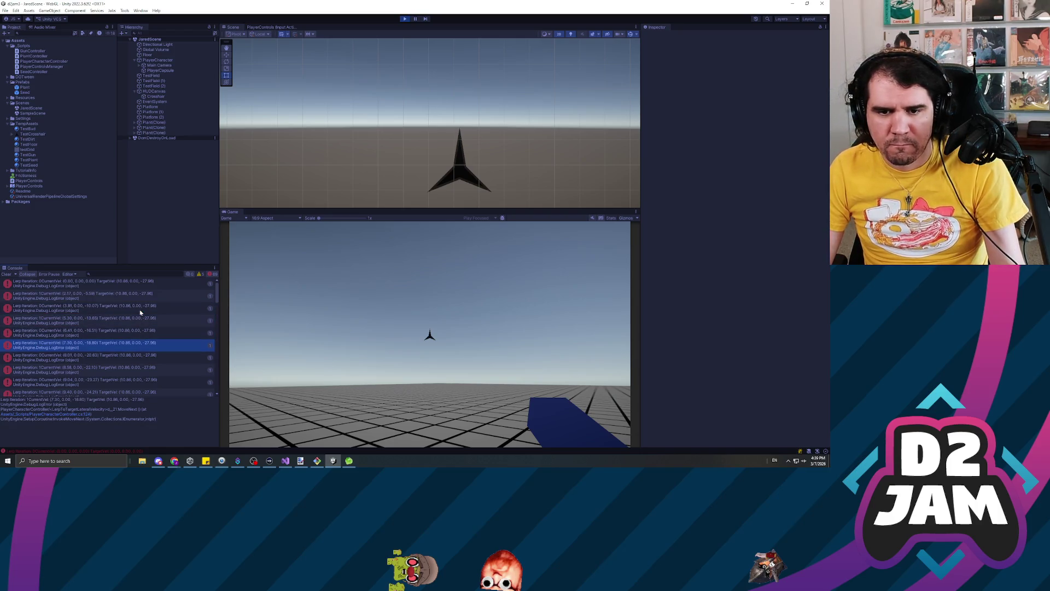
{"action": "key", "text": "Down"}
{"action": "key", "text": "Down"}
{"action": "key", "text": "Down"}
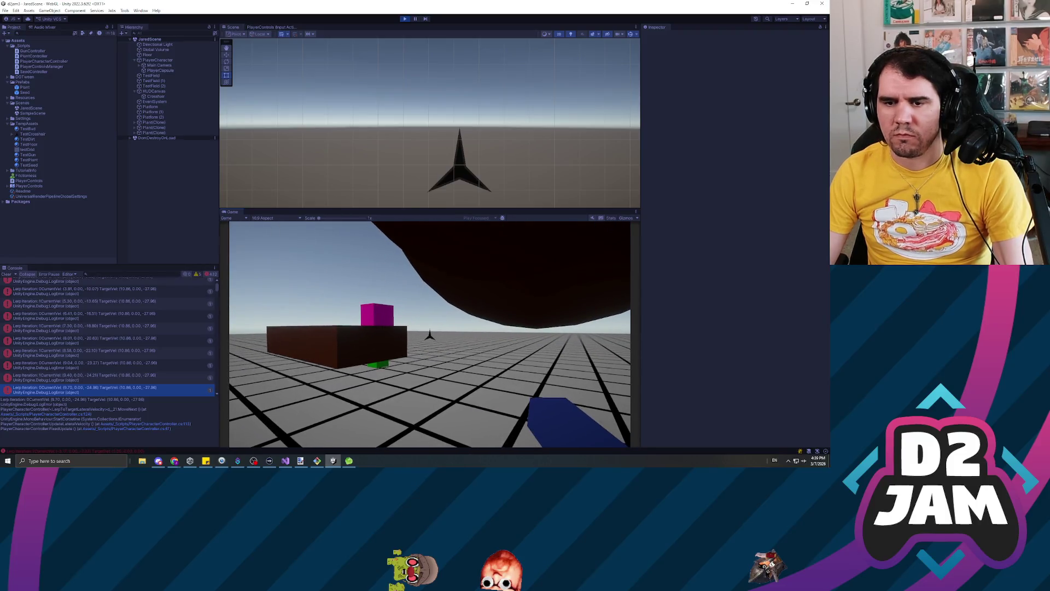
{"action": "left_click", "coordinate": [406, 19]}
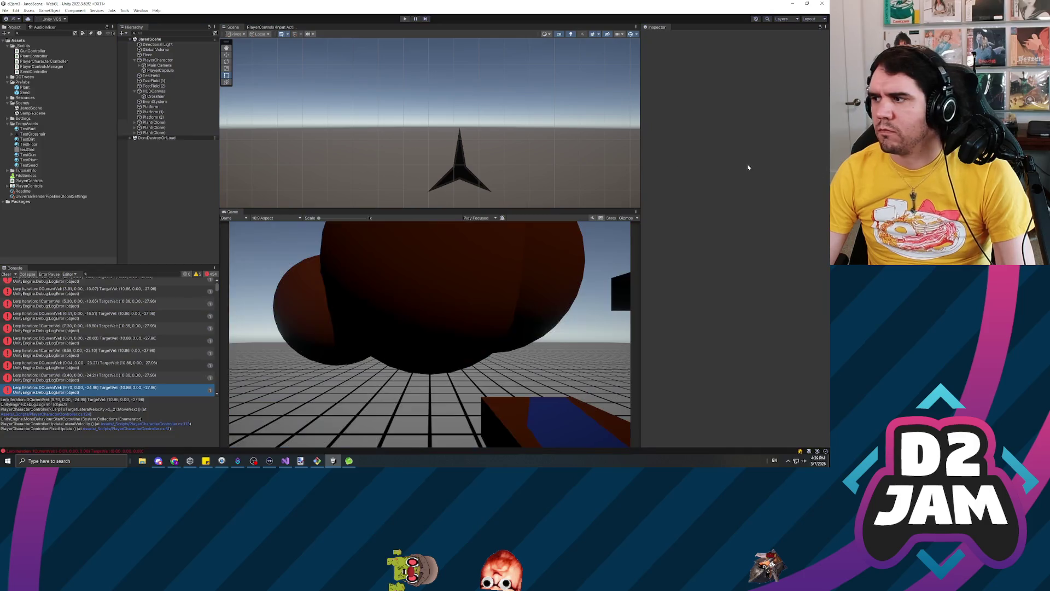
Edit the scripts in Visual Studio, refocus Unity after the recompile, and start Play.
{"action": "key", "text": "alt+Tab"}
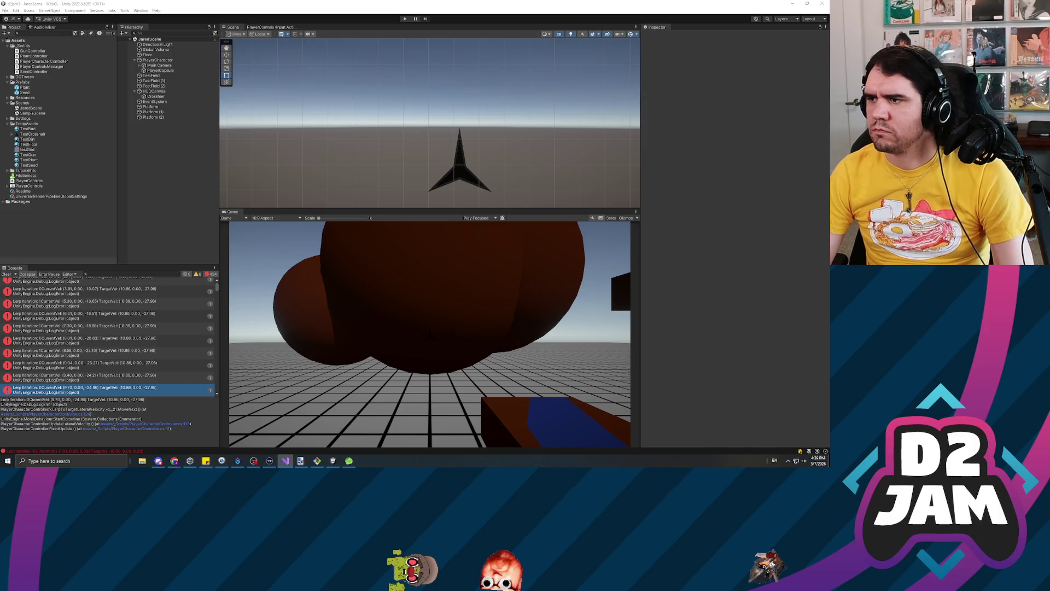
{"action": "scroll", "coordinate": [122, 323], "scroll_direction": "up", "scroll_amount": 1}
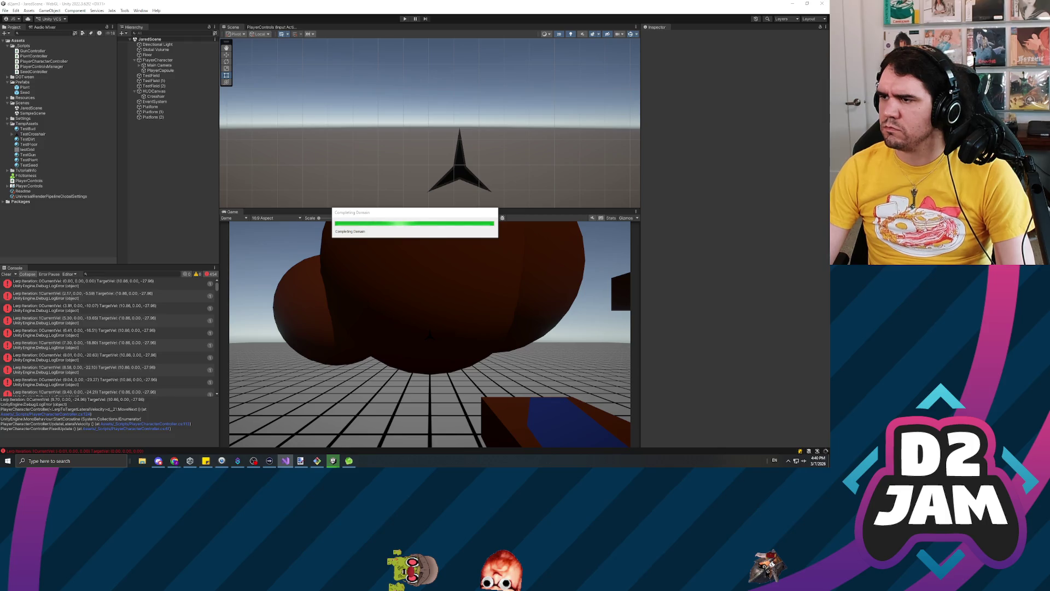
{"action": "key", "text": "alt+Tab"}
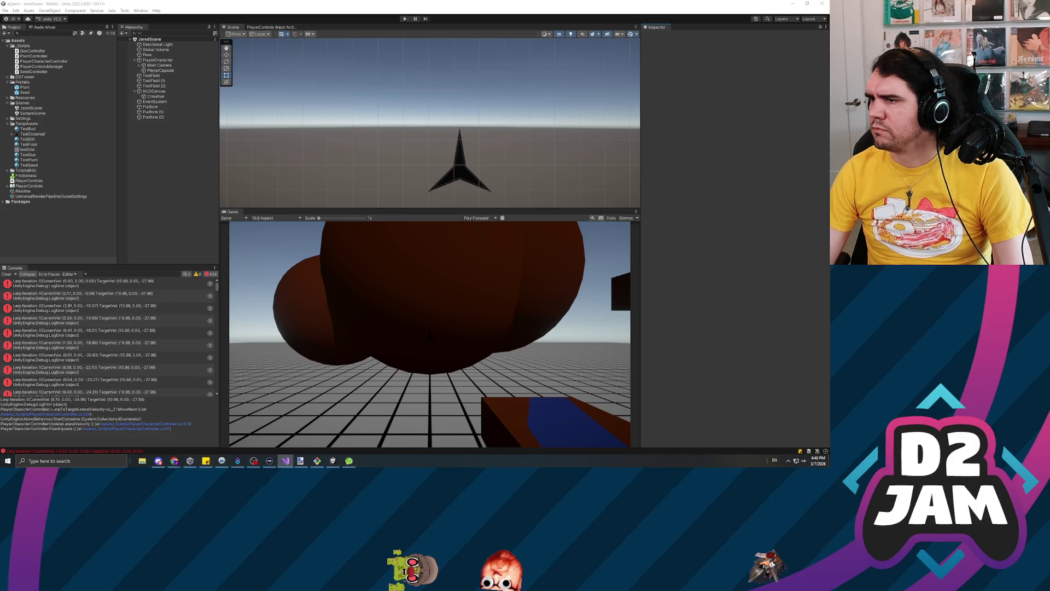
{"action": "left_click", "coordinate": [686, 302]}
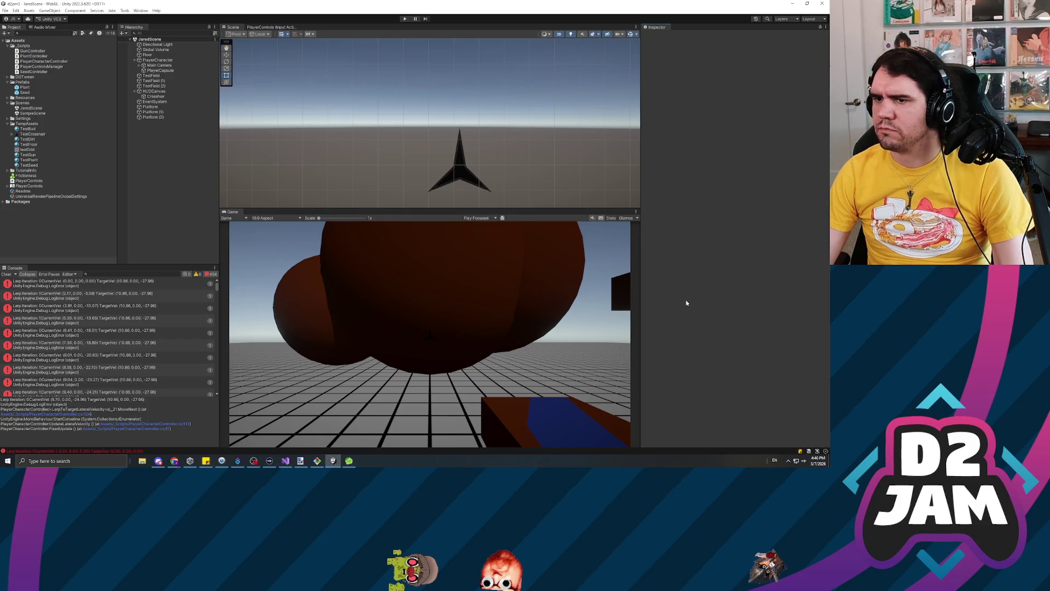
{"action": "left_click", "coordinate": [405, 19]}
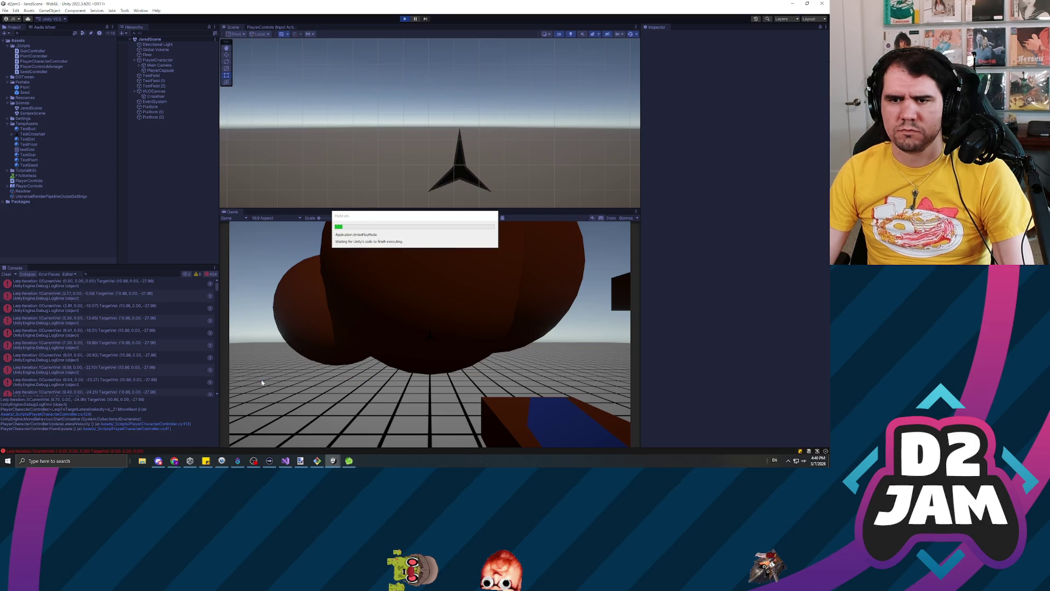
Take control of the player and plant a couple of seeds in the level.
{"action": "left_click", "coordinate": [394, 381]}
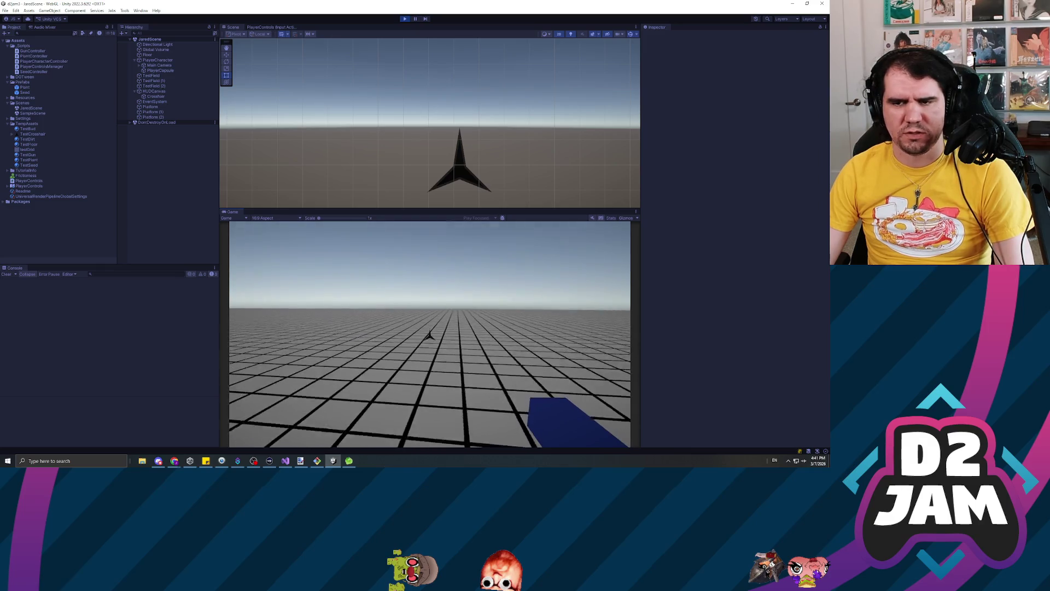
{"action": "left_click", "coordinate": [429, 335]}
{"action": "left_click", "coordinate": [428, 334]}
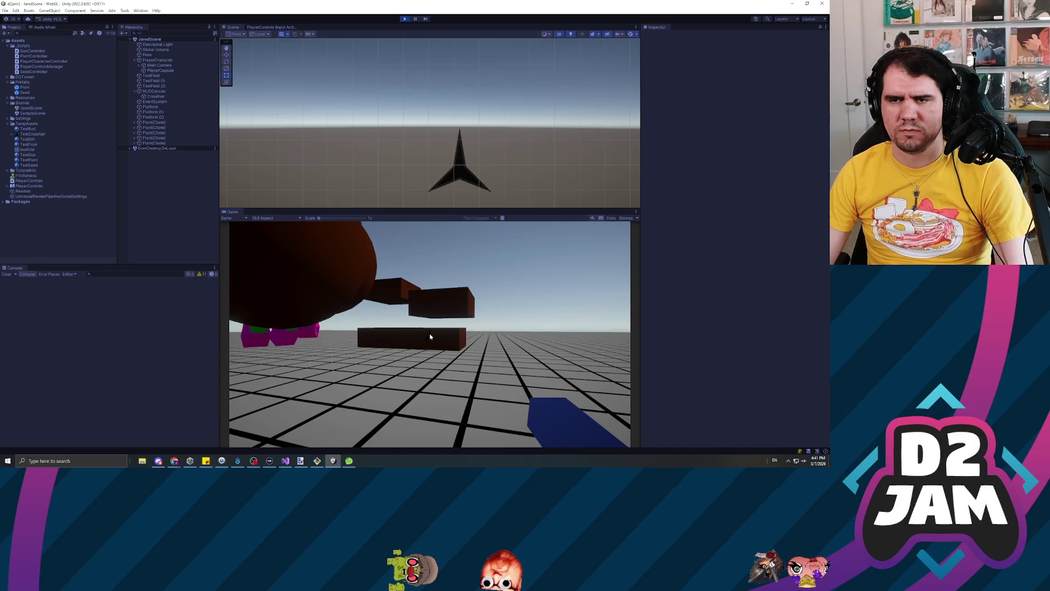
Stop the game test and bring Visual Studio up maximized.
{"action": "left_click", "coordinate": [405, 20]}
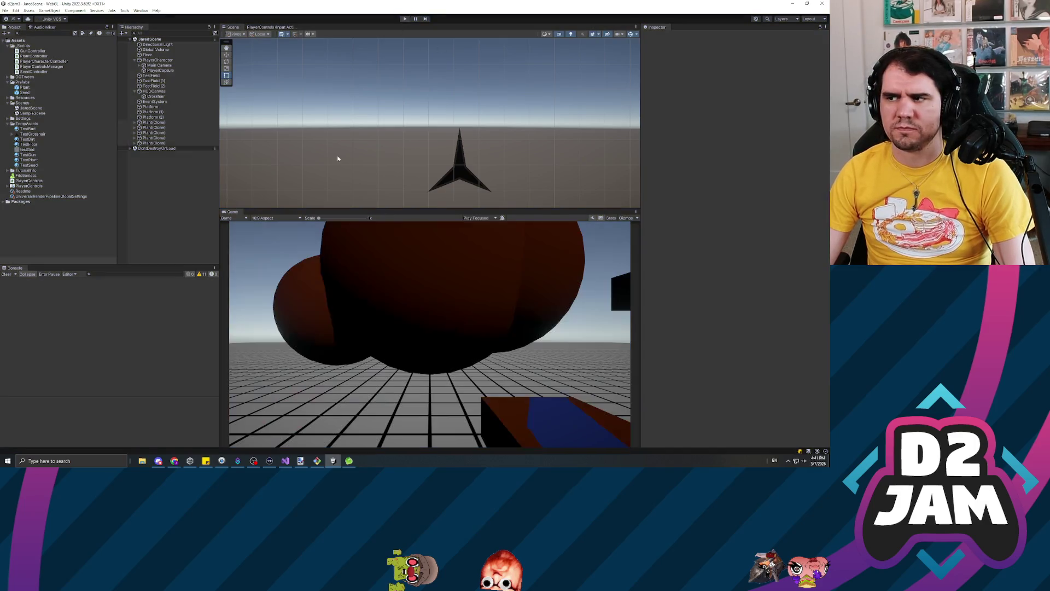
{"action": "key", "text": "alt+Tab"}
{"action": "double_click", "coordinate": [557, 235]}
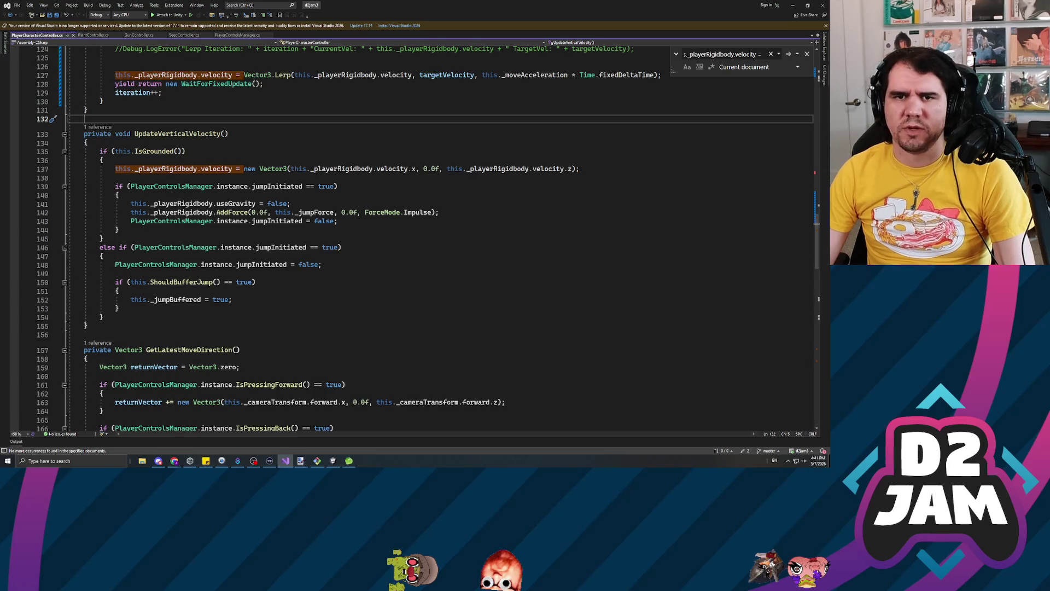
Dismiss the unsupported-version notice and place the cursor on blank line 126 before the Lerp.
{"action": "left_click", "coordinate": [825, 25]}
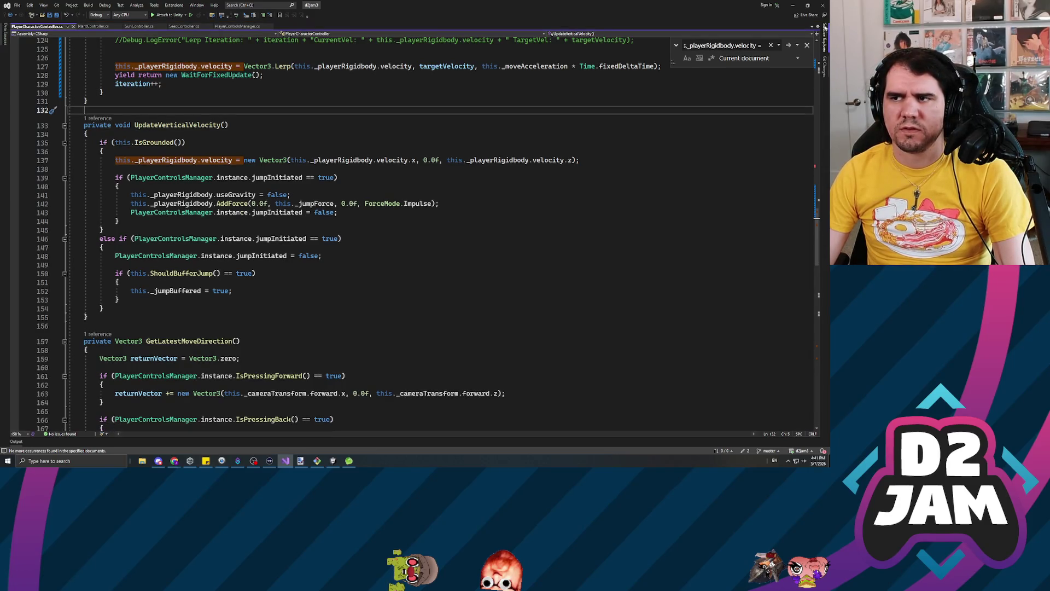
{"action": "scroll", "coordinate": [415, 230], "scroll_direction": "up", "scroll_amount": 2}
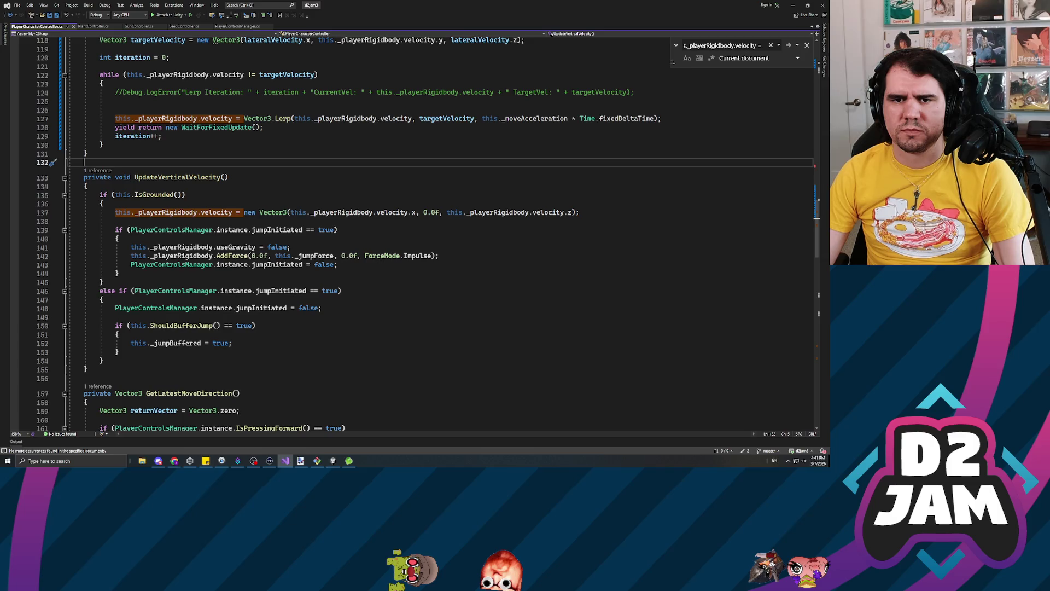
{"action": "scroll", "coordinate": [425, 234], "scroll_direction": "up", "scroll_amount": 2}
{"action": "scroll", "coordinate": [416, 230], "scroll_direction": "up", "scroll_amount": 4}
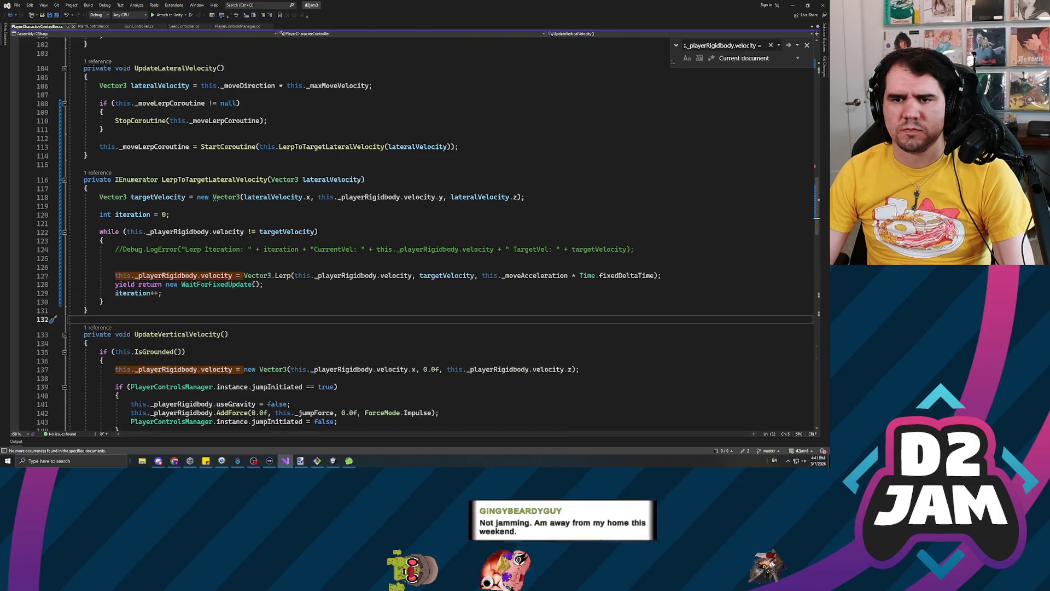
{"action": "left_click", "coordinate": [116, 267]}
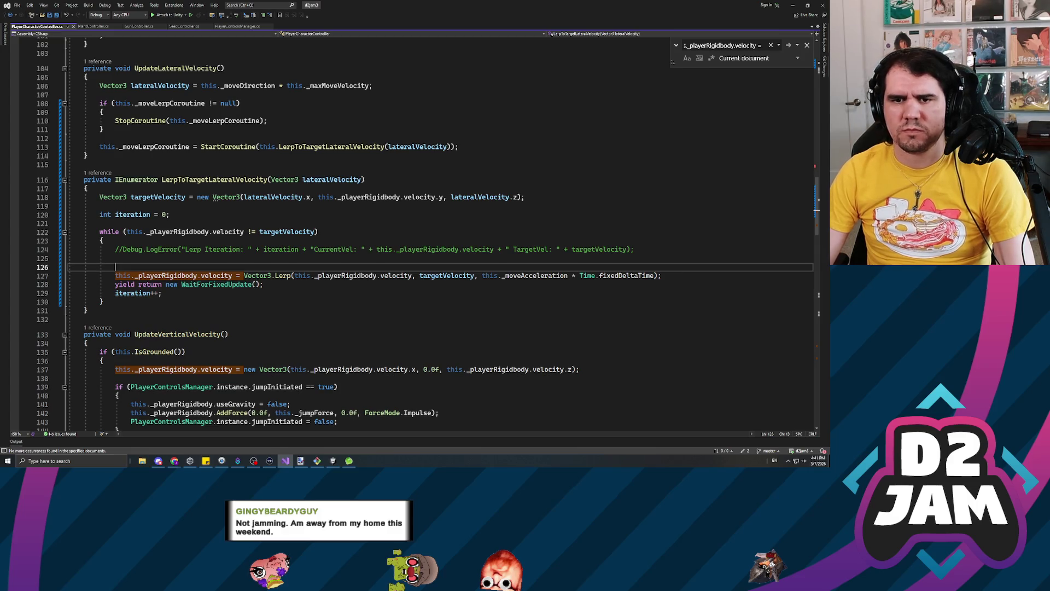
{"action": "key", "text": "Up"}
{"action": "key", "text": "Up"}
{"action": "key", "text": "Up"}
{"action": "key", "text": "Down"}
{"action": "key", "text": "Down"}
{"action": "key", "text": "Down"}
{"action": "left_click", "coordinate": [115, 258]}
{"action": "left_click", "coordinate": [115, 266]}
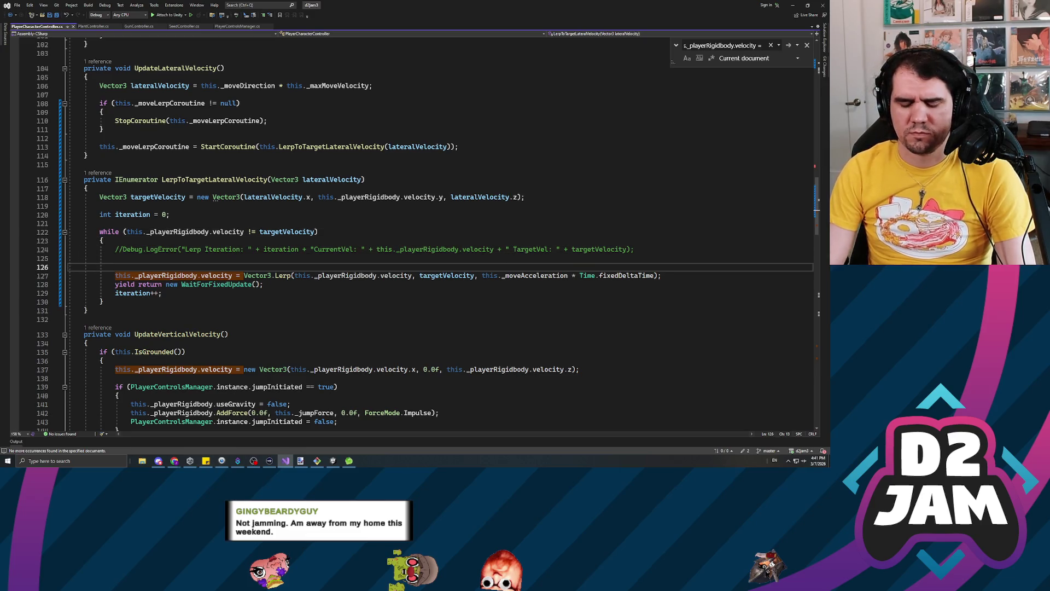
Add Debug.LogError("Before: " + _playerRigidbody.velocity.magnitude) above the Lerp line.
{"action": "type", "text": "Debug."}
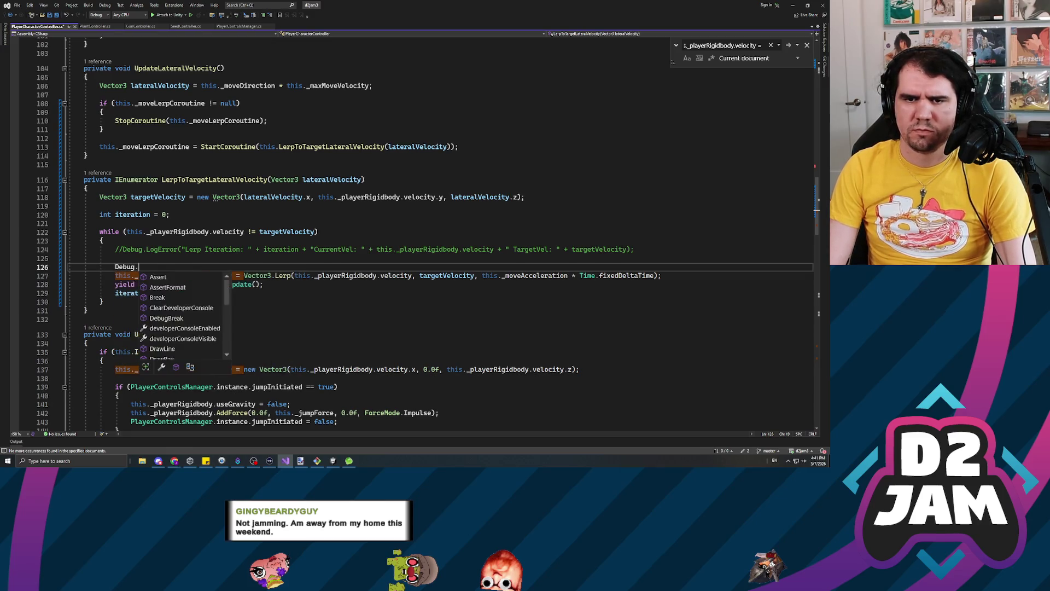
{"action": "type", "text": "logError"}
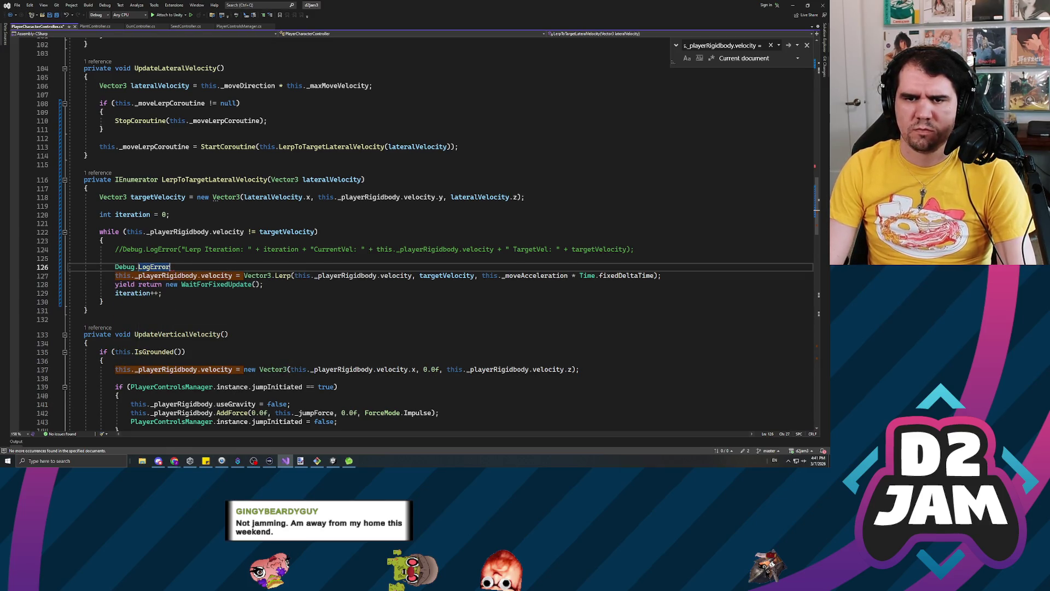
{"action": "key", "text": "Tab"}
{"action": "type", "text": "("}
{"action": "key", "text": "Up"}
{"action": "key", "text": "Down"}
{"action": "type", "text": "\"E"}
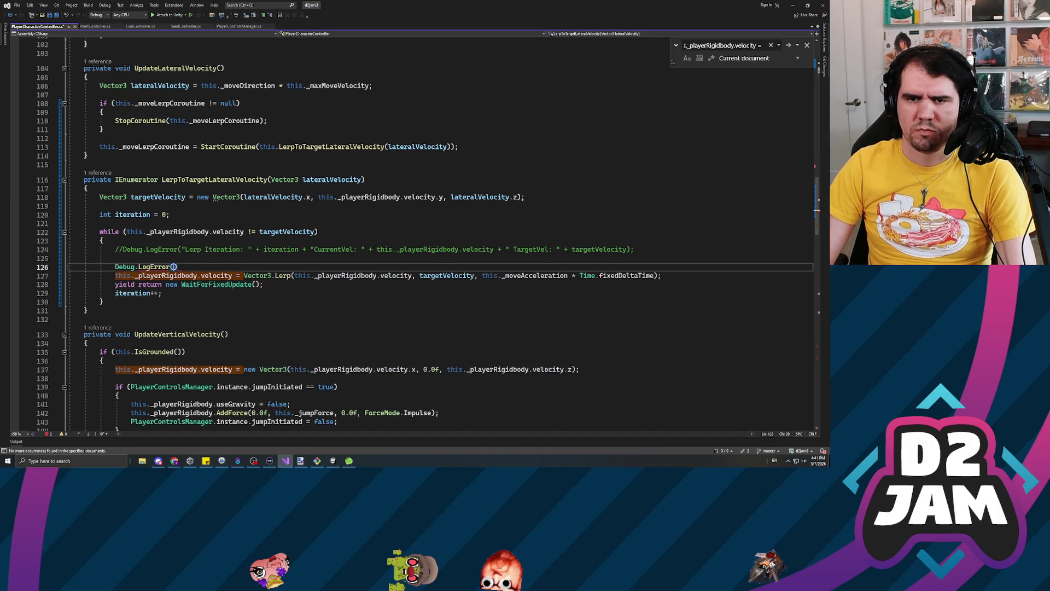
{"action": "type", "text": "efore: \" + "}
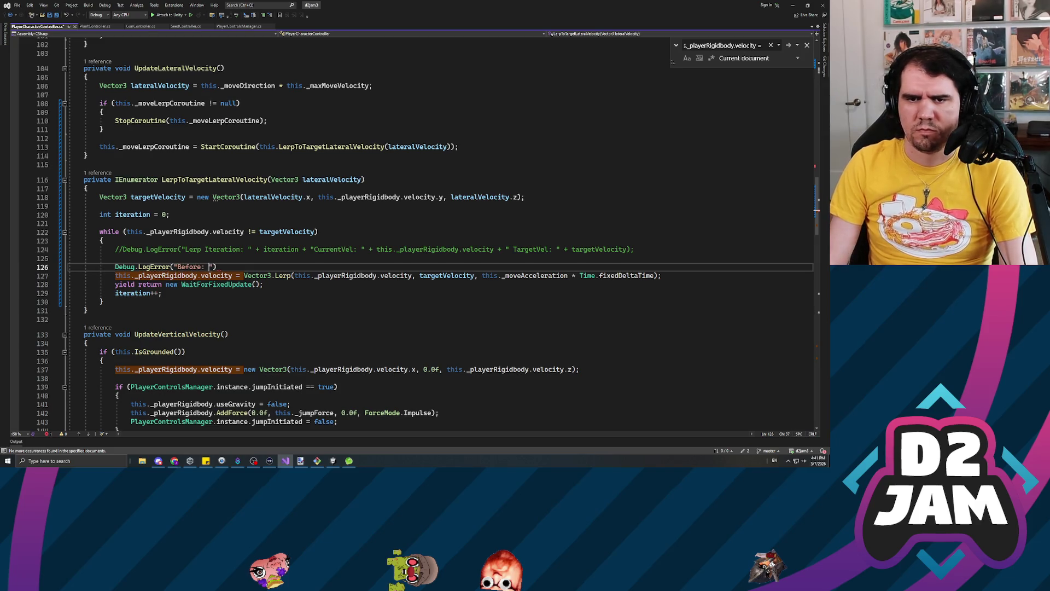
{"action": "type", "text": "this._playerri"}
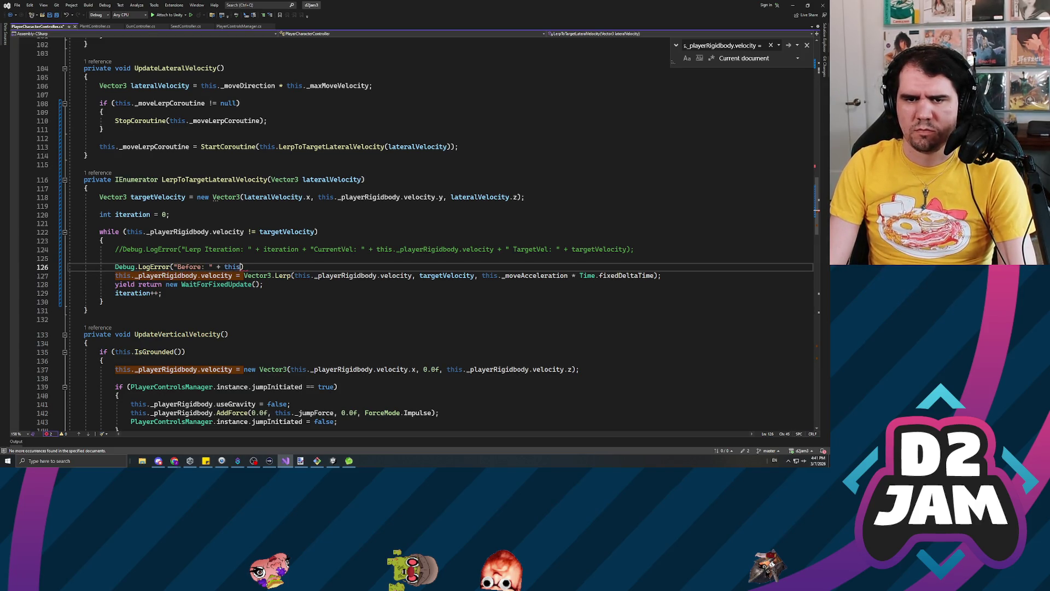
{"action": "type", "text": ".m"}
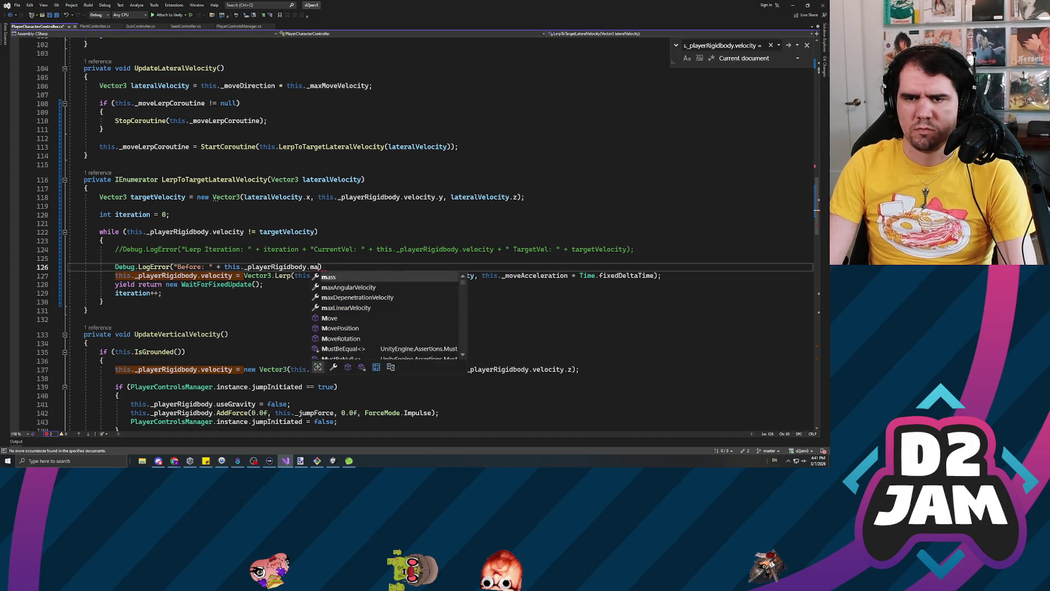
{"action": "key", "text": "BackSpace"}
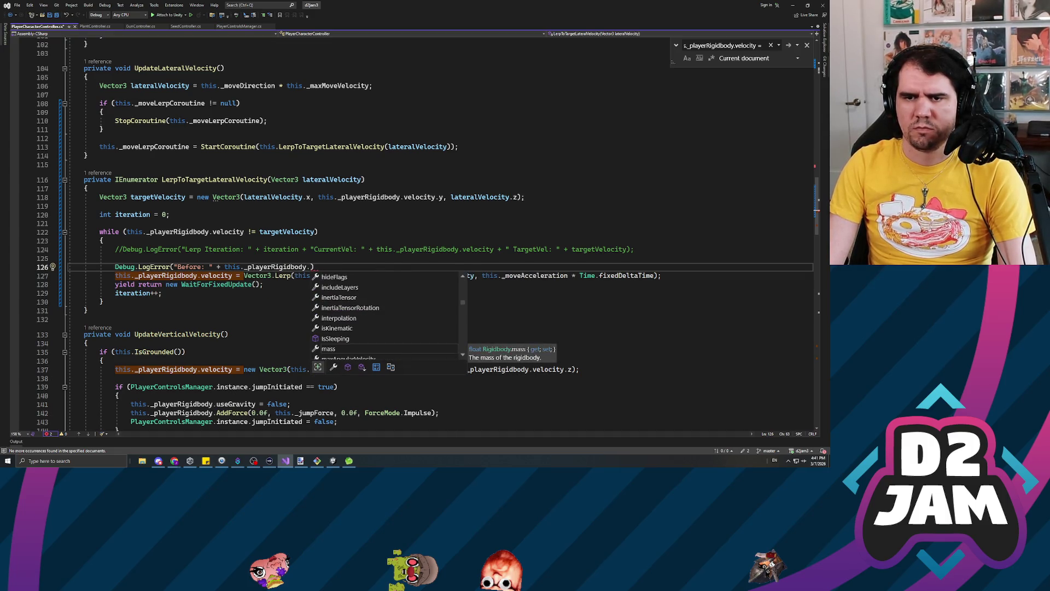
{"action": "type", "text": "velocity.magni"}
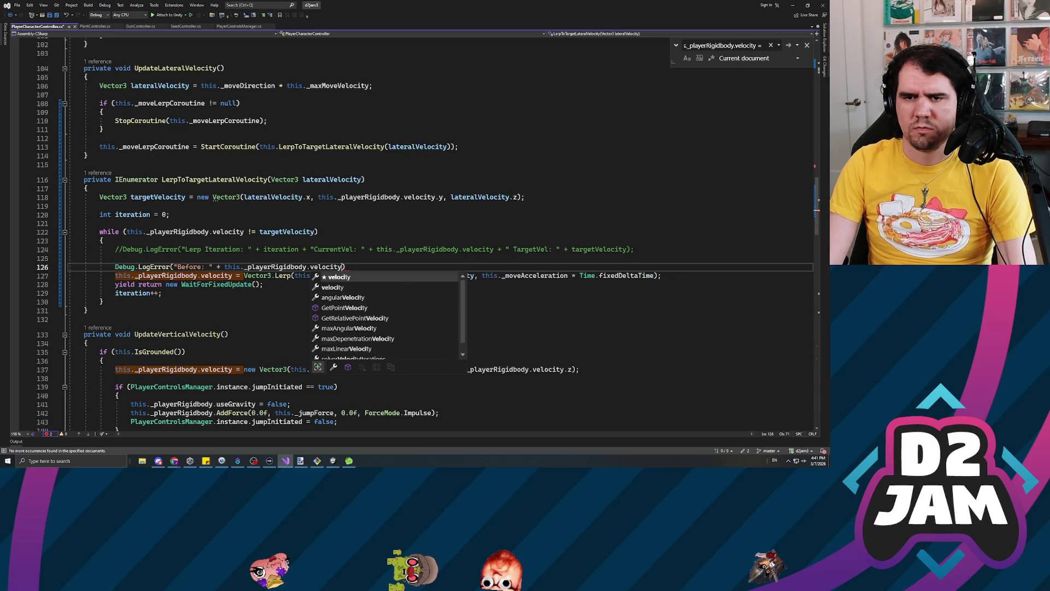
{"action": "key", "text": "Tab"}
{"action": "type", "text": ");"}
Duplicate the log below the yield as "After: ", save, and return to Unity.
{"action": "key", "text": "Down"}
{"action": "key", "text": "Down"}
{"action": "key", "text": "End"}
{"action": "key", "text": "Return"}
{"action": "type", "text": "Debug.LogError(\"Before: \" + this._playerRigidbody.velocity.magnitude);"}
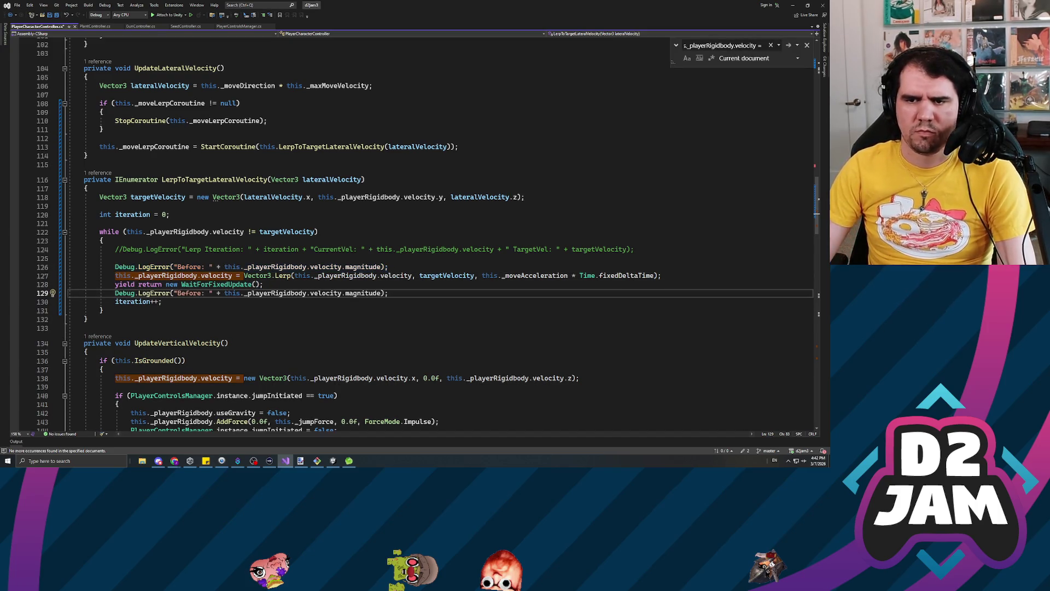
{"action": "key", "text": "ctrl+Left"}
{"action": "key", "text": "ctrl+shift+Right"}
{"action": "type", "text": "After"}
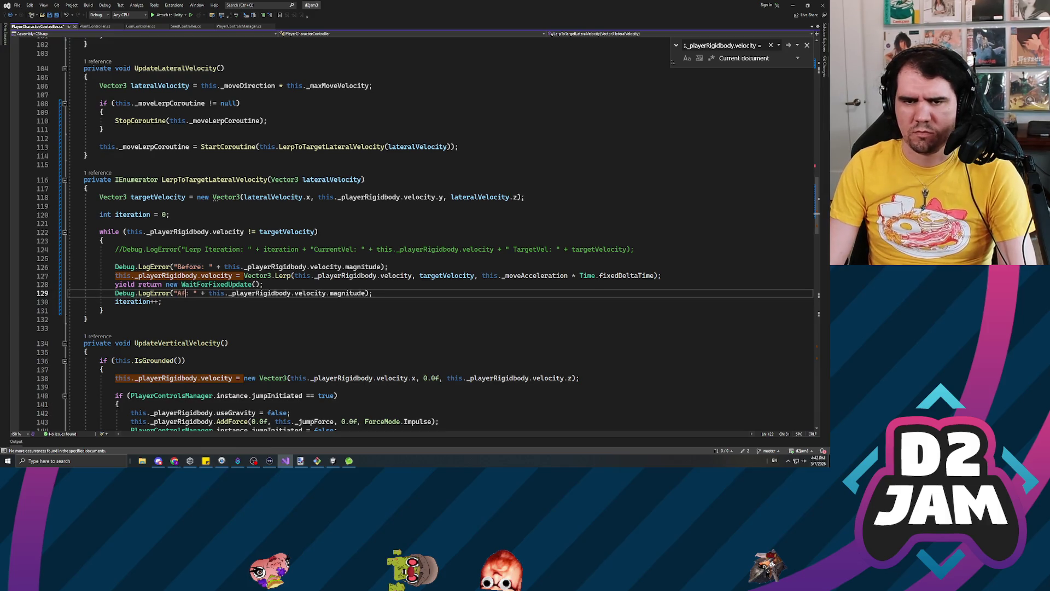
{"action": "key", "text": "ctrl+s"}
{"action": "key", "text": "alt+Tab"}
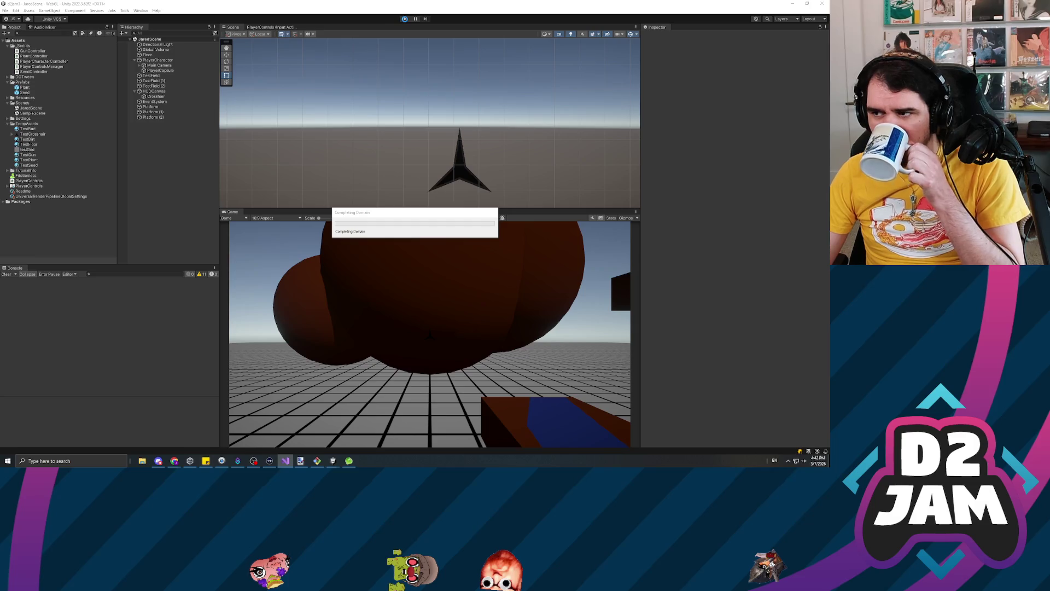
Run the game briefly to collect Before/After velocity magnitude logs, then stop.
{"action": "left_click", "coordinate": [407, 19]}
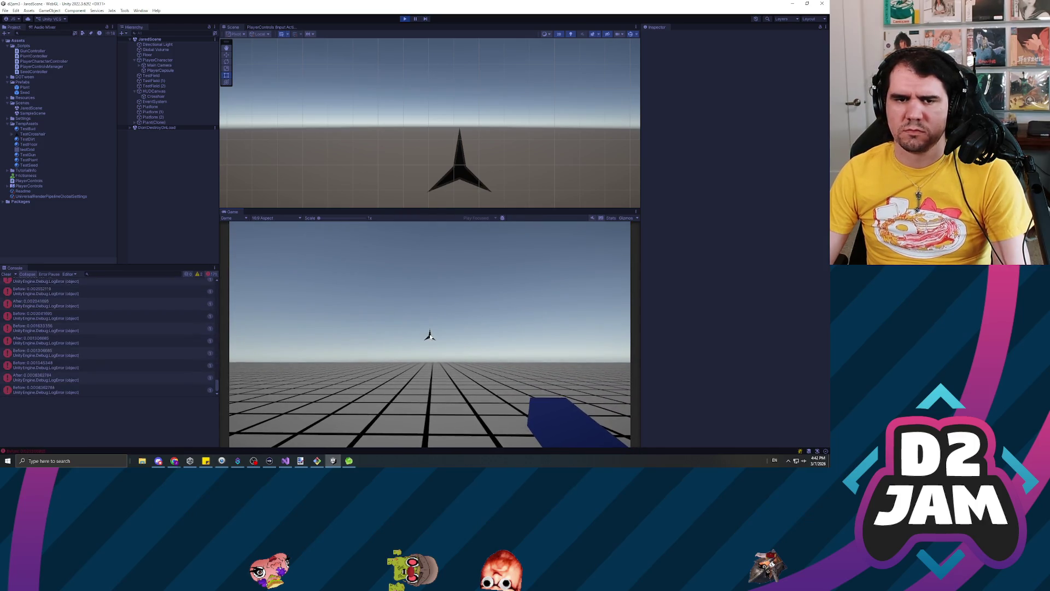
{"action": "key", "text": "ctrl+p"}
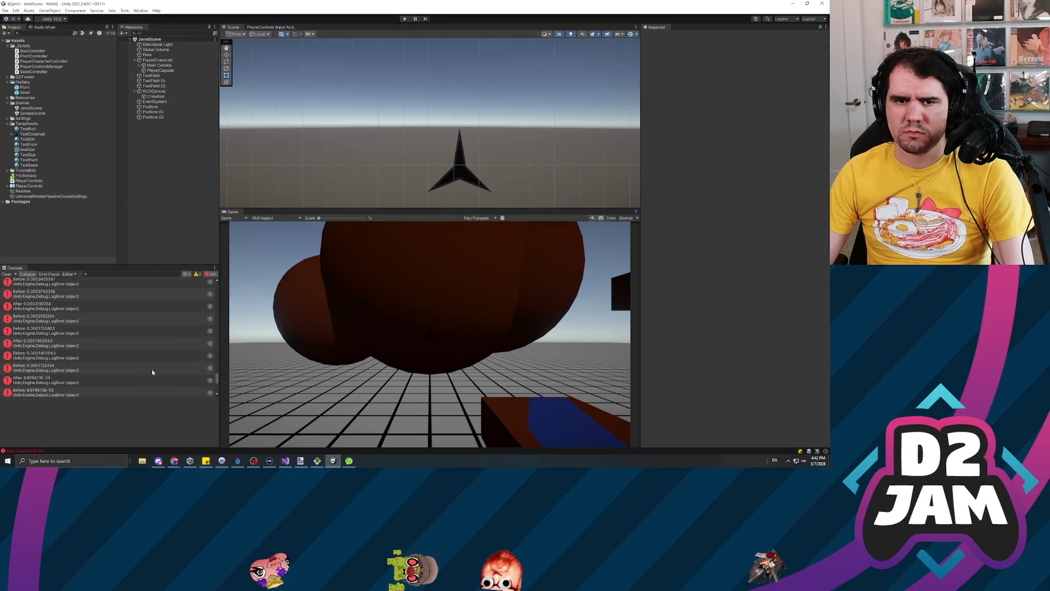
Inspect the earliest Before/After logs (6, 10.8, 14.64), ending on After: 6, then replay.
{"action": "scroll", "coordinate": [125, 354], "scroll_direction": "up", "scroll_amount": 20}
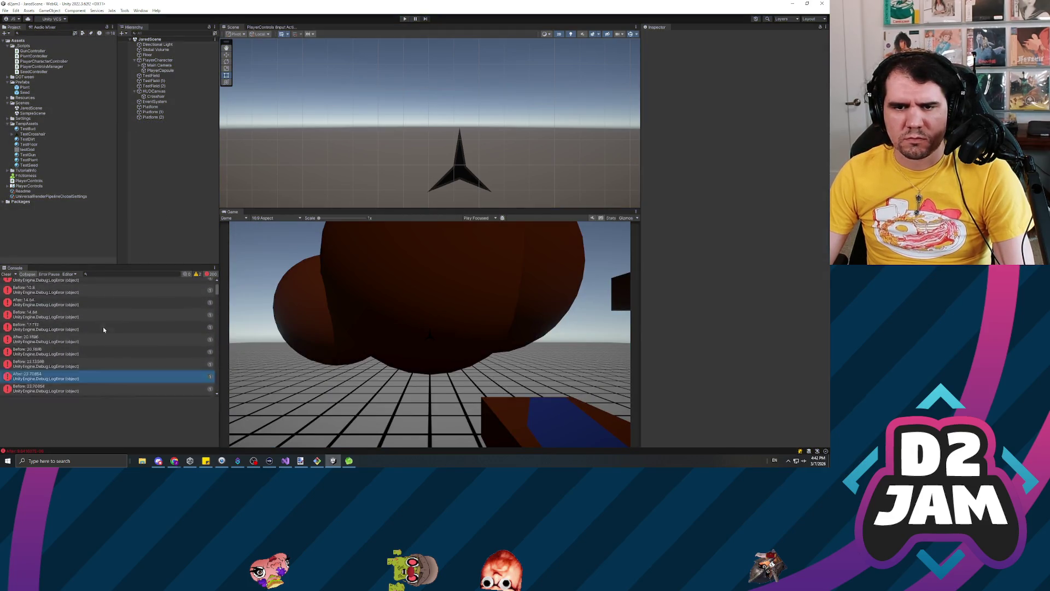
{"action": "left_click", "coordinate": [48, 298]}
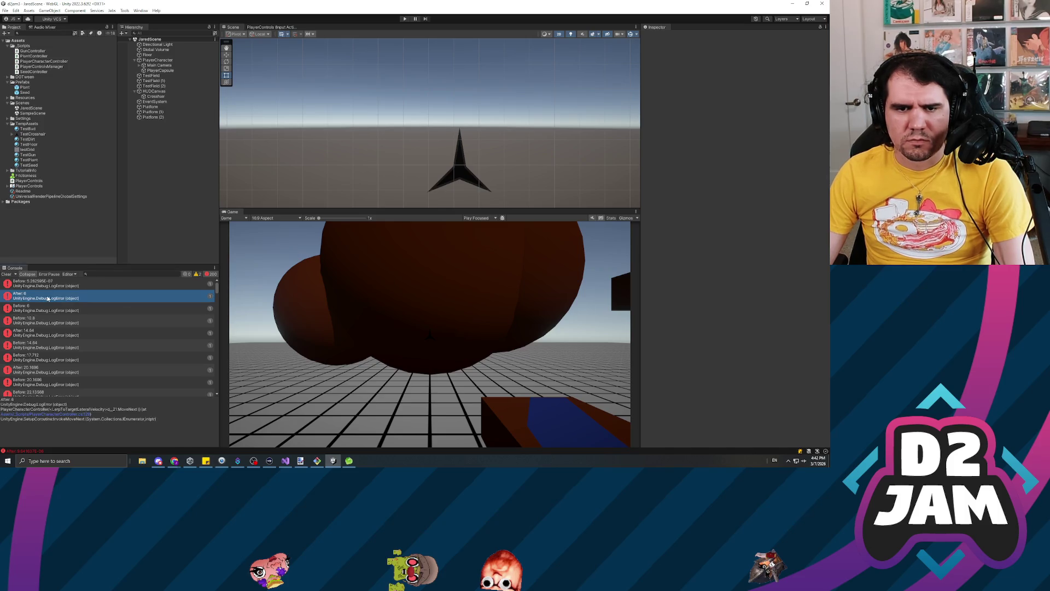
{"action": "left_click", "coordinate": [79, 306]}
{"action": "left_click", "coordinate": [77, 321]}
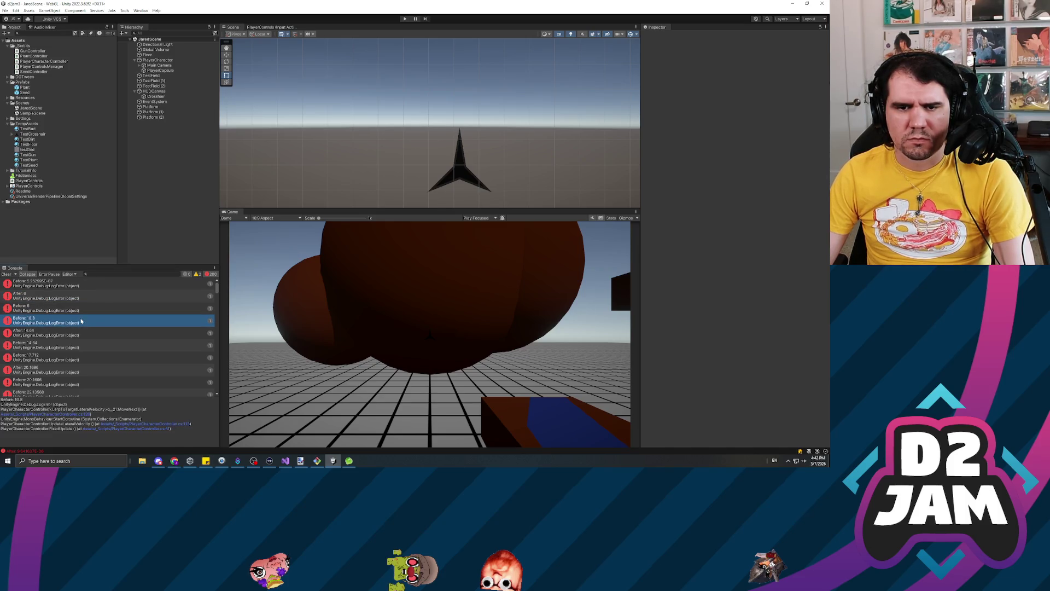
{"action": "left_click", "coordinate": [69, 334]}
{"action": "left_click", "coordinate": [70, 345]}
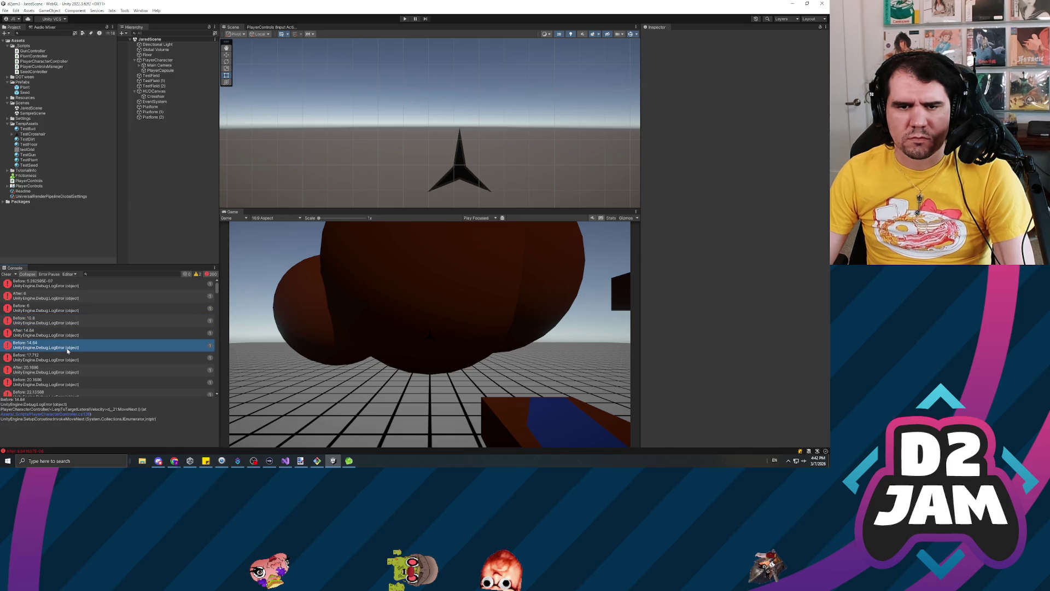
{"action": "left_click", "coordinate": [70, 298]}
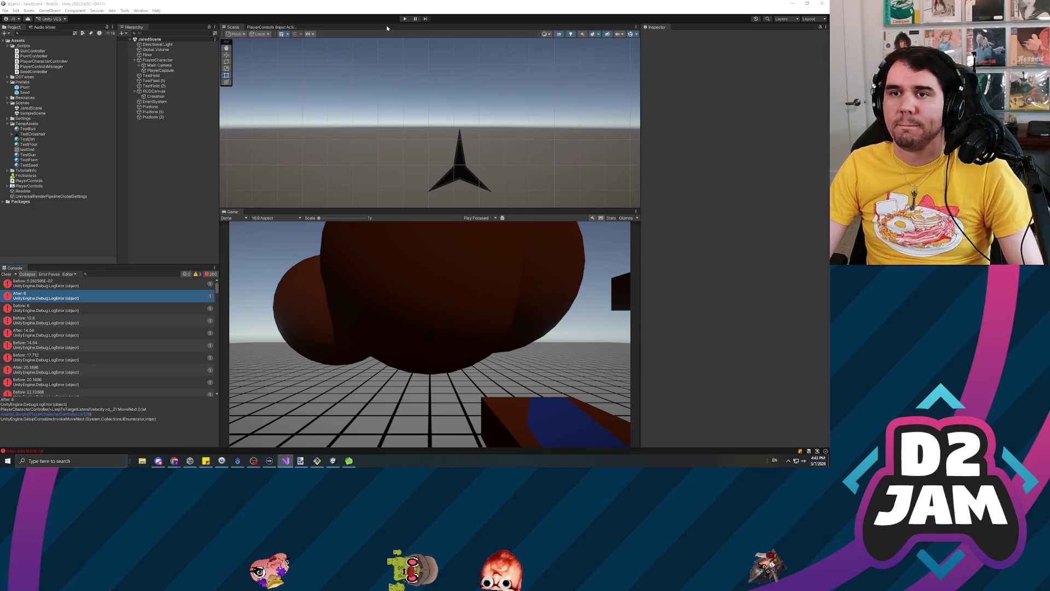
{"action": "left_click", "coordinate": [404, 19]}
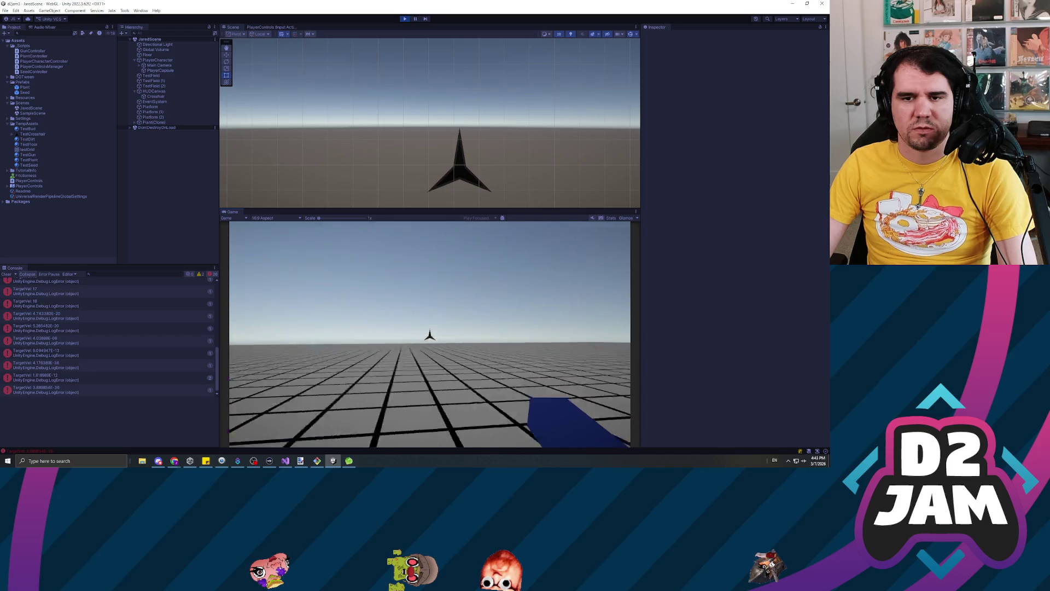
Clear the Console twice, move in the Game view, then inspect a new log entry.
{"action": "left_click", "coordinate": [6, 274]}
{"action": "left_click", "coordinate": [430, 335]}
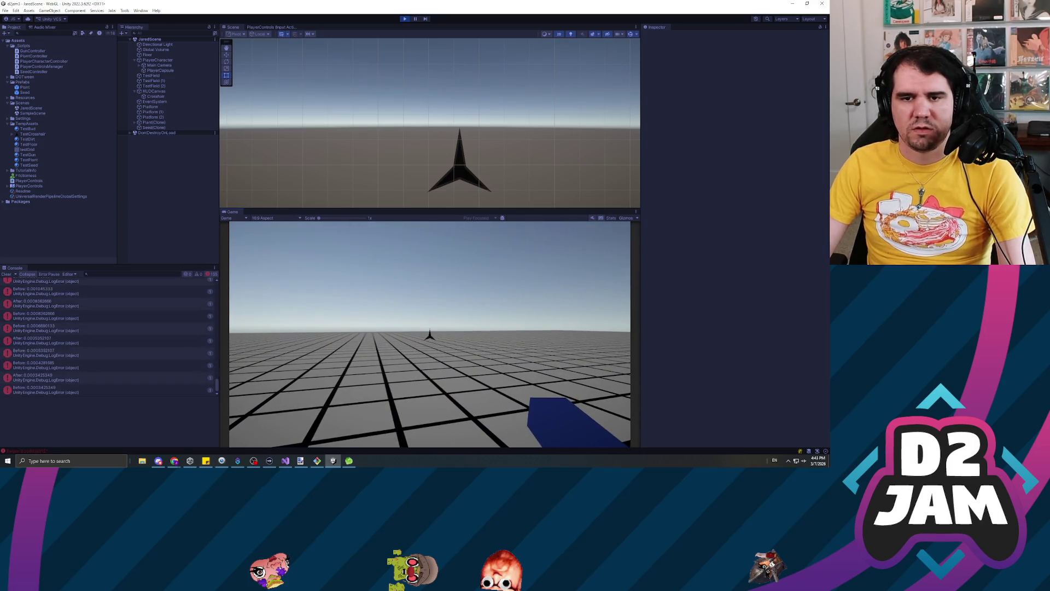
{"action": "left_click", "coordinate": [6, 274]}
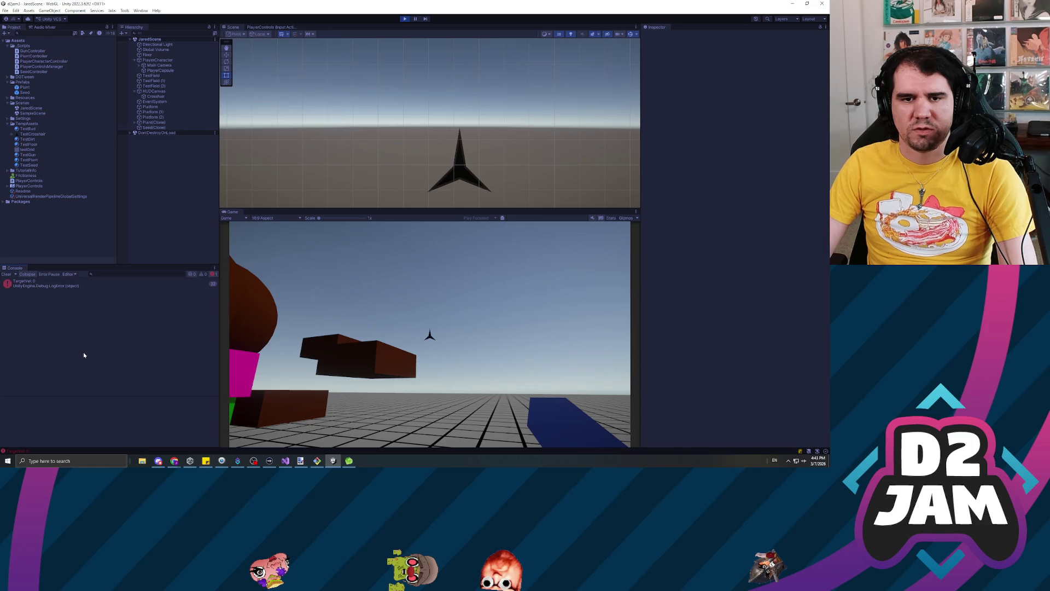
{"action": "left_click", "coordinate": [351, 353]}
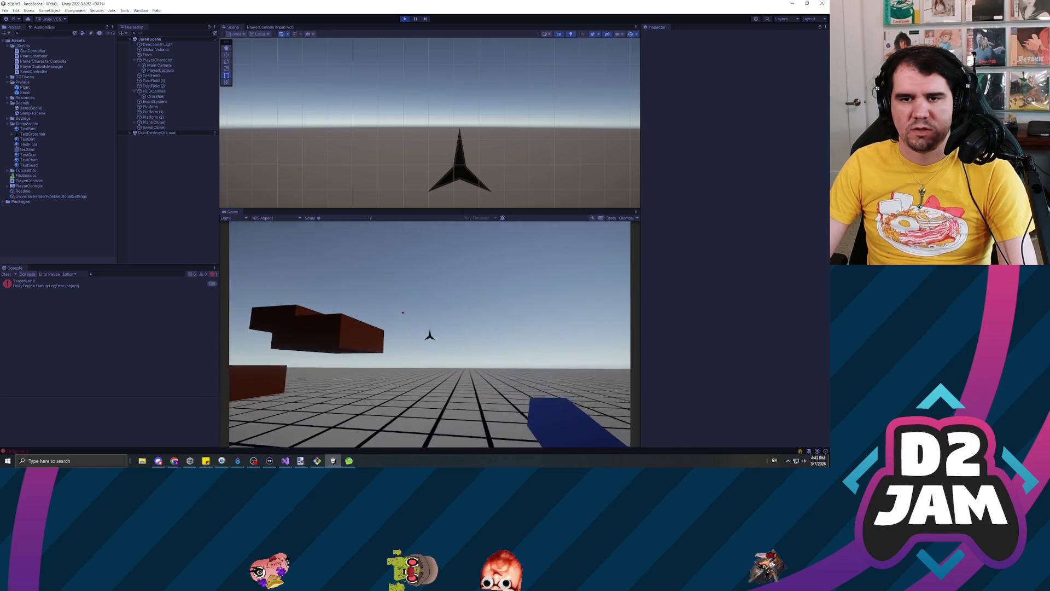
{"action": "key", "text": "Escape"}
{"action": "left_click", "coordinate": [110, 340]}
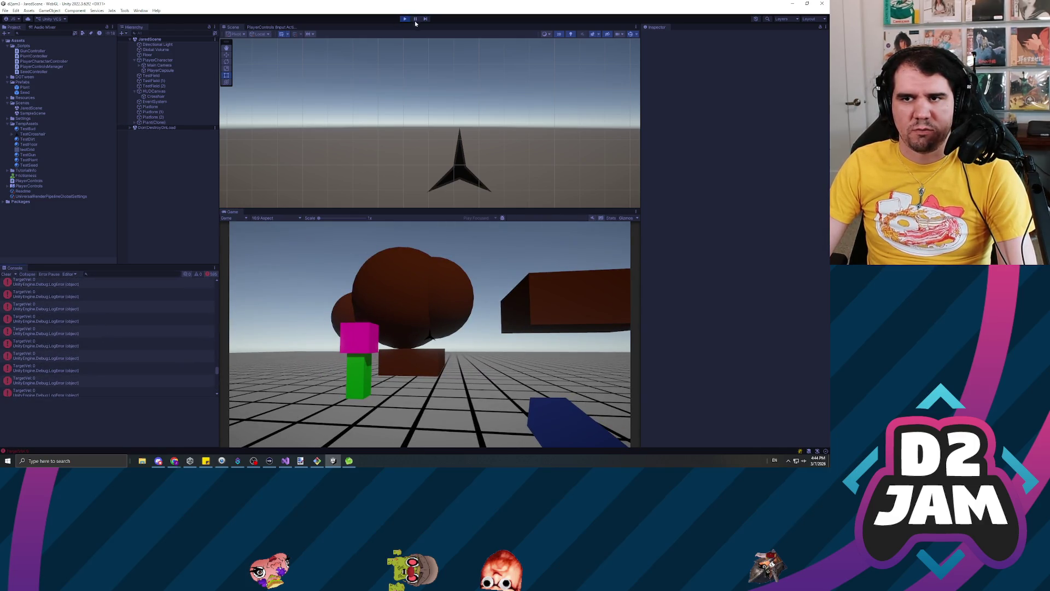
Turn on the Console's Collapse toggle and scroll through the Before/After velocity logs.
{"action": "scroll", "coordinate": [167, 358], "scroll_direction": "up", "scroll_amount": 1}
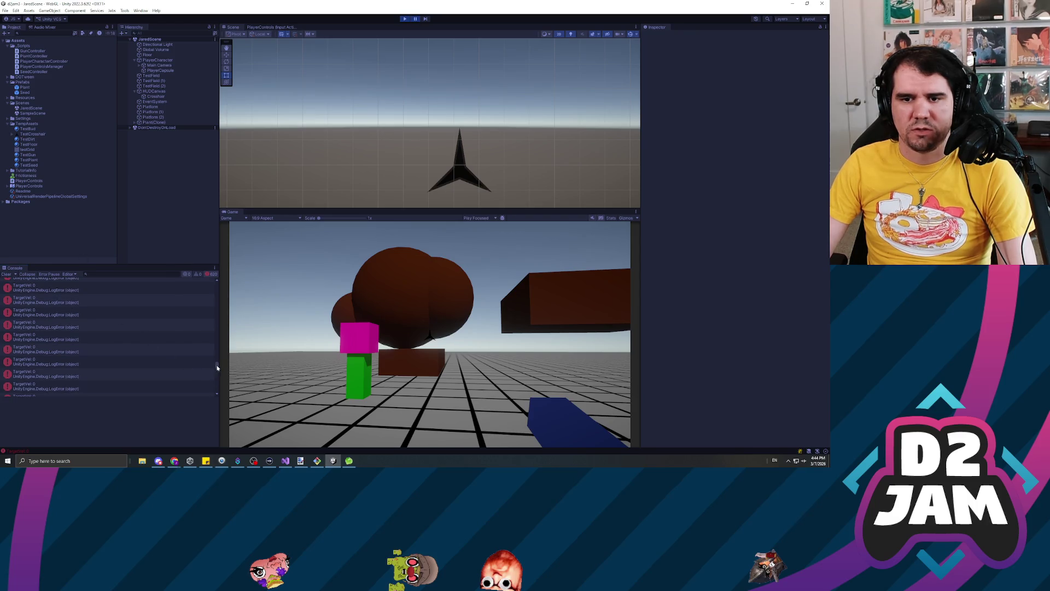
{"action": "left_click_drag", "start_coordinate": [217, 365], "coordinate": [210, 261]}
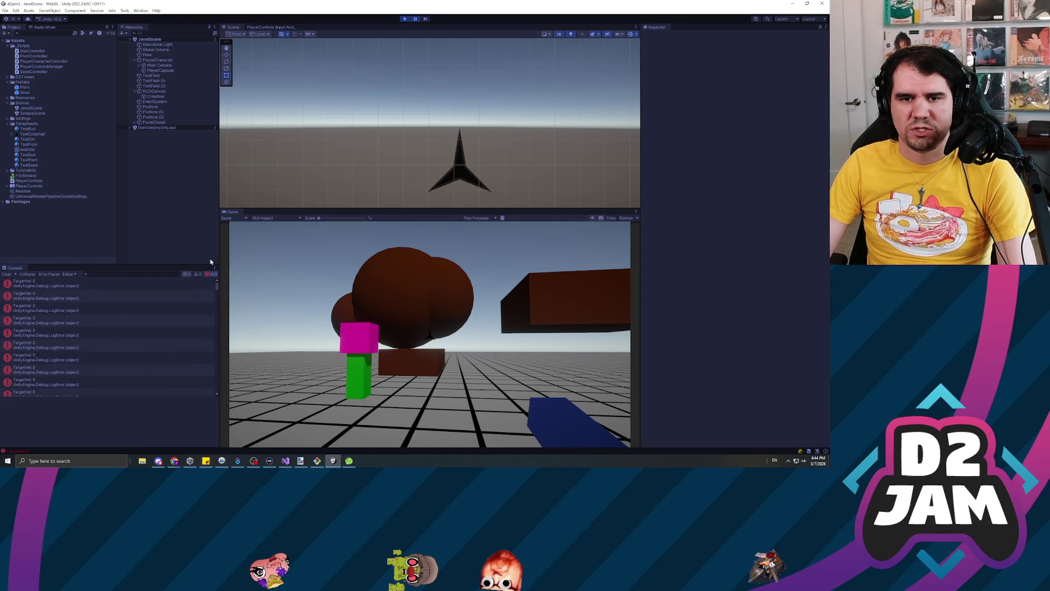
{"action": "left_click", "coordinate": [104, 335]}
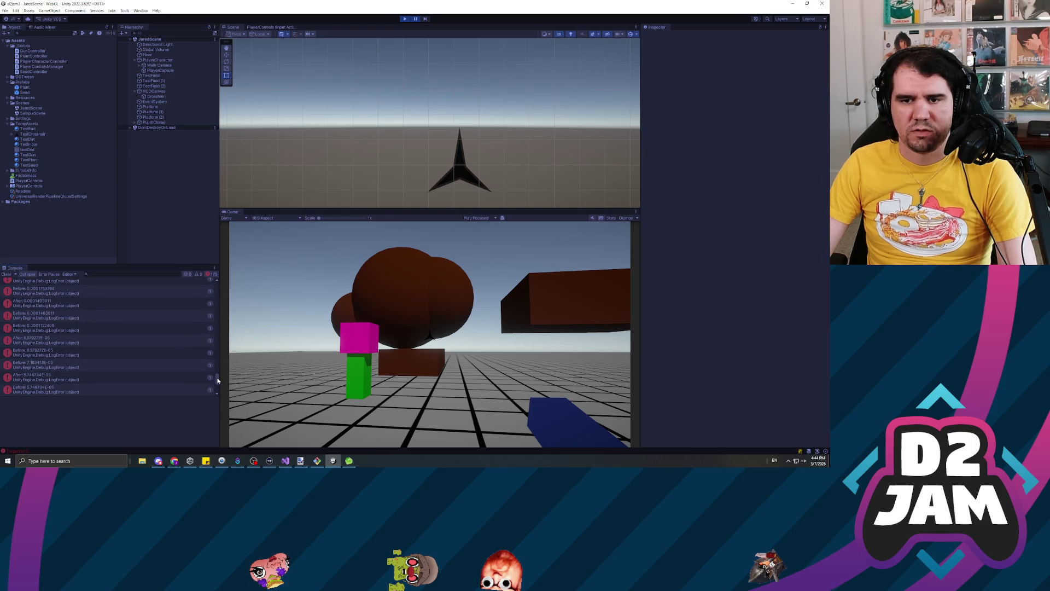
{"action": "left_click_drag", "start_coordinate": [217, 380], "coordinate": [213, 257]}
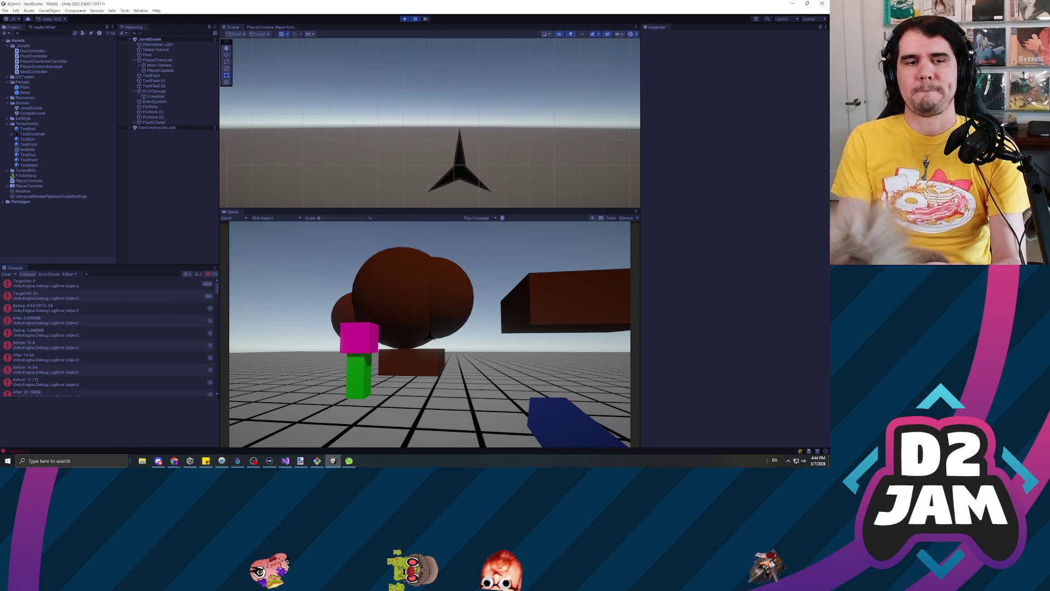
Select PlayerCharacter and set its Move Acceleration to 1.
{"action": "left_click", "coordinate": [160, 66]}
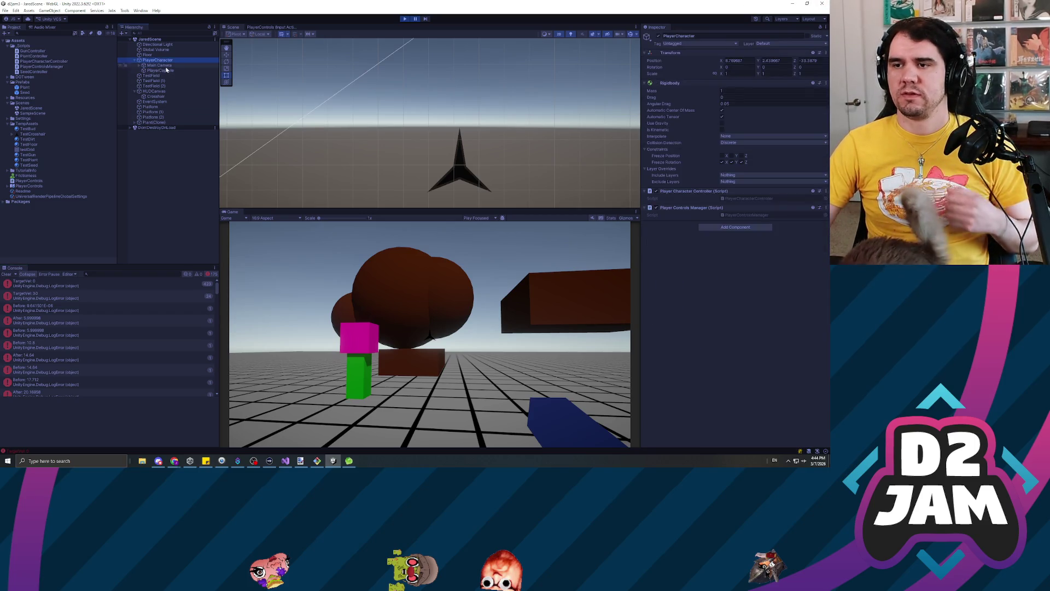
{"action": "key", "text": "Up"}
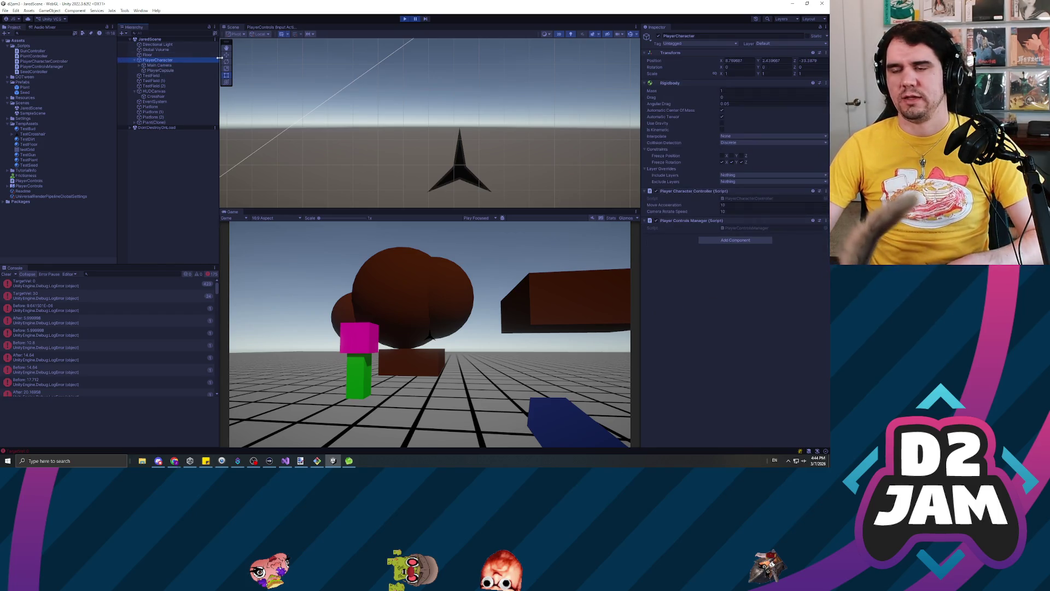
{"action": "left_click", "coordinate": [734, 205]}
{"action": "type", "text": "1"}
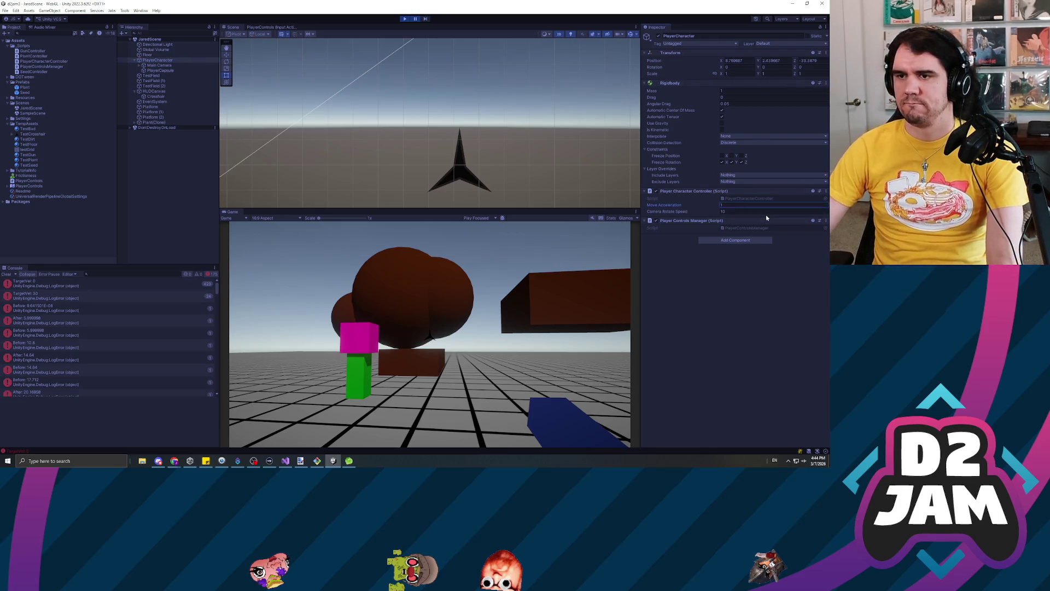
{"action": "key", "text": "Return"}
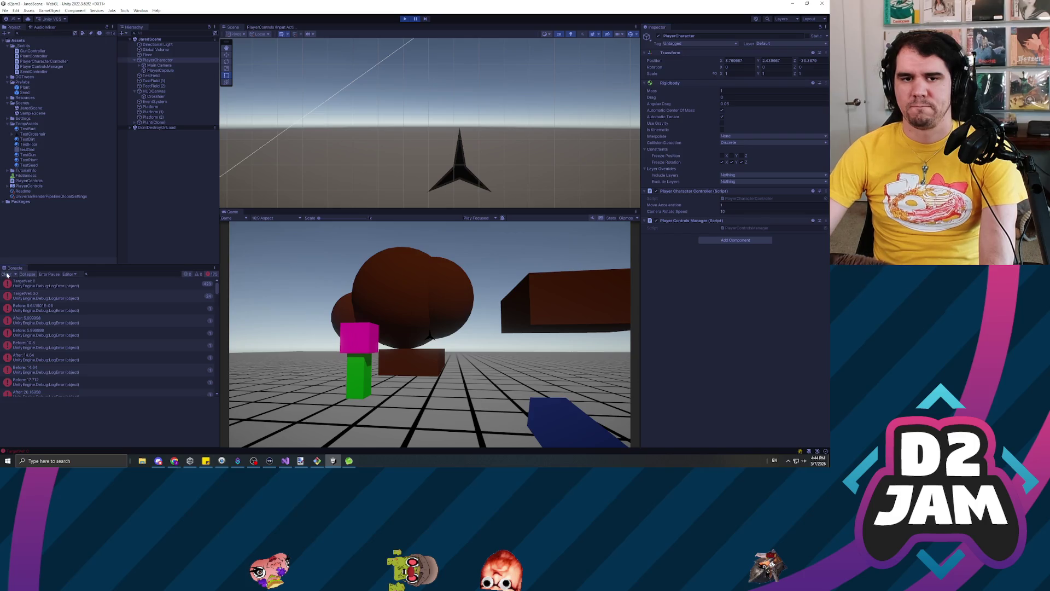
Clear the Console, test movement in the running game, then stop play mode.
{"action": "left_click", "coordinate": [7, 273]}
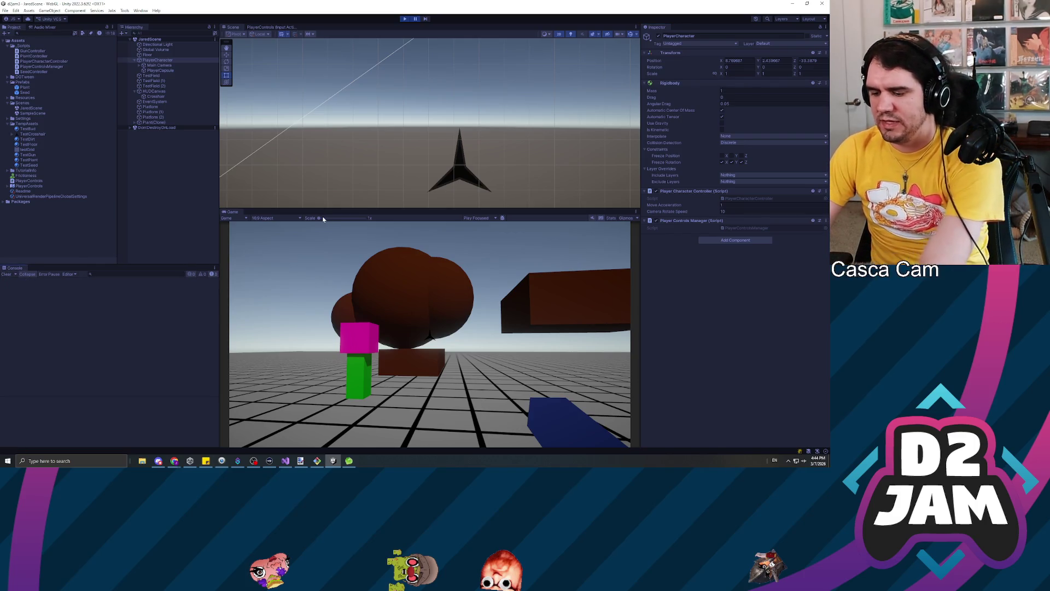
{"action": "left_click", "coordinate": [475, 374]}
{"action": "mouse_move", "coordinate": [475, 328]}
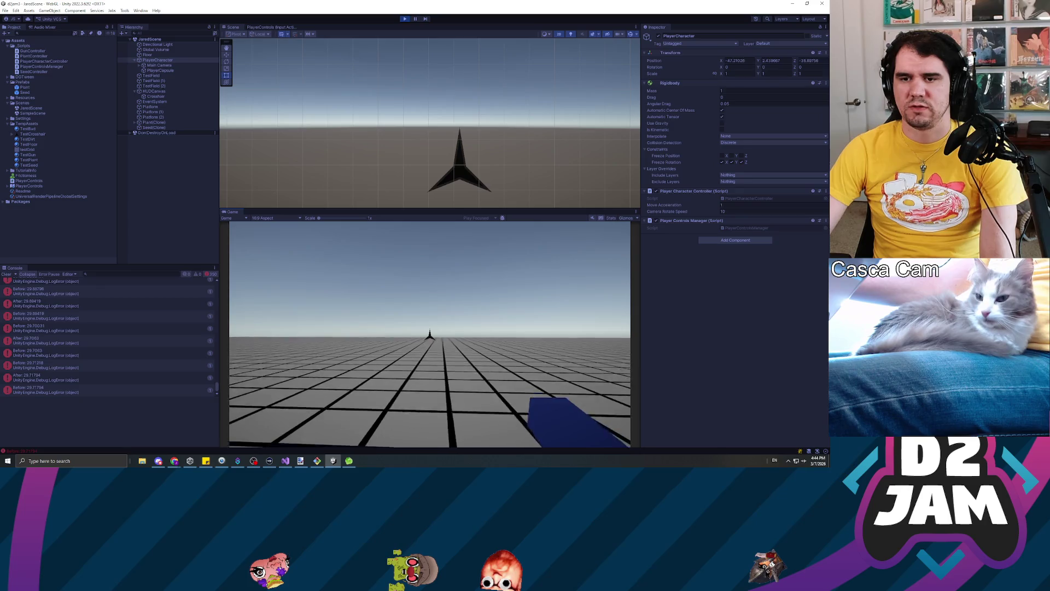
{"action": "left_click", "coordinate": [430, 335]}
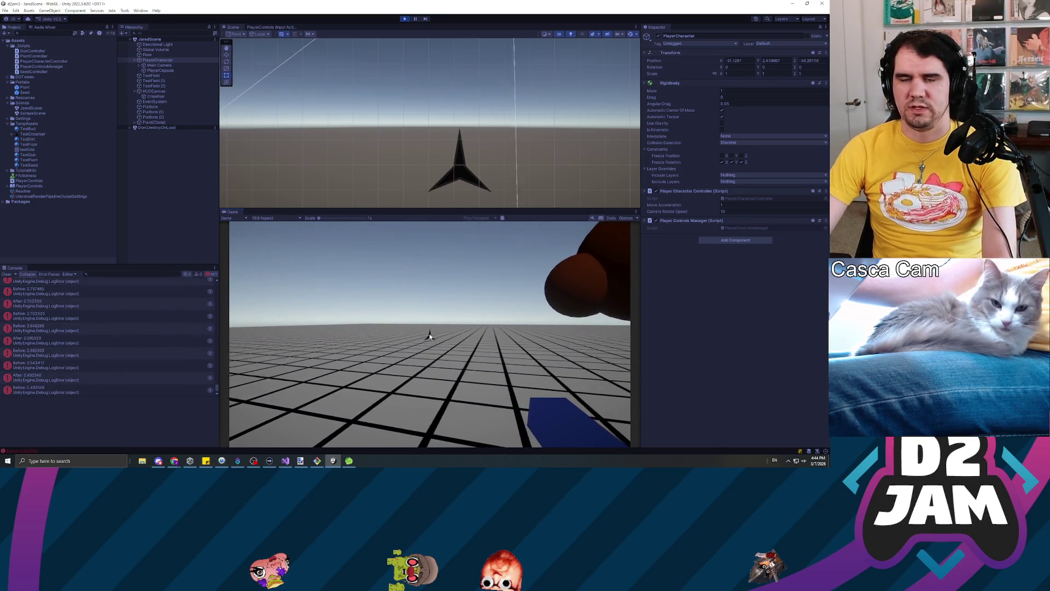
{"action": "key", "text": "ctrl+p"}
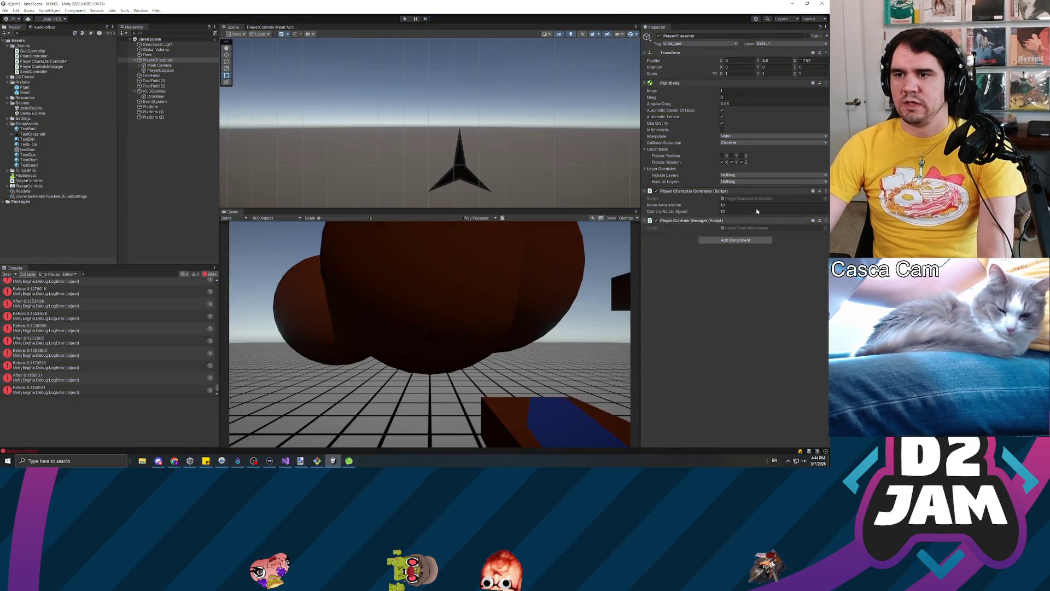
{"action": "left_click", "coordinate": [757, 205]}
Enter 5 for Move Acceleration, then play-test the scene and stop it.
{"action": "type", "text": "5"}
{"action": "key", "text": "Return"}
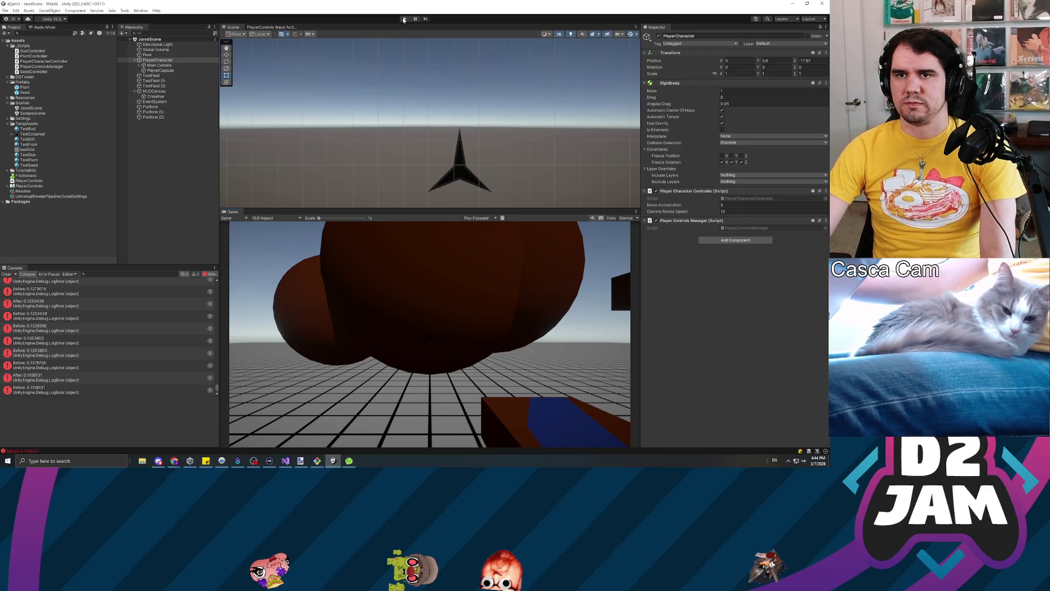
{"action": "left_click", "coordinate": [404, 20]}
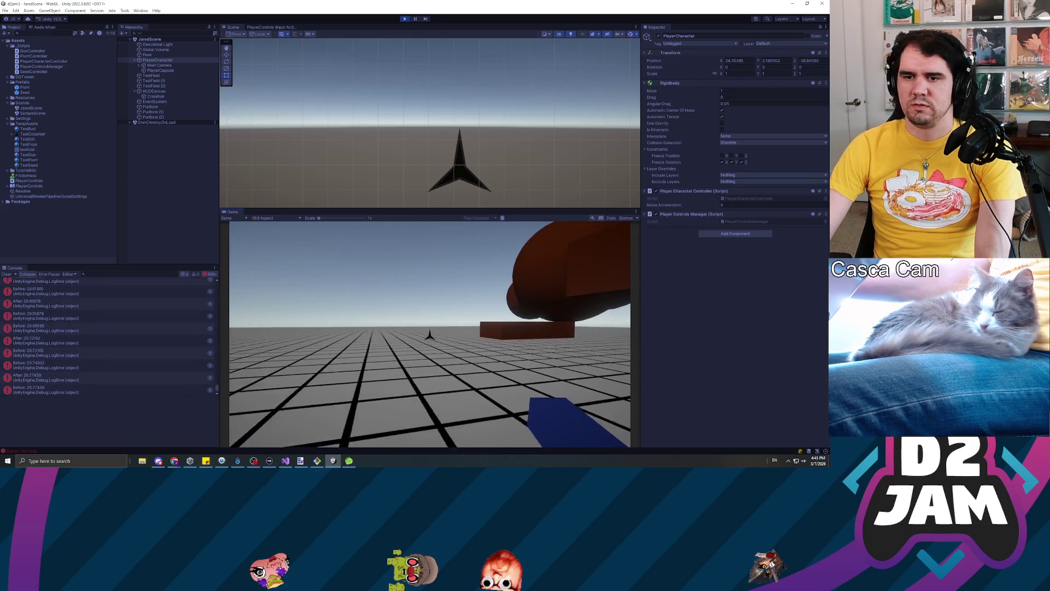
{"action": "left_click", "coordinate": [405, 18]}
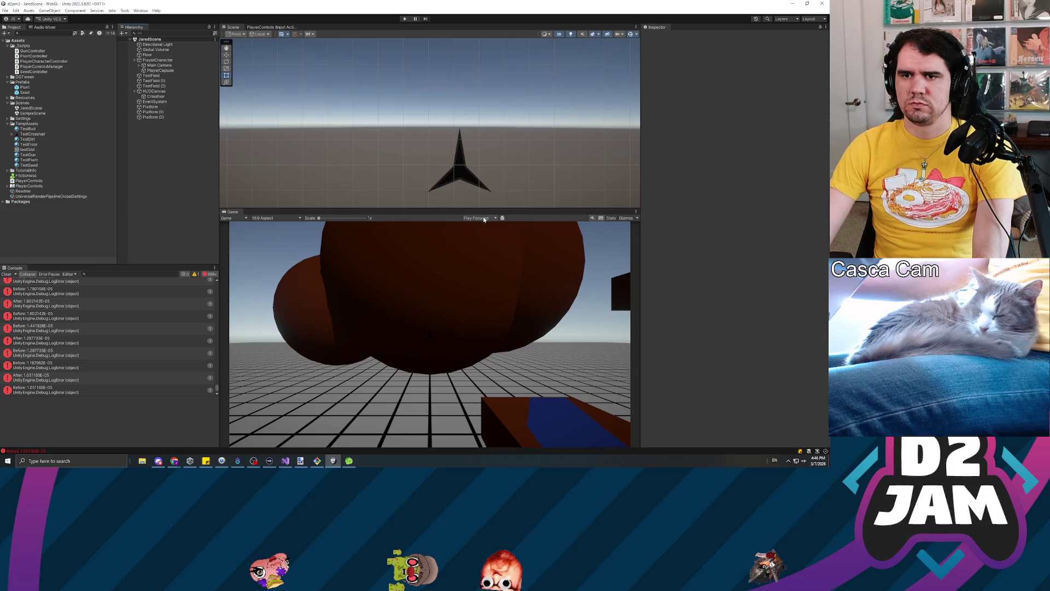
Switch the Game view to Play Maximized, then play the scene full-size and stop.
{"action": "left_click", "coordinate": [484, 218]}
{"action": "left_click", "coordinate": [481, 236]}
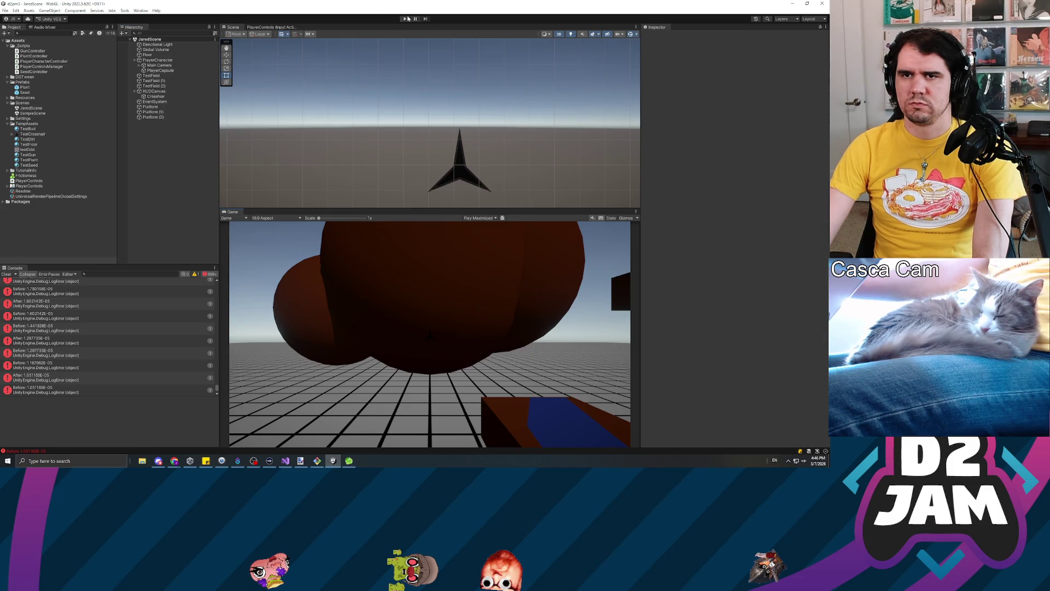
{"action": "key", "text": "ctrl+p"}
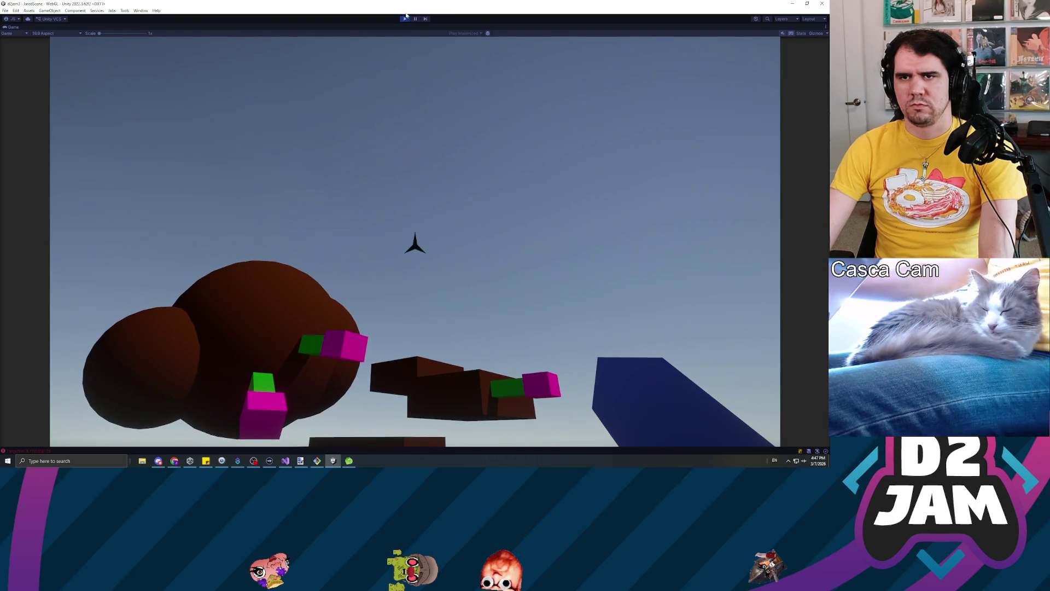
{"action": "left_click", "coordinate": [405, 18]}
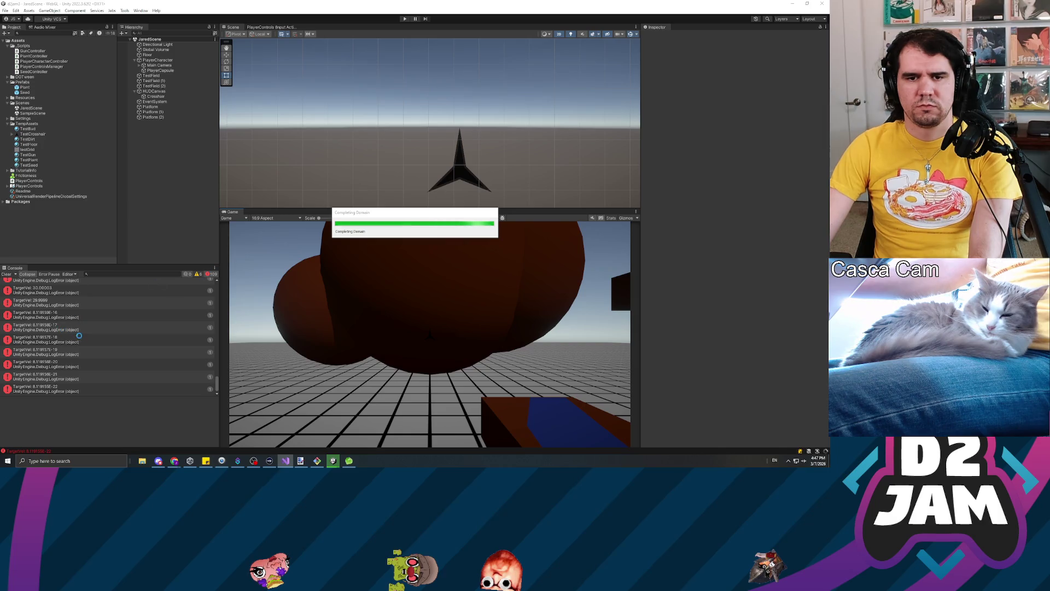
Play-test firing projectiles, then clear the Console and open the CS1002 error in Visual Studio.
{"action": "left_click", "coordinate": [405, 18]}
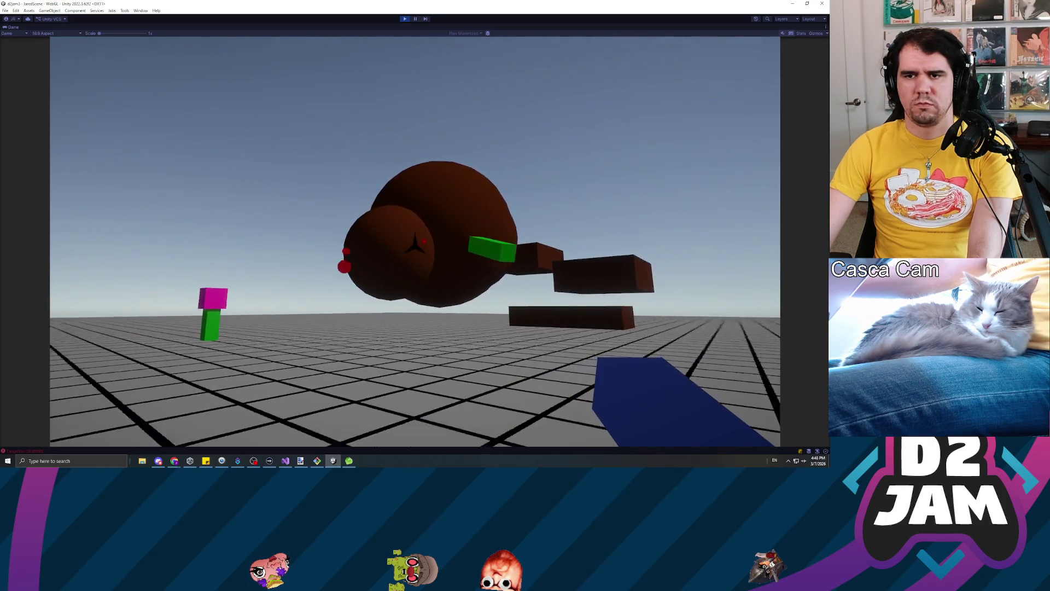
{"action": "left_click", "coordinate": [416, 246]}
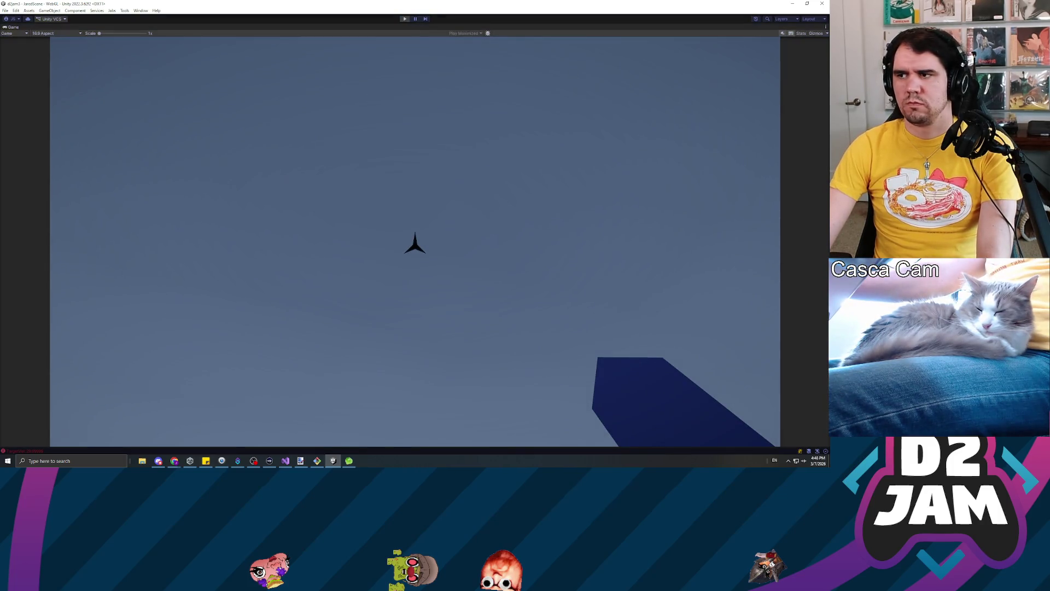
{"action": "left_click", "coordinate": [404, 19]}
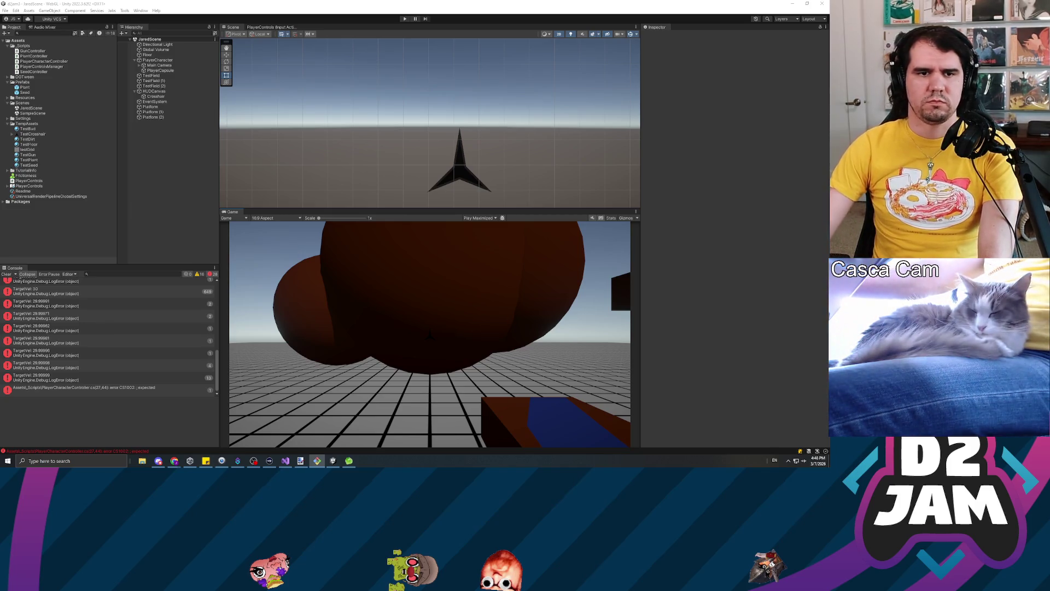
{"action": "left_click", "coordinate": [6, 274]}
{"action": "double_click", "coordinate": [69, 287]}
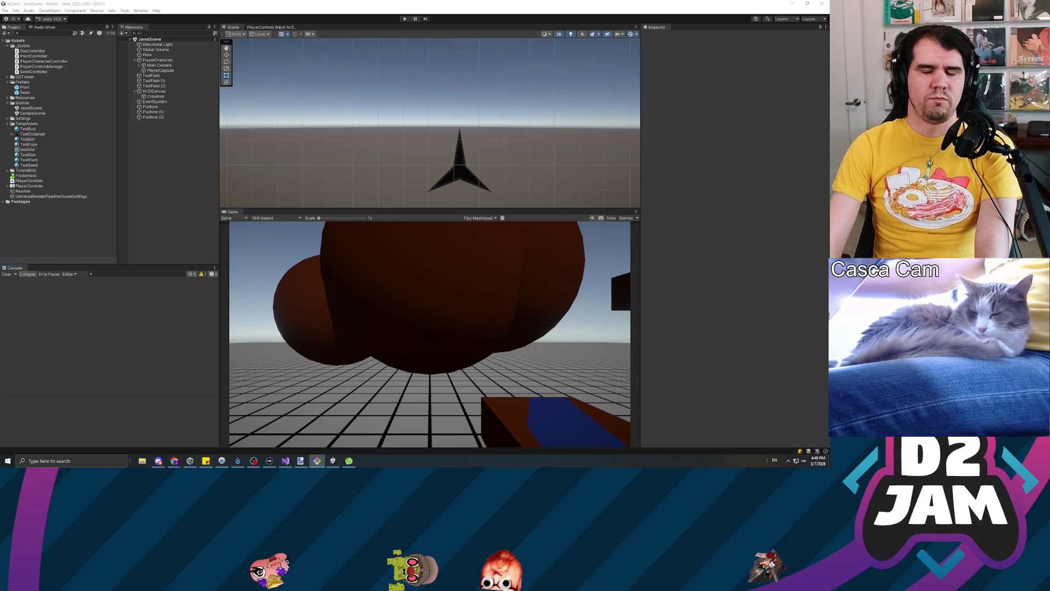
Switch to Visual Studio, remove the extra blank line after FixedUpdate, and save.
{"action": "left_click", "coordinate": [232, 283]}
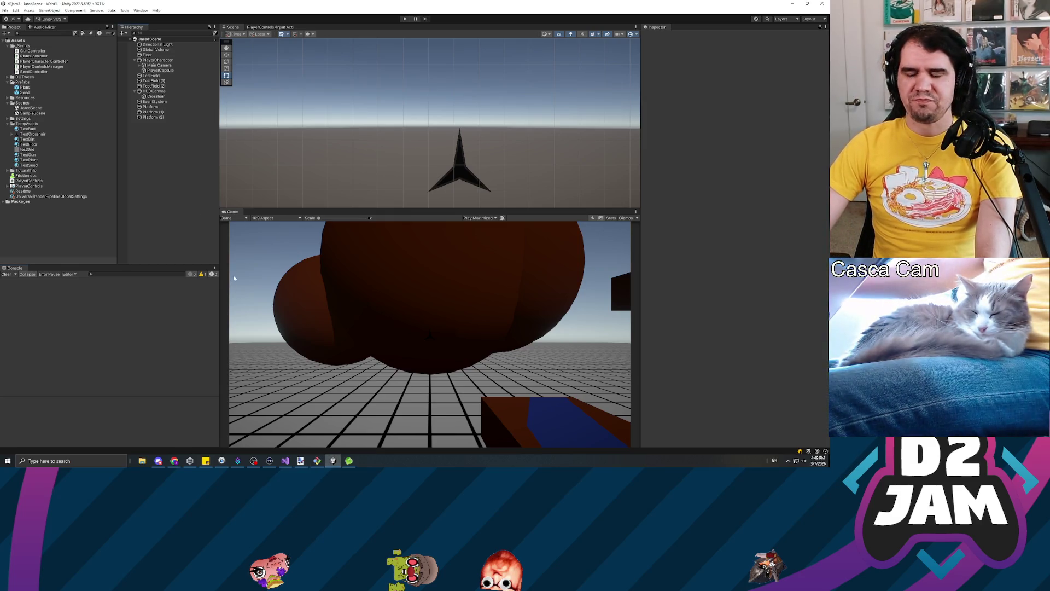
{"action": "key", "text": "alt+Tab"}
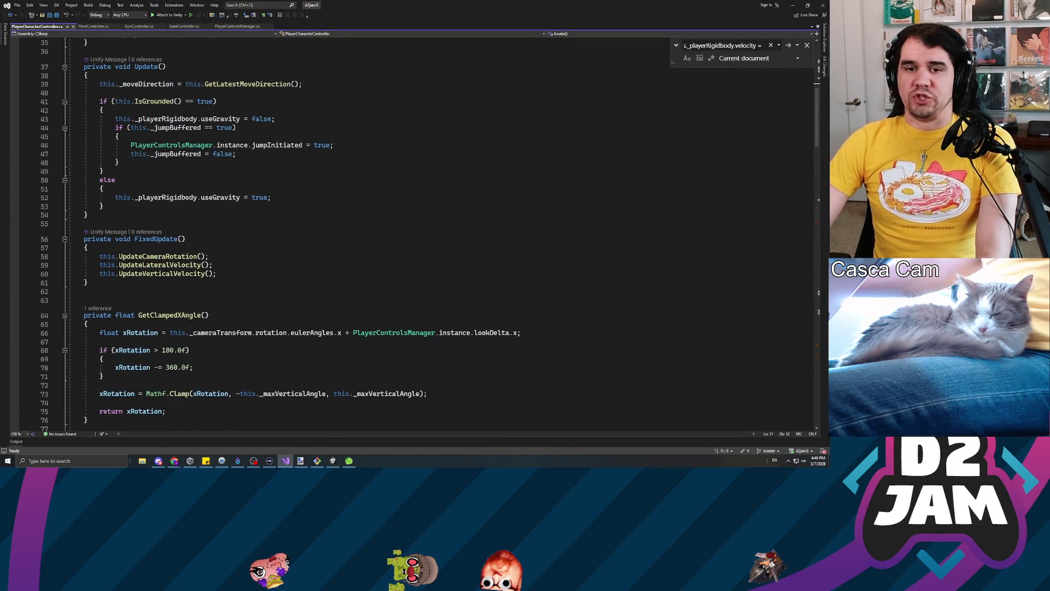
{"action": "left_click", "coordinate": [83, 291]}
{"action": "key", "text": "BackSpace"}
{"action": "key", "text": "ctrl+s"}
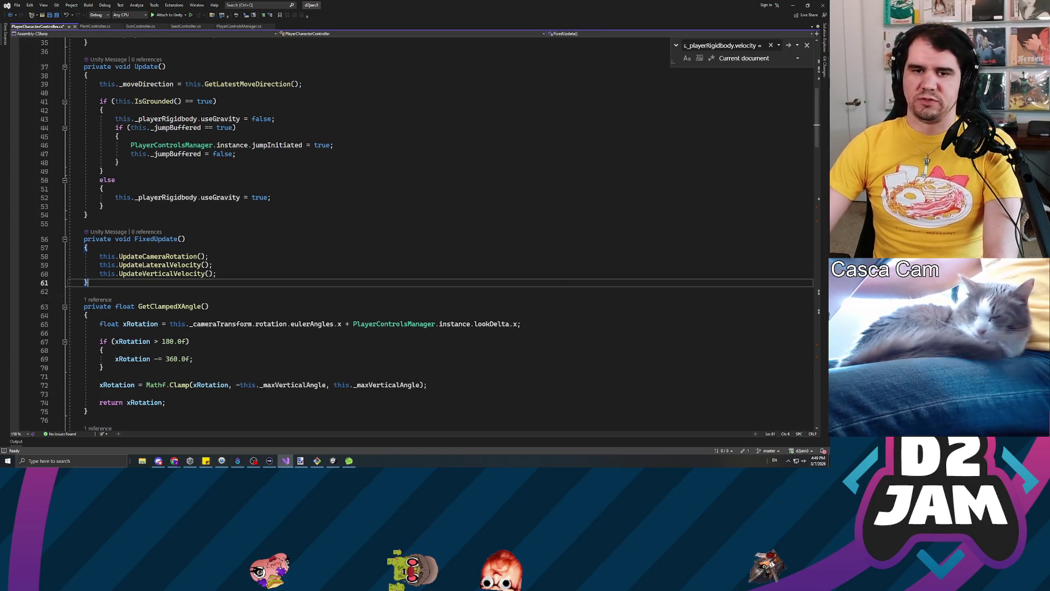
Scroll through PlayerCharacterController and return to the field declarations at the top.
{"action": "scroll", "coordinate": [410, 235], "scroll_direction": "down", "scroll_amount": 14}
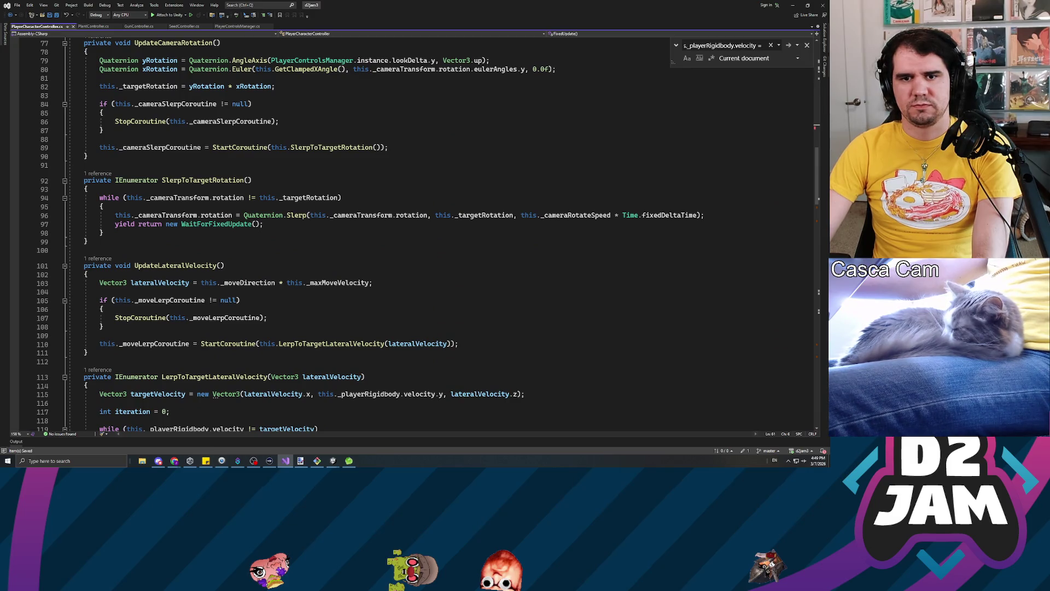
{"action": "scroll", "coordinate": [410, 236], "scroll_direction": "down", "scroll_amount": 7}
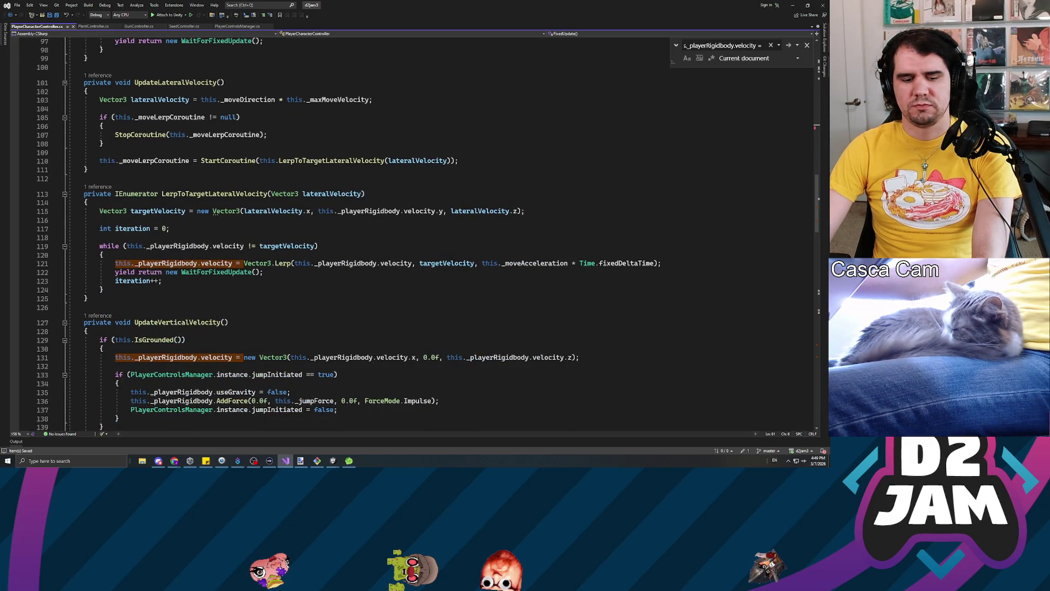
{"action": "scroll", "coordinate": [410, 235], "scroll_direction": "down", "scroll_amount": 13}
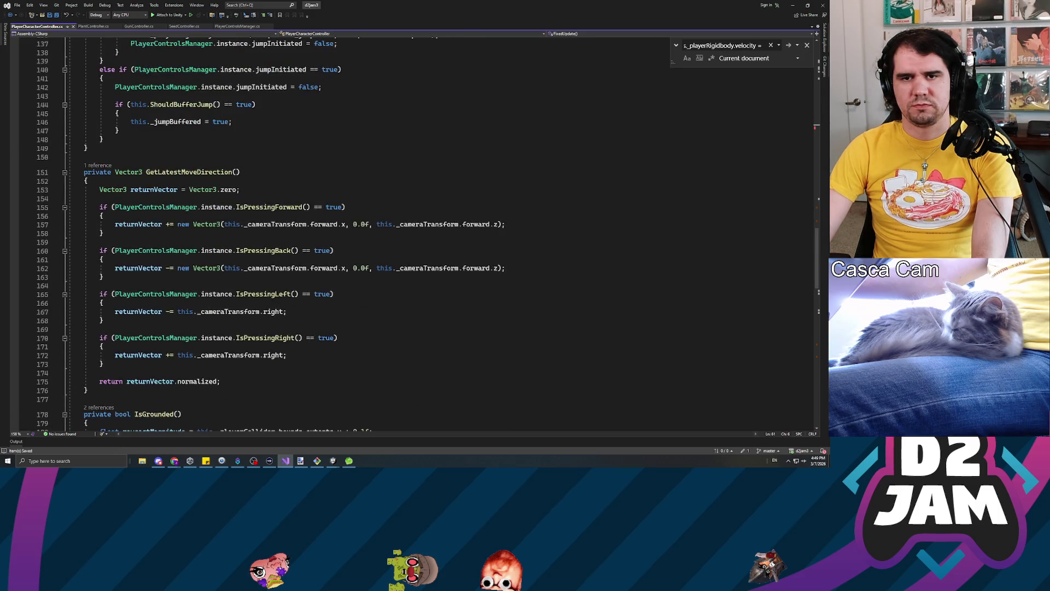
{"action": "scroll", "coordinate": [410, 235], "scroll_direction": "down", "scroll_amount": 7}
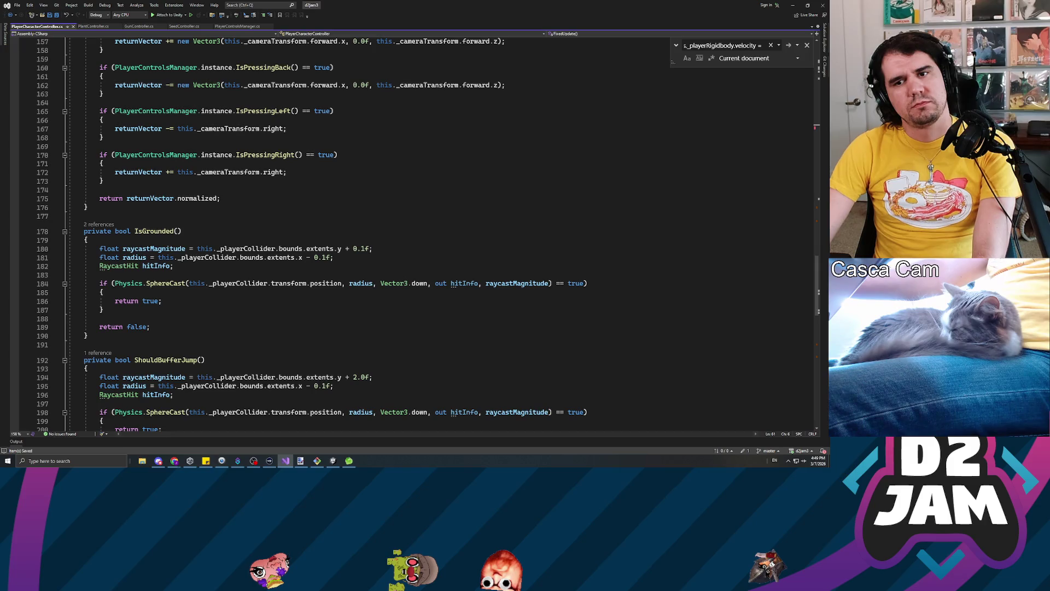
{"action": "scroll", "coordinate": [410, 232], "scroll_direction": "down", "scroll_amount": 3}
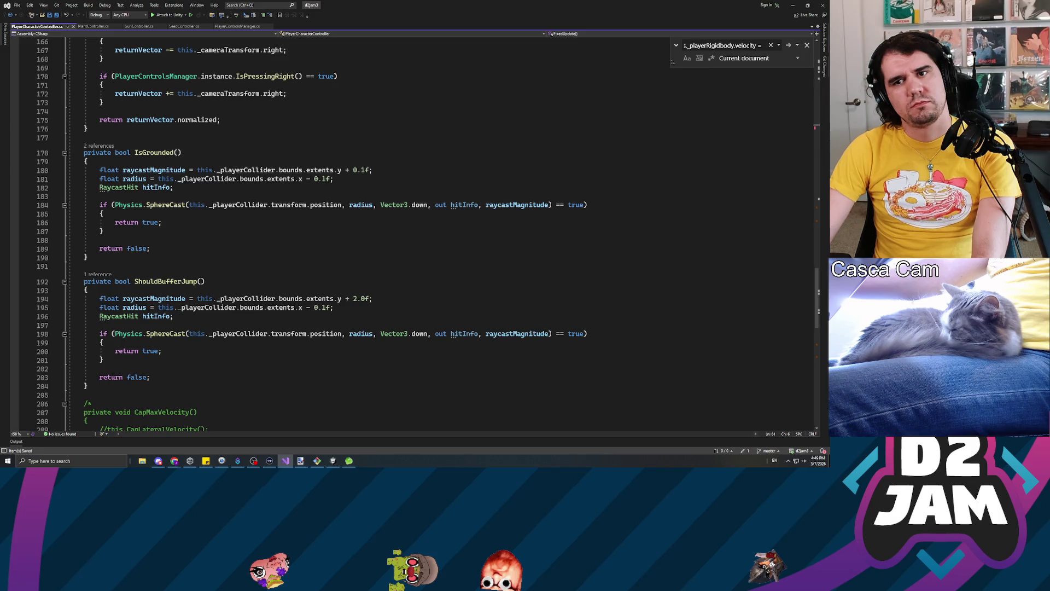
{"action": "scroll", "coordinate": [410, 232], "scroll_direction": "up", "scroll_amount": 20}
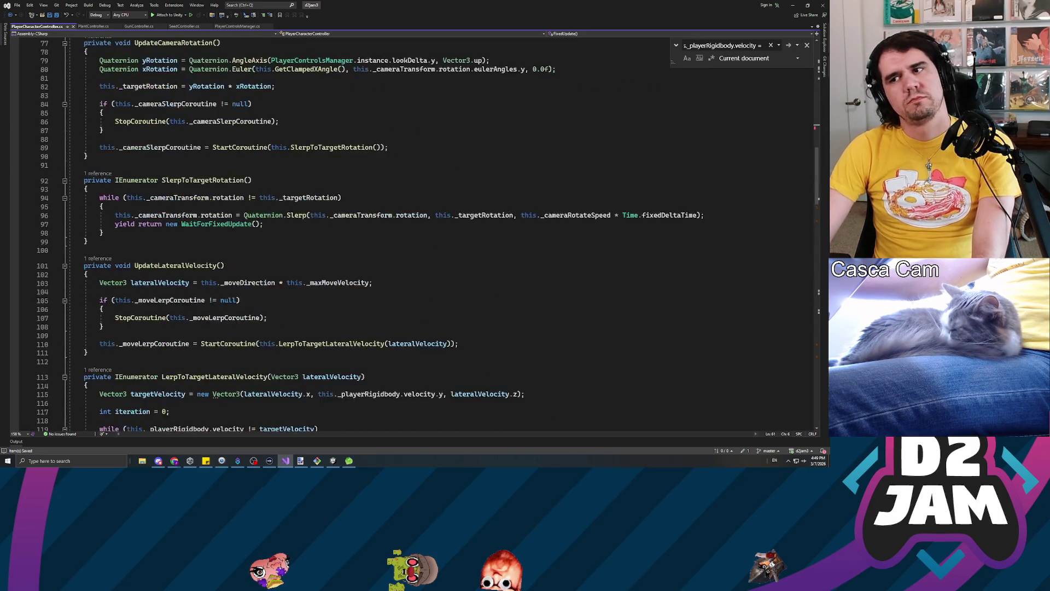
{"action": "scroll", "coordinate": [410, 232], "scroll_direction": "up", "scroll_amount": 16}
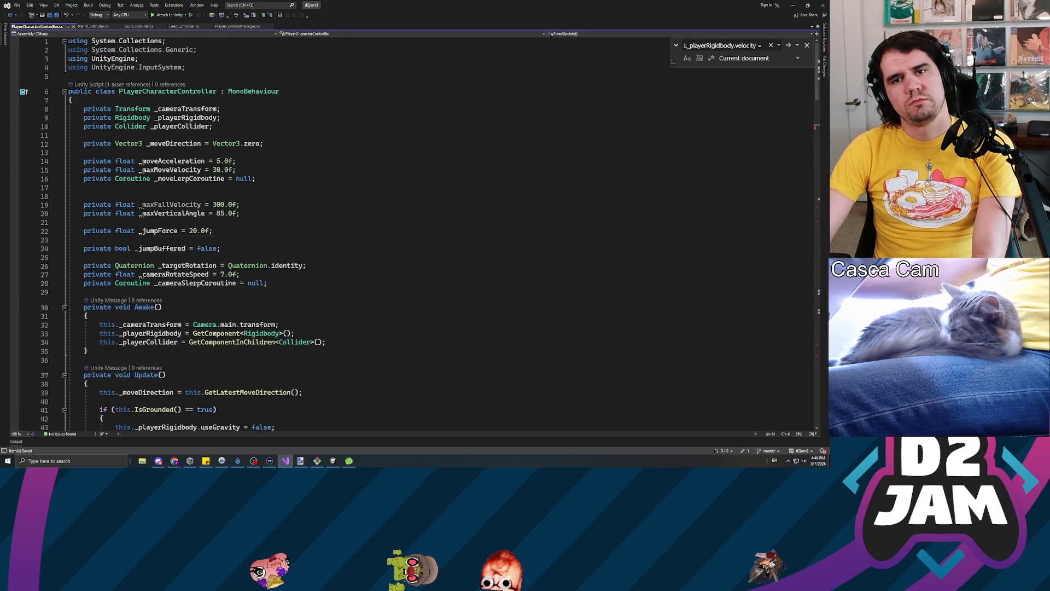
{"action": "left_click", "coordinate": [83, 292]}
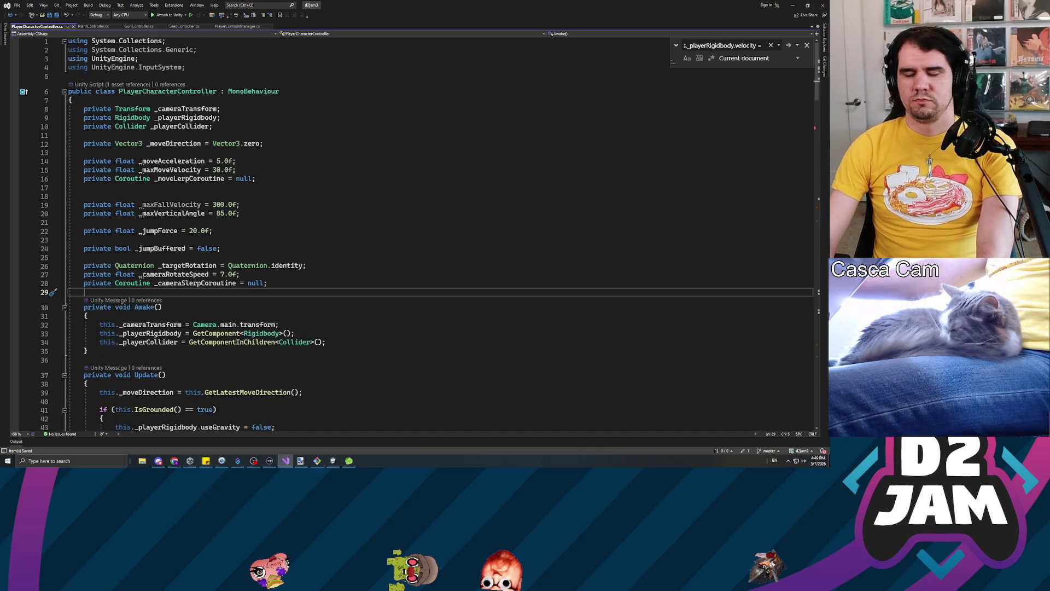
Remove the blank lines around _jumpForce and _moveDirection in the field list.
{"action": "key", "text": "Return"}
{"action": "key", "text": "Return"}
{"action": "key", "text": "Up"}
{"action": "key", "text": "Up"}
{"action": "key", "text": "Up"}
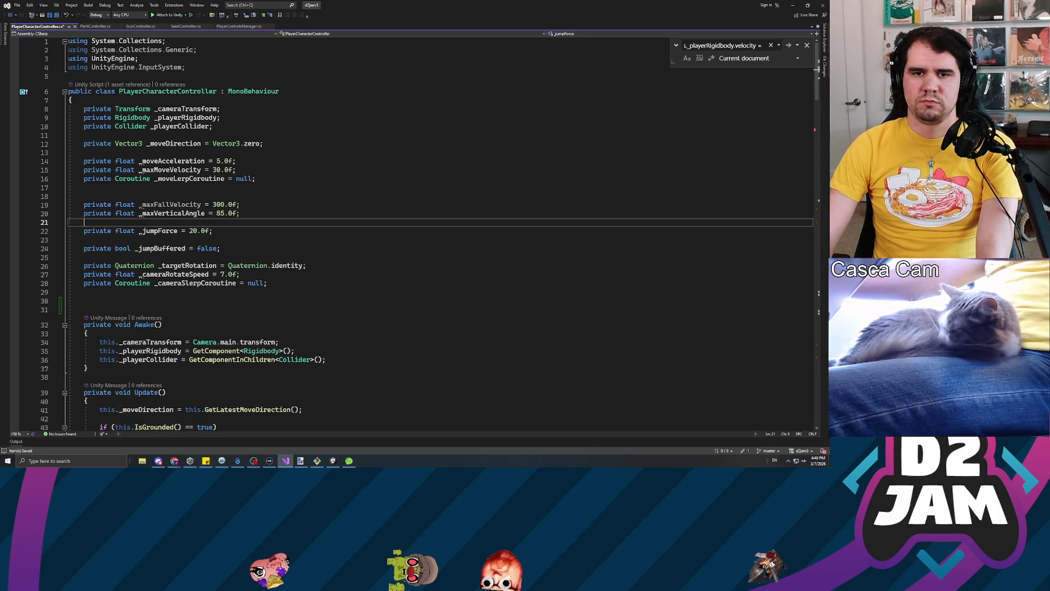
{"action": "key", "text": "BackSpace"}
{"action": "key", "text": "Down"}
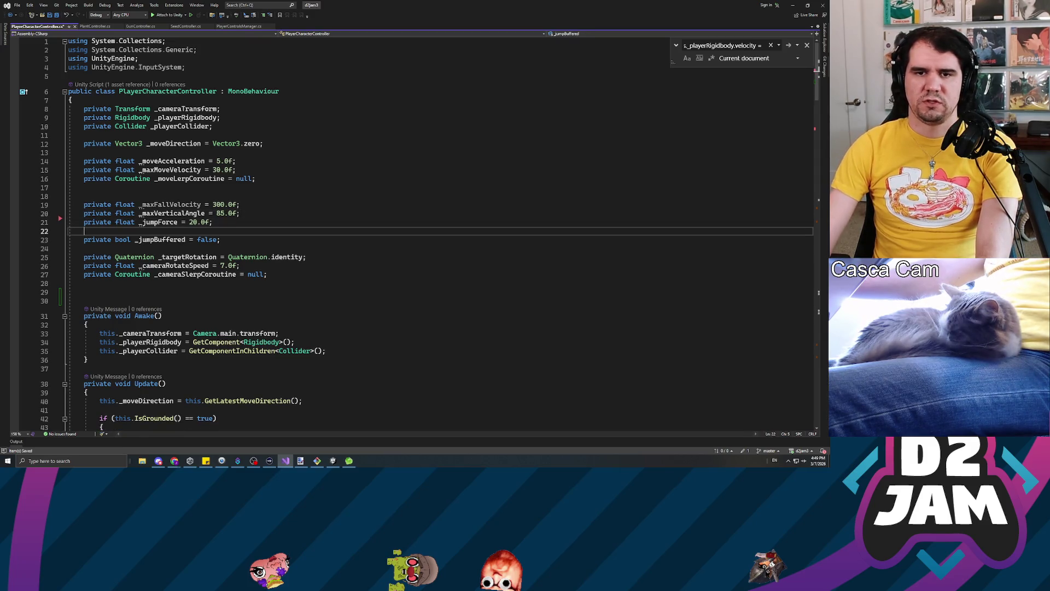
{"action": "key", "text": "Delete"}
{"action": "key", "text": "Up"}
{"action": "key", "text": "Up"}
{"action": "key", "text": "Up"}
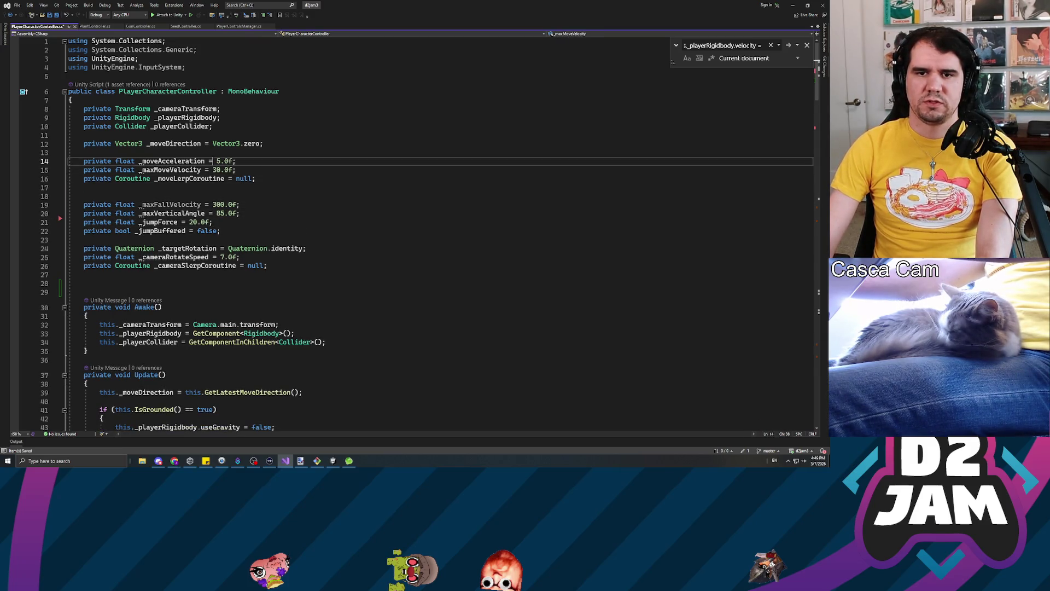
{"action": "key", "text": "BackSpace"}
{"action": "key", "text": "Down"}
{"action": "key", "text": "Down"}
{"action": "key", "text": "Down"}
{"action": "key", "text": "Up"}
{"action": "key", "text": "Up"}
{"action": "key", "text": "Up"}
{"action": "key", "text": "Down"}
Move the four fall, angle and jump field lines below the camera fields.
{"action": "key", "text": "Down"}
{"action": "key", "text": "Down"}
{"action": "key", "text": "Down"}
{"action": "key", "text": "End"}
{"action": "key", "text": "shift+Up"}
{"action": "key", "text": "shift+Up"}
{"action": "key", "text": "shift+Up"}
{"action": "key", "text": "shift+Home"}
{"action": "key", "text": "ctrl+c"}
{"action": "key", "text": "Delete"}
{"action": "key", "text": "Down"}
{"action": "key", "text": "shift+Up"}
{"action": "key", "text": "shift+Up"}
{"action": "key", "text": "shift+Up"}
{"action": "key", "text": "Delete"}
{"action": "key", "text": "Down"}
{"action": "key", "text": "Down"}
{"action": "key", "text": "Down"}
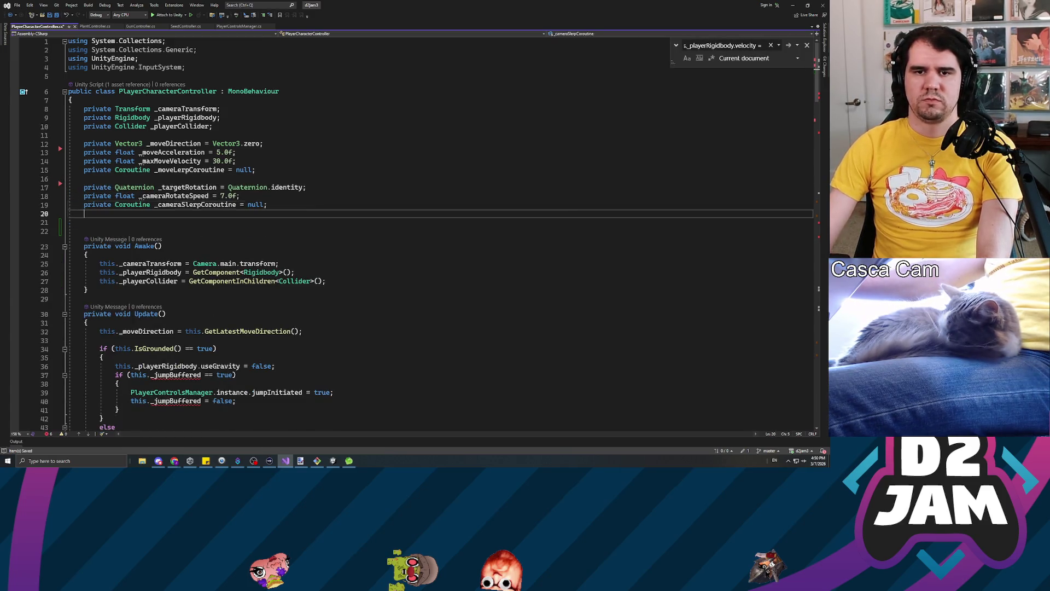
{"action": "key", "text": "ctrl+v"}
Change _maxVerticalAngle from 85.0f to 89.0f and open a blank line for a new field.
{"action": "key", "text": "Up"}
{"action": "left_click", "coordinate": [236, 231]}
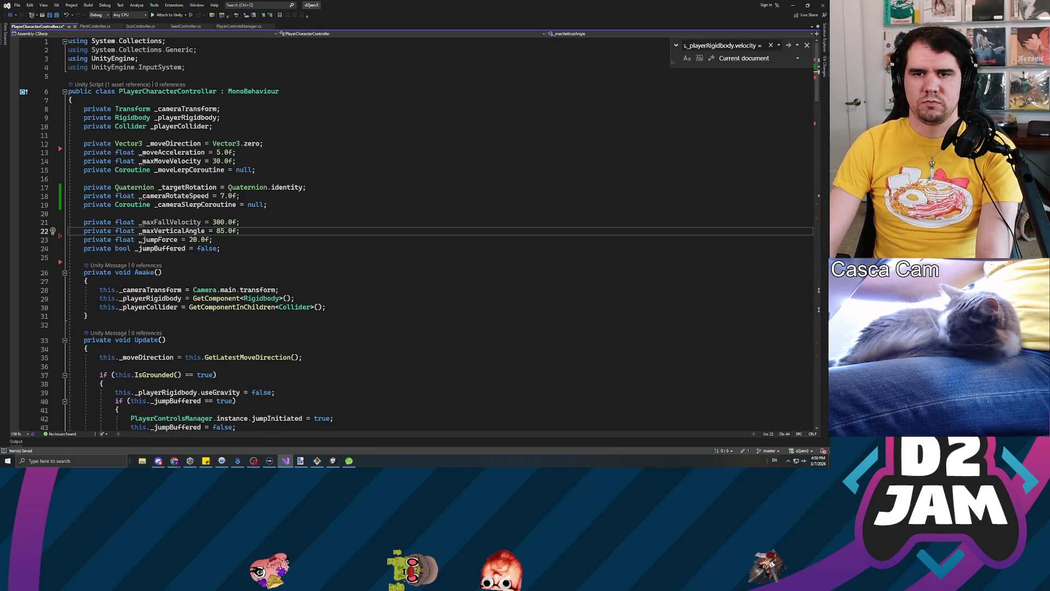
{"action": "left_click", "coordinate": [228, 230]}
{"action": "key", "text": "BackSpace"}
{"action": "type", "text": "9"}
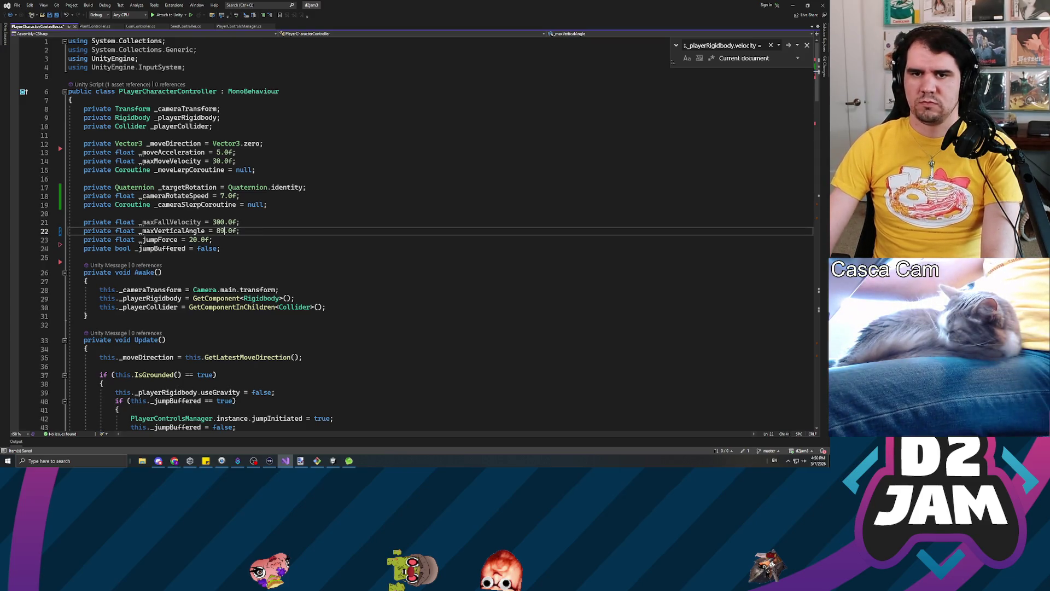
{"action": "key", "text": "Down"}
{"action": "key", "text": "Down"}
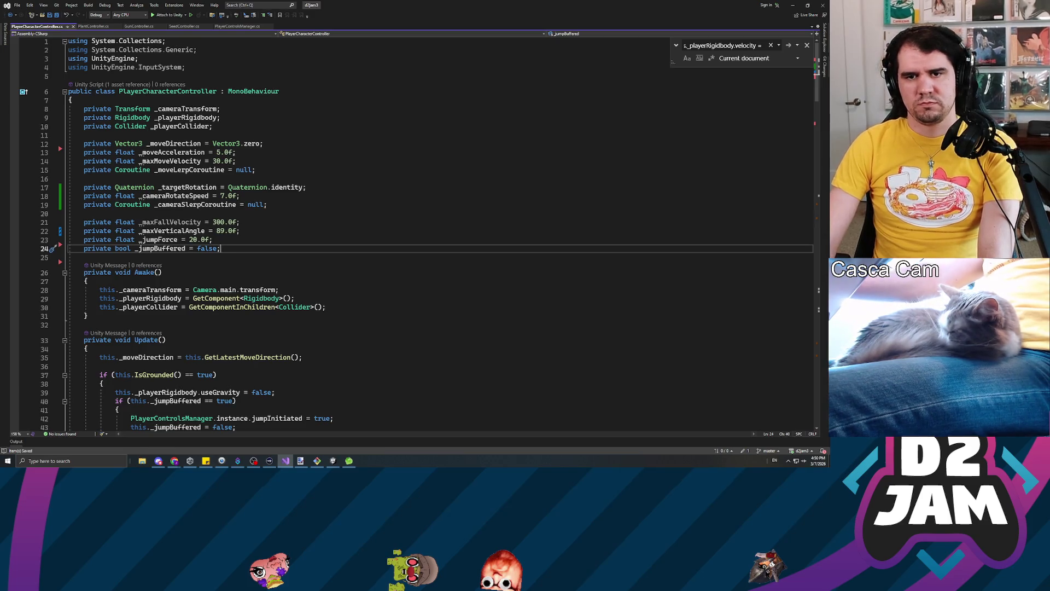
{"action": "key", "text": "Up"}
{"action": "key", "text": "Up"}
{"action": "key", "text": "Up"}
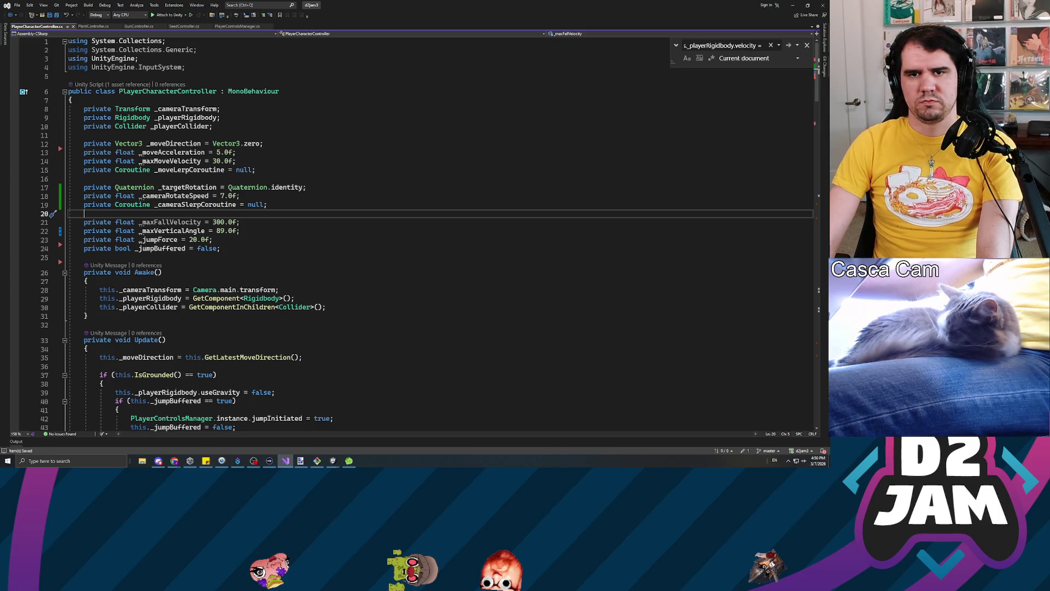
{"action": "key", "text": "Return"}
{"action": "key", "text": "Return"}
Declare _isGroundedDistance and use this._isGroundedDistance in place of 0.1f in IsGrounded.
{"action": "type", "text": "priva"}
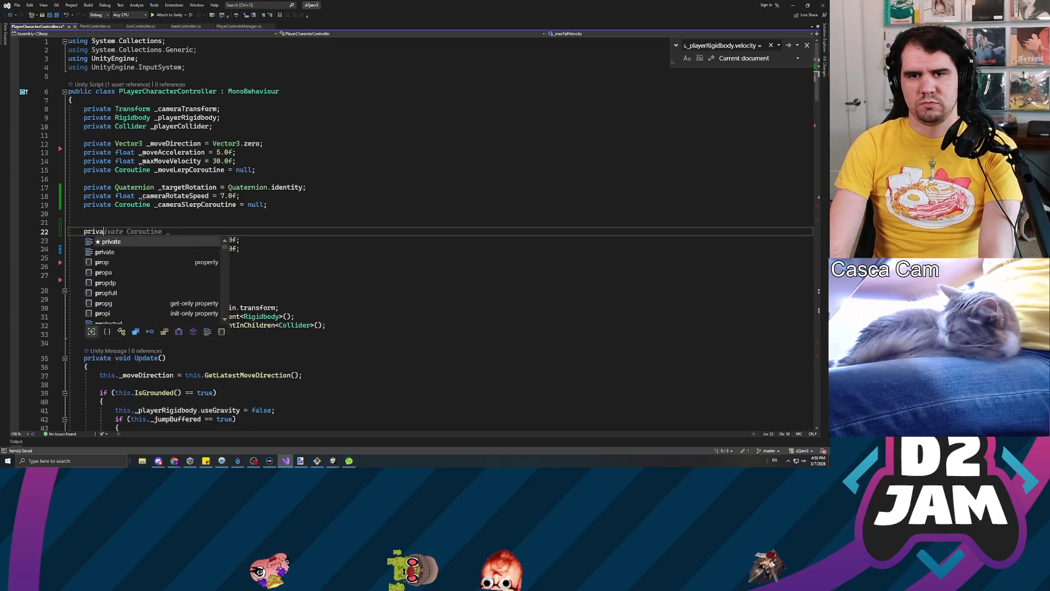
{"action": "type", "text": "te float _isGrou"}
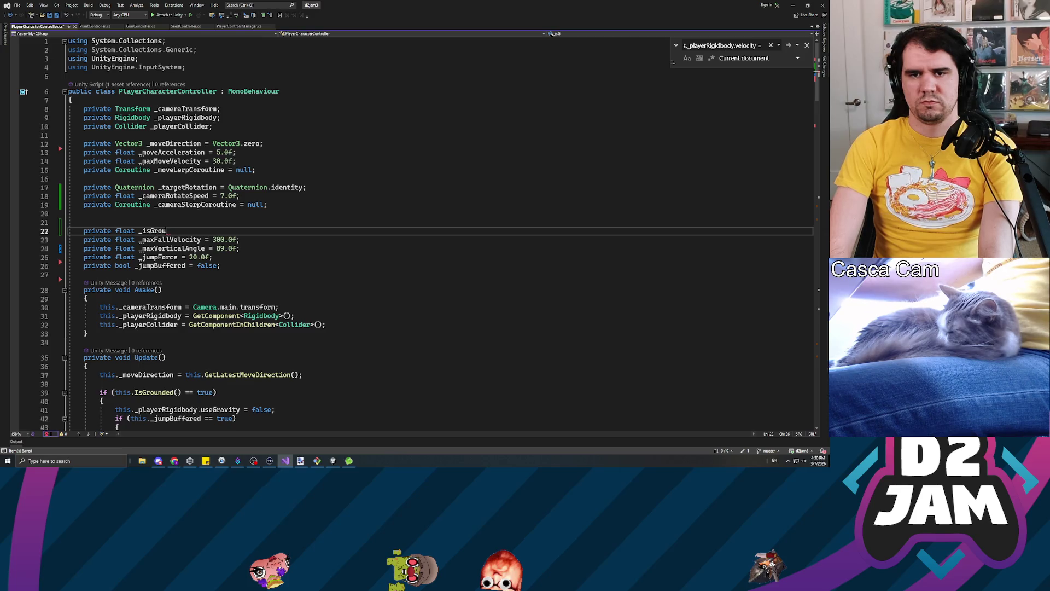
{"action": "type", "text": "ndedDistance = 0.2f;"}
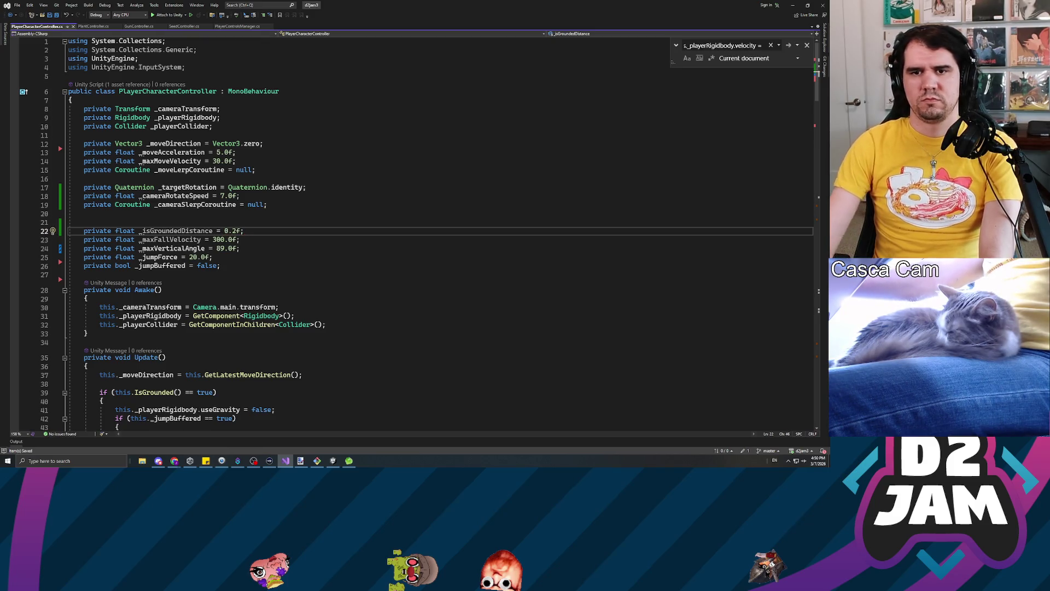
{"action": "scroll", "coordinate": [327, 266], "scroll_direction": "down", "scroll_amount": 20}
{"action": "scroll", "coordinate": [327, 267], "scroll_direction": "down", "scroll_amount": 6}
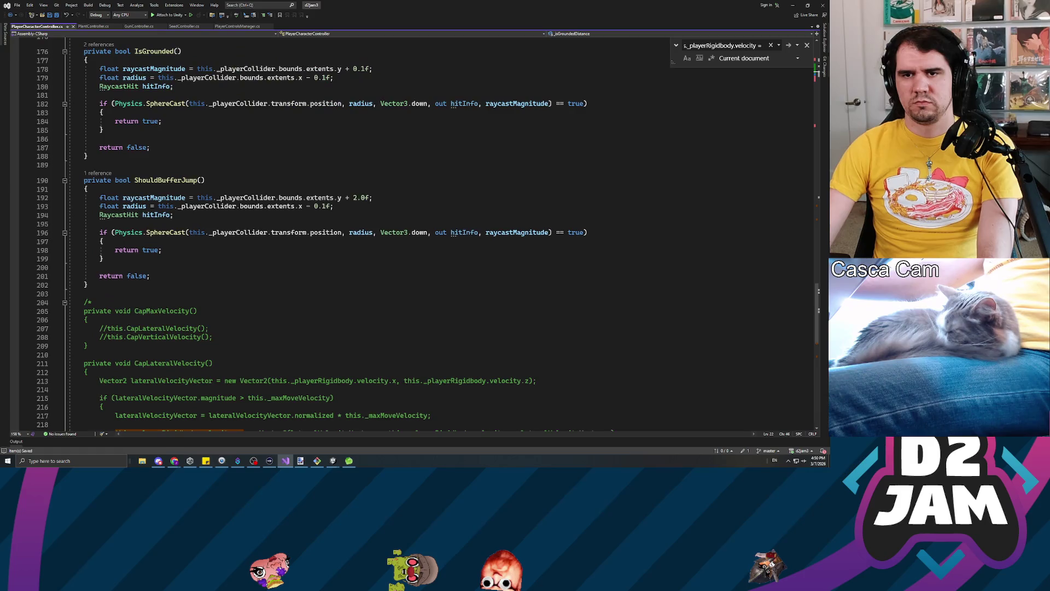
{"action": "scroll", "coordinate": [327, 266], "scroll_direction": "up", "scroll_amount": 4}
{"action": "left_click", "coordinate": [370, 174]}
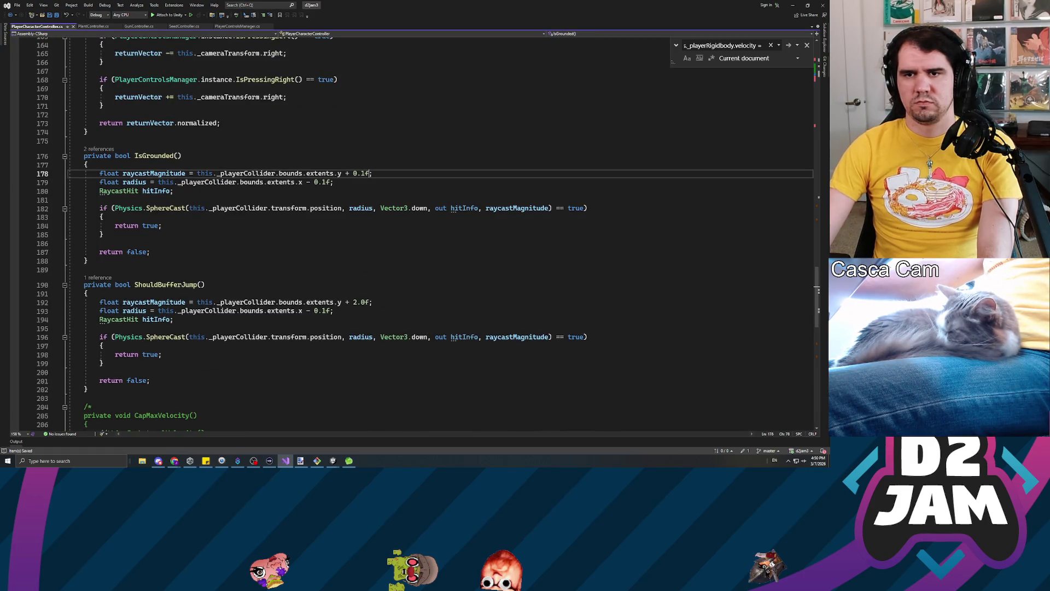
{"action": "double_click", "coordinate": [361, 174]}
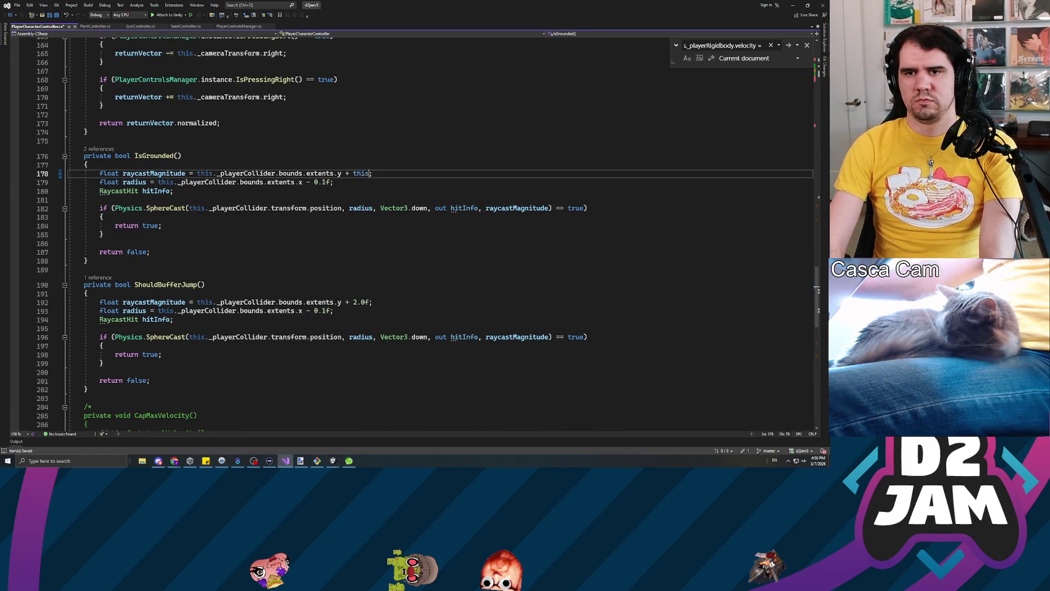
{"action": "type", "text": "this._isG"}
{"action": "key", "text": "Tab"}
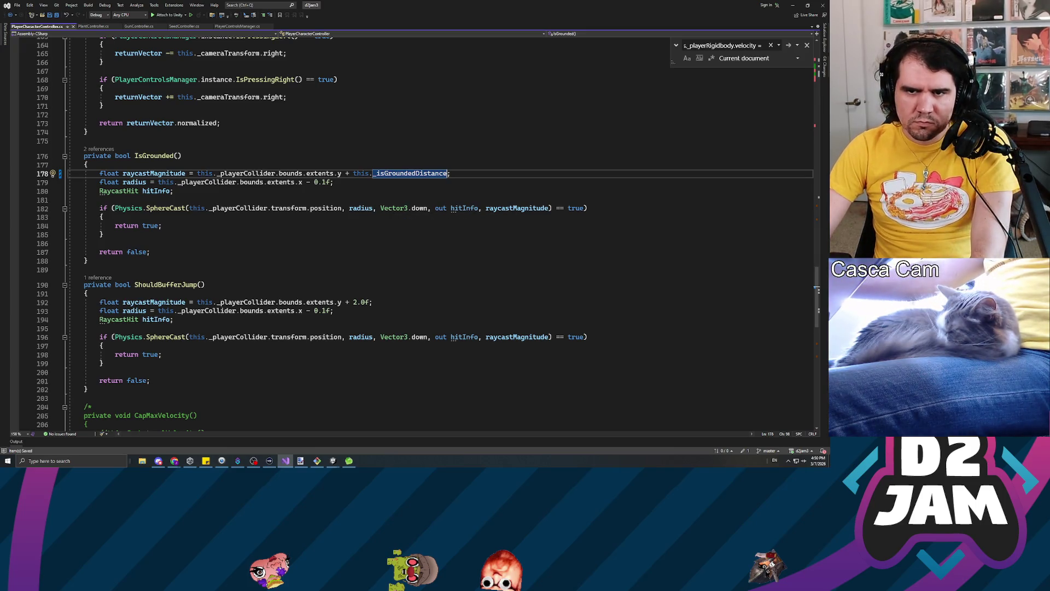
Rename the raycastMagnitude local to sphereCastMagnitude and save the script.
{"action": "left_click", "coordinate": [131, 182]}
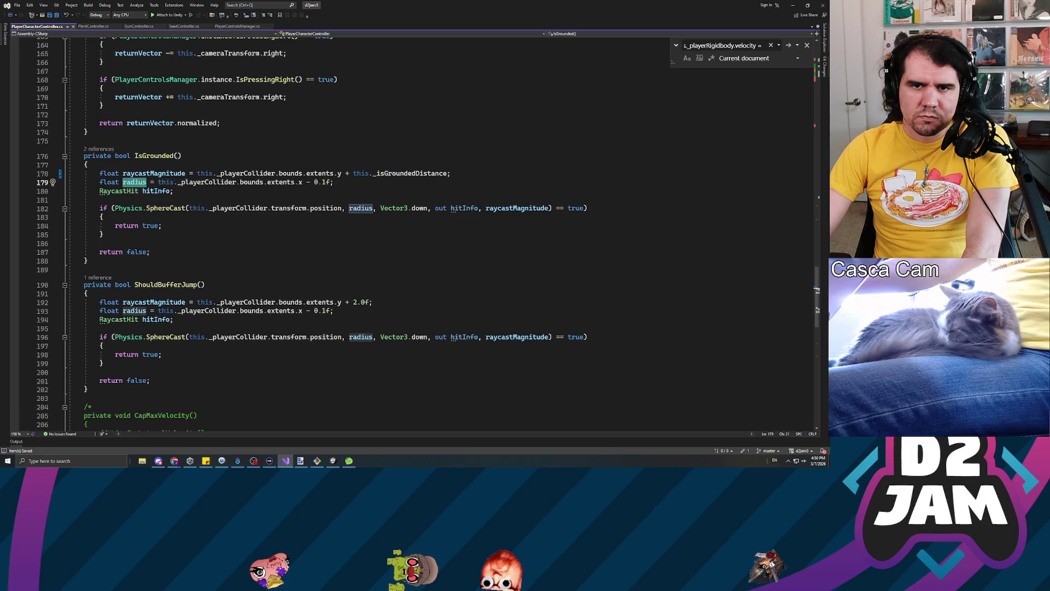
{"action": "left_click", "coordinate": [123, 174]}
{"action": "left_click", "coordinate": [146, 173]}
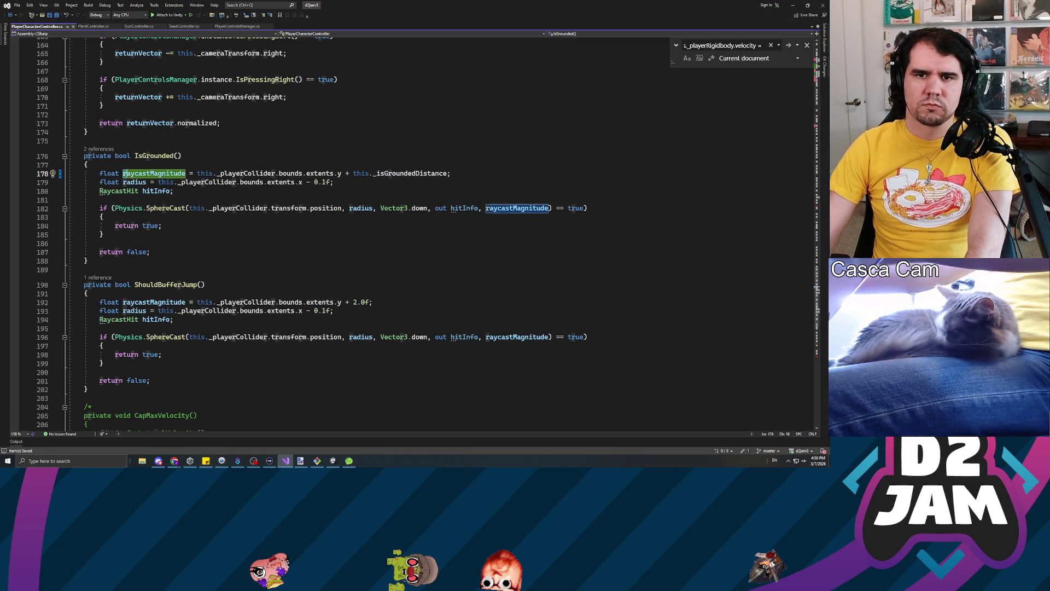
{"action": "key", "text": "ctrl+BackSpace"}
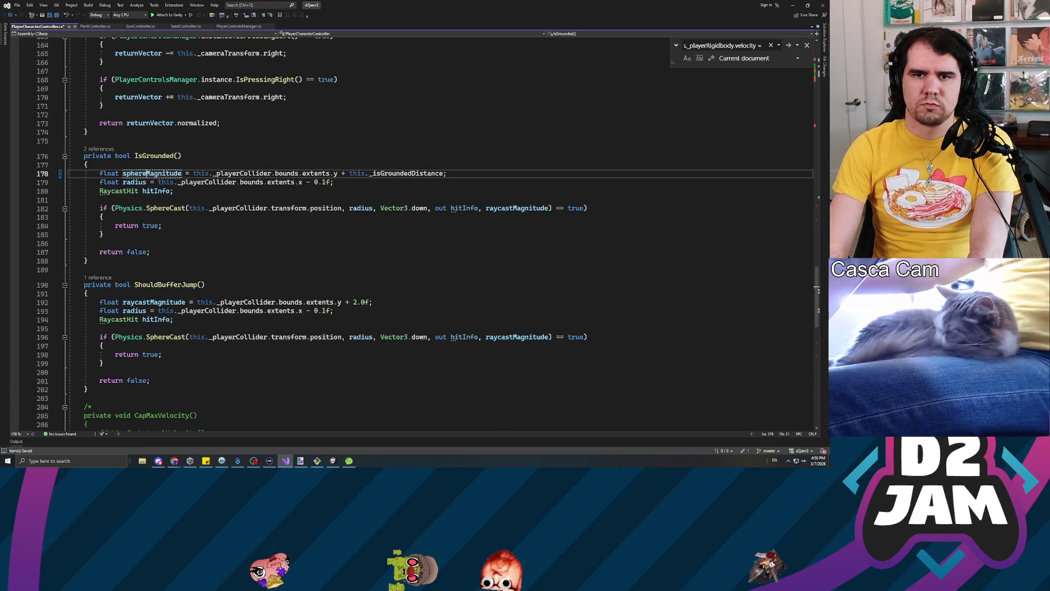
{"action": "type", "text": "sphereca"}
{"action": "key", "text": "BackSpace"}
{"action": "key", "text": "BackSpace"}
{"action": "type", "text": "Cast"}
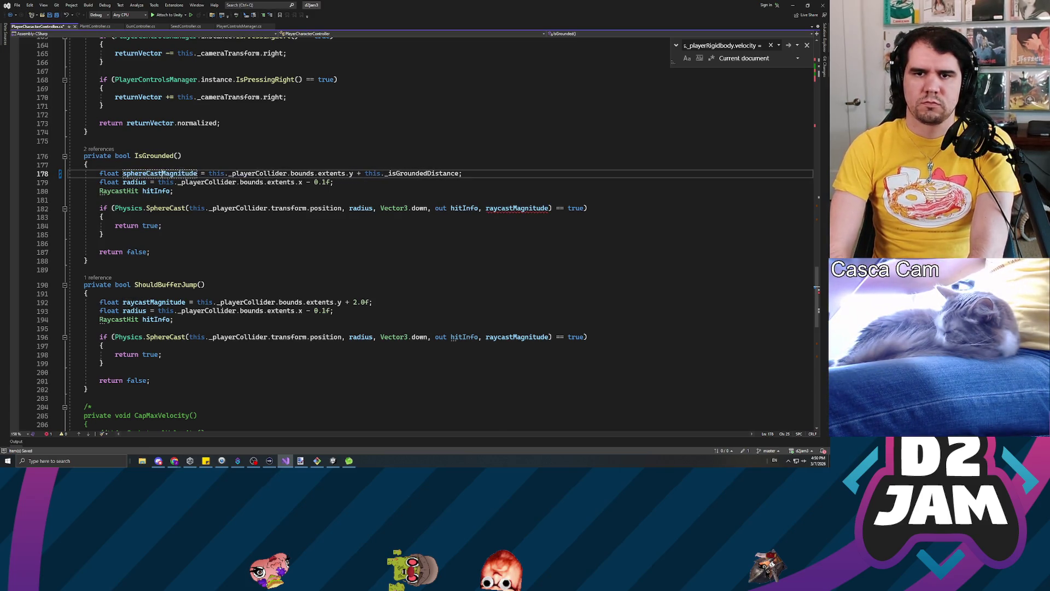
{"action": "key", "text": "ctrl+s"}
Rename the radius local to sphereRadius and return to the _isGroundedDistance declaration.
{"action": "left_click", "coordinate": [158, 182]}
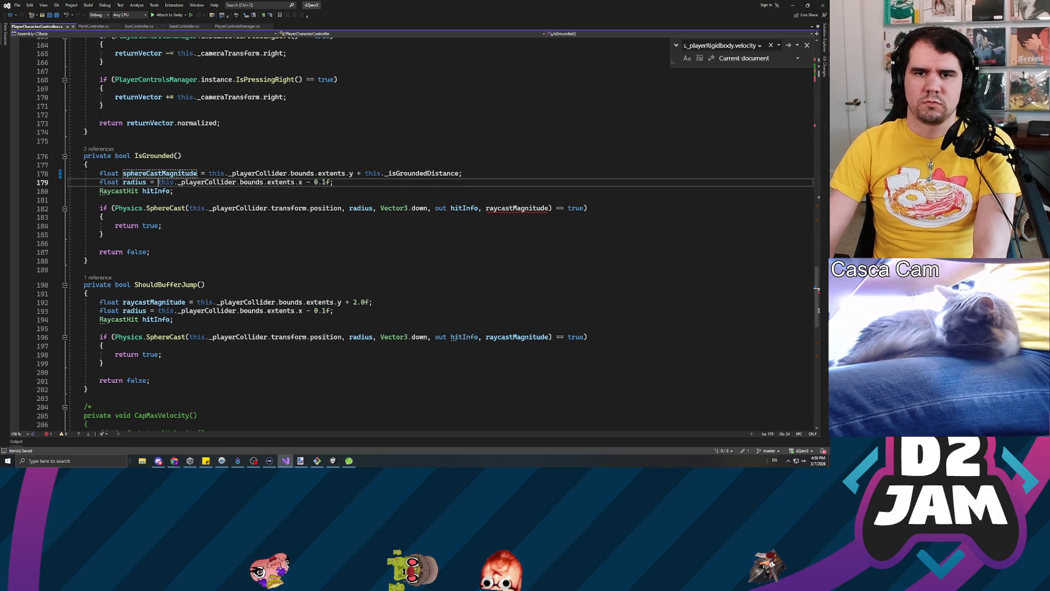
{"action": "key", "text": "BackSpace"}
{"action": "type", "text": "sphere"}
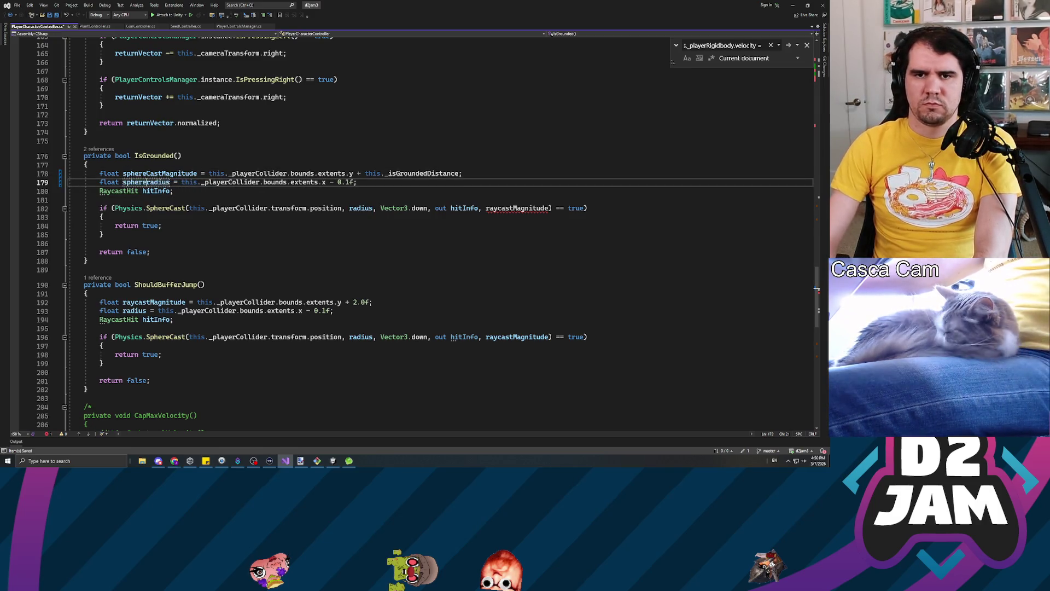
{"action": "type", "text": "R"}
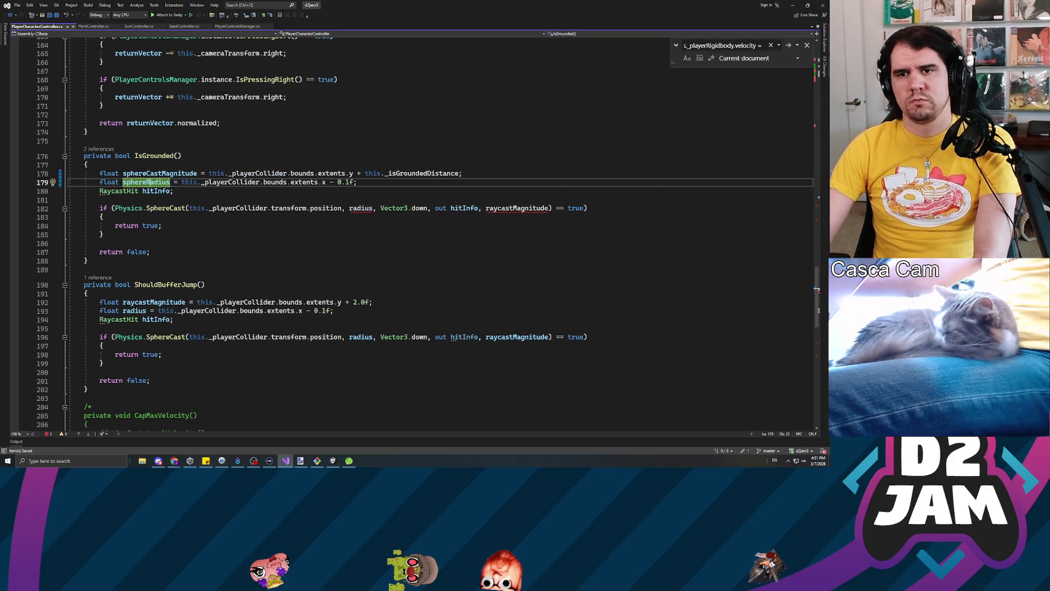
{"action": "scroll", "coordinate": [410, 235], "scroll_direction": "up", "scroll_amount": 10}
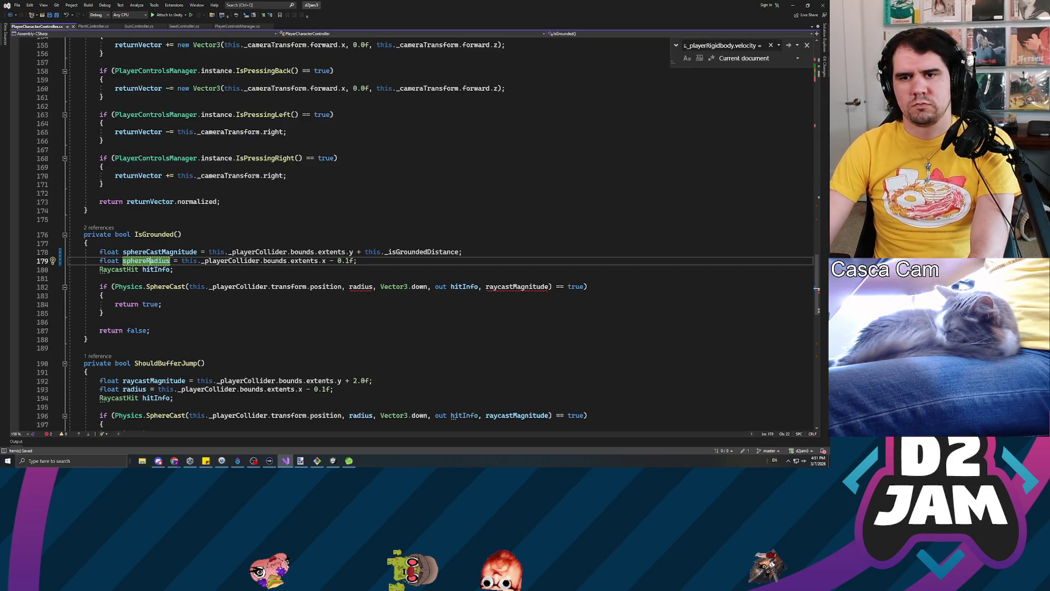
{"action": "scroll", "coordinate": [410, 235], "scroll_direction": "up", "scroll_amount": 20}
{"action": "left_click", "coordinate": [83, 222]}
{"action": "left_click", "coordinate": [244, 230]}
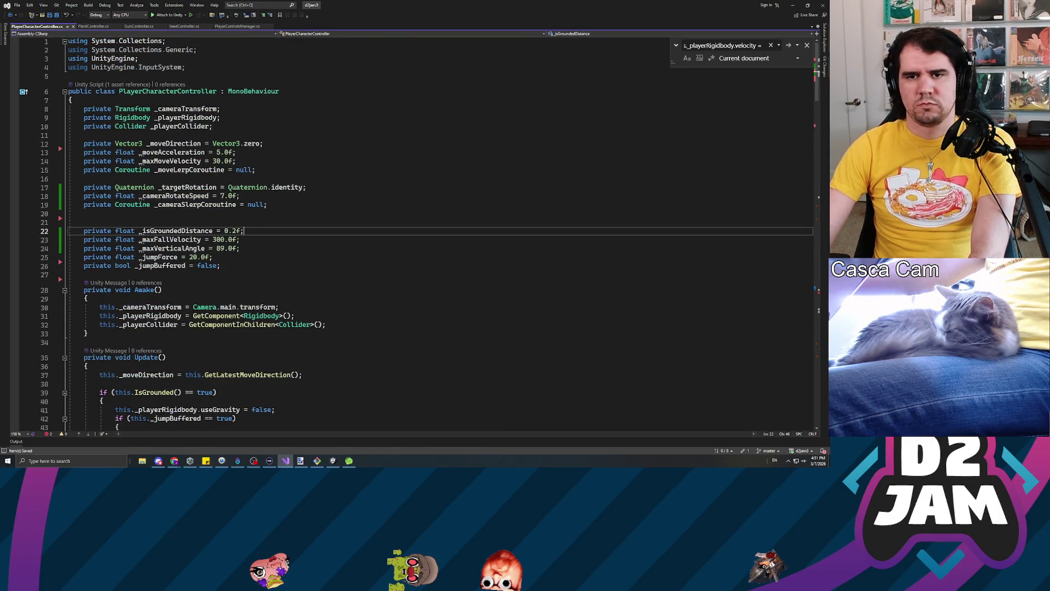
Start a 'private float _sphereCastRadiusB' field declaration on a new line under _isGroundedDistance.
{"action": "key", "text": "Return"}
{"action": "type", "text": "priav"}
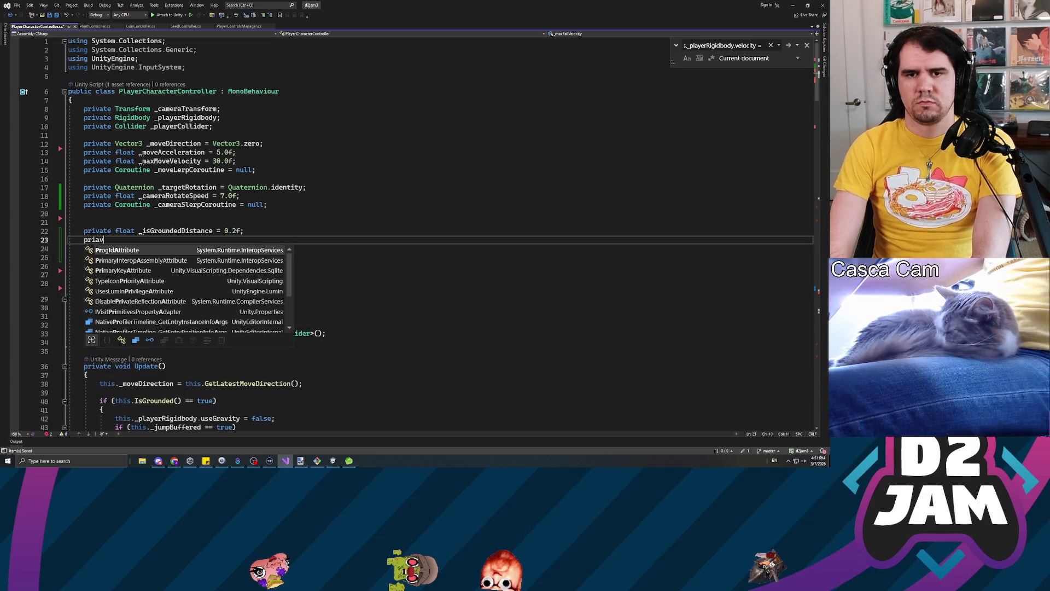
{"action": "key", "text": "BackSpace"}
{"action": "key", "text": "BackSpace"}
{"action": "type", "text": "vate float"}
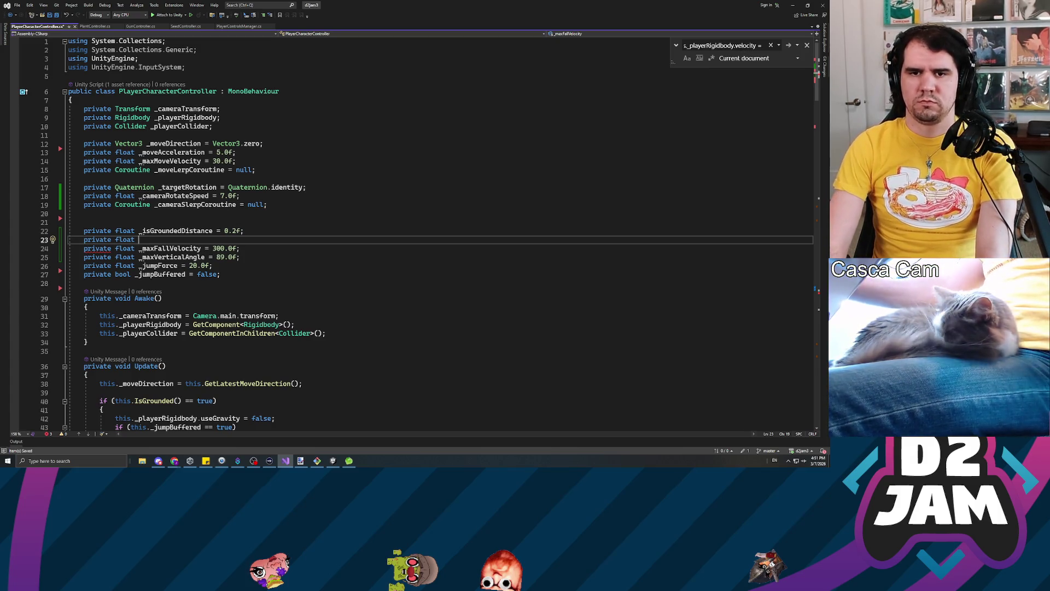
{"action": "type", "text": " _sphereCastRadius"}
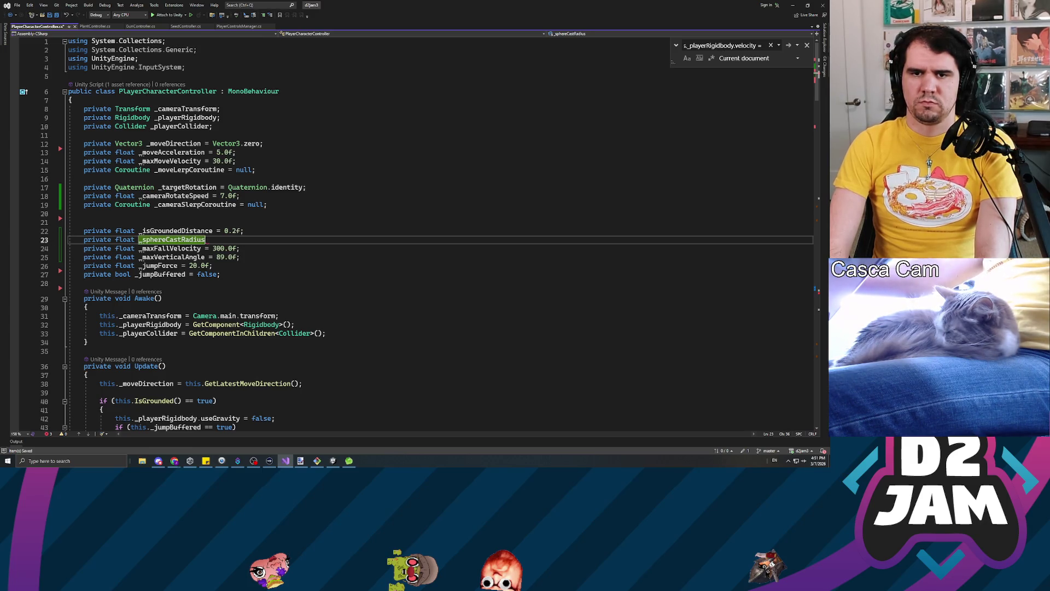
{"action": "type", "text": "Buffer ="}
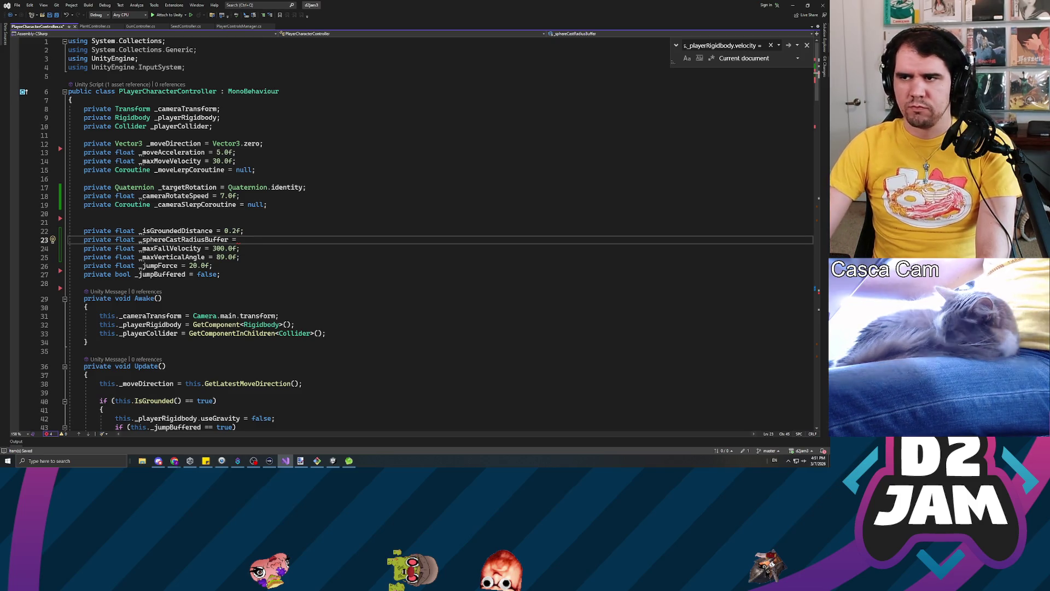
{"action": "scroll", "coordinate": [410, 230], "scroll_direction": "down", "scroll_amount": 5}
{"action": "triple_click", "coordinate": [180, 109]}
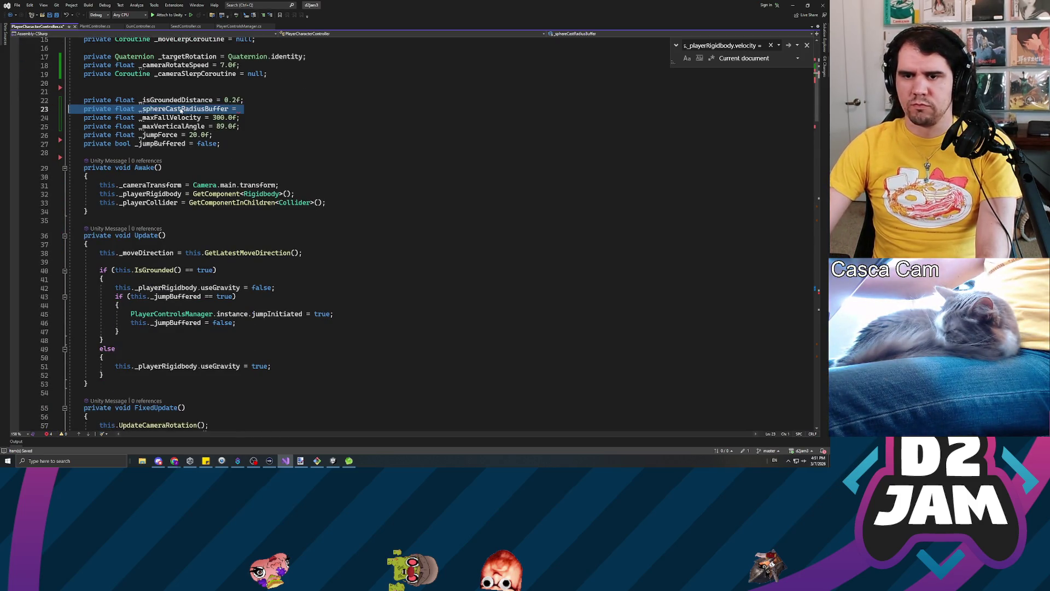
Delete the unfinished field line and make sphereRadius divide the x extent by 2.0f.
{"action": "key", "text": "Delete"}
{"action": "scroll", "coordinate": [180, 108], "scroll_direction": "down", "scroll_amount": 20}
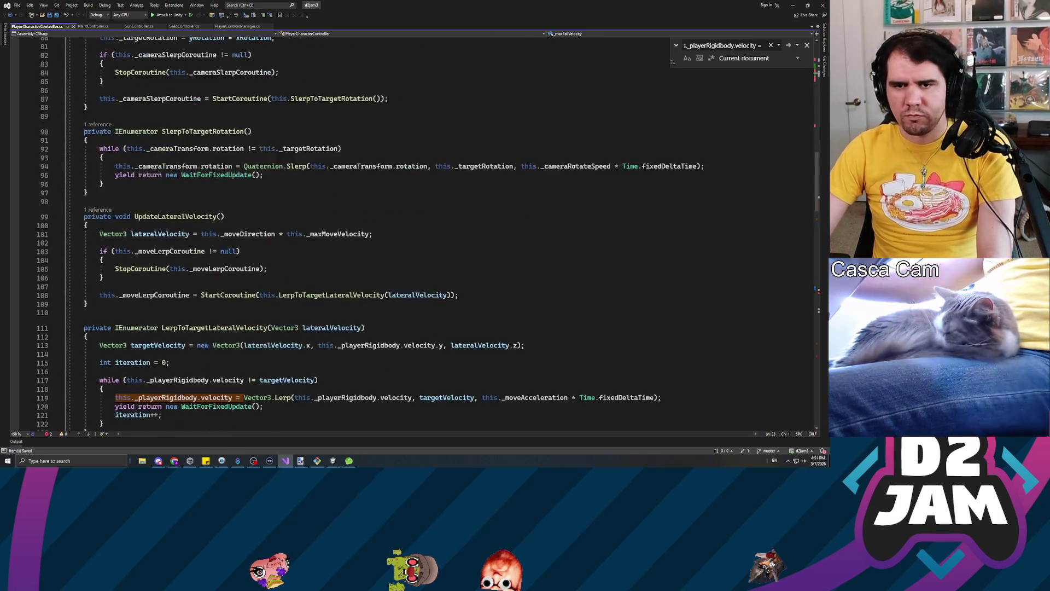
{"action": "scroll", "coordinate": [427, 233], "scroll_direction": "down", "scroll_amount": 17}
{"action": "scroll", "coordinate": [426, 234], "scroll_direction": "up", "scroll_amount": 13}
{"action": "left_click", "coordinate": [337, 156]}
{"action": "key", "text": "Delete"}
{"action": "key", "text": "Delete"}
{"action": "key", "text": "Delete"}
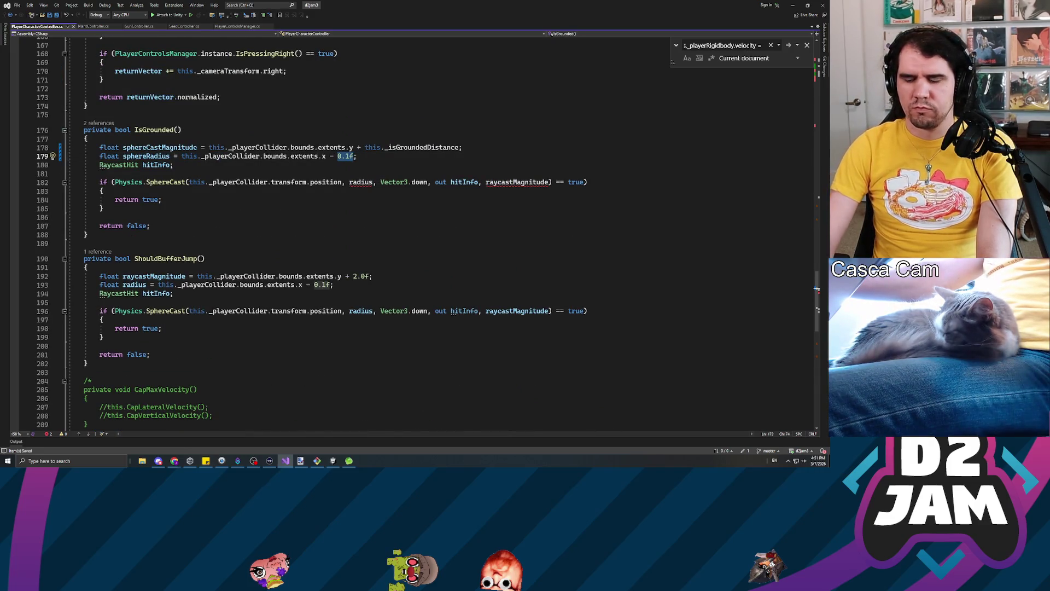
{"action": "type", "text": "("}
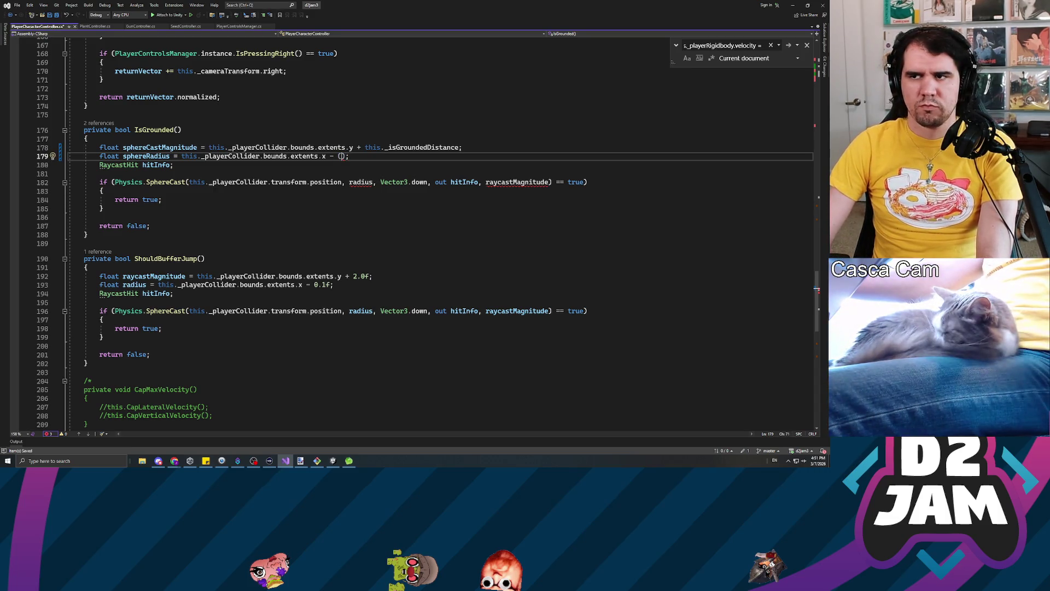
{"action": "key", "text": "shift+End"}
{"action": "type", "text": "/"}
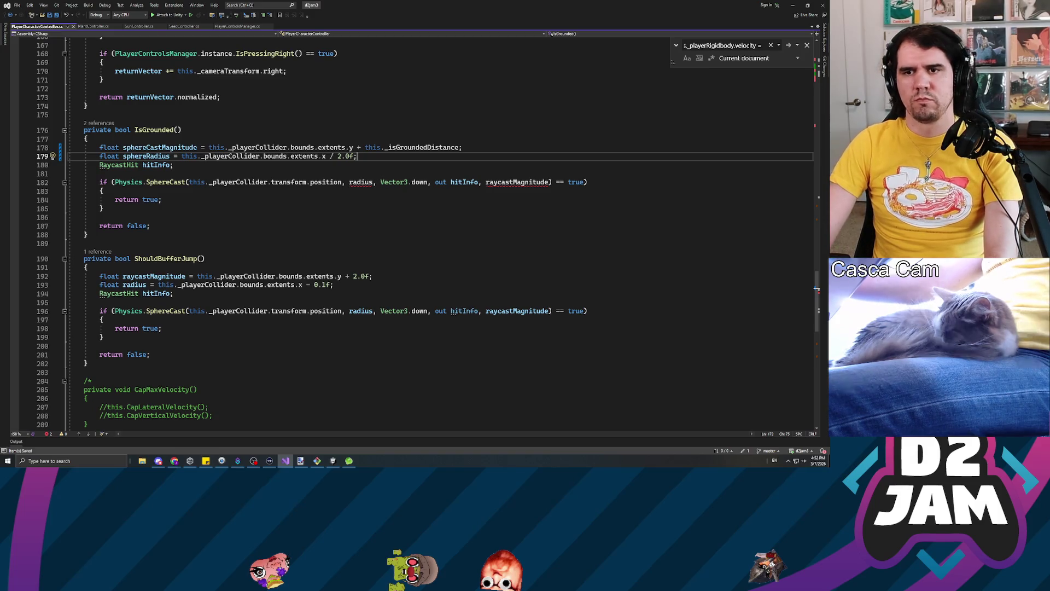
Pass sphereRadius and sphereCastMagnitude as the SphereCast call's radius and distance.
{"action": "left_click", "coordinate": [352, 182]}
{"action": "key", "text": "BackSpace"}
{"action": "type", "text": "sphereR"}
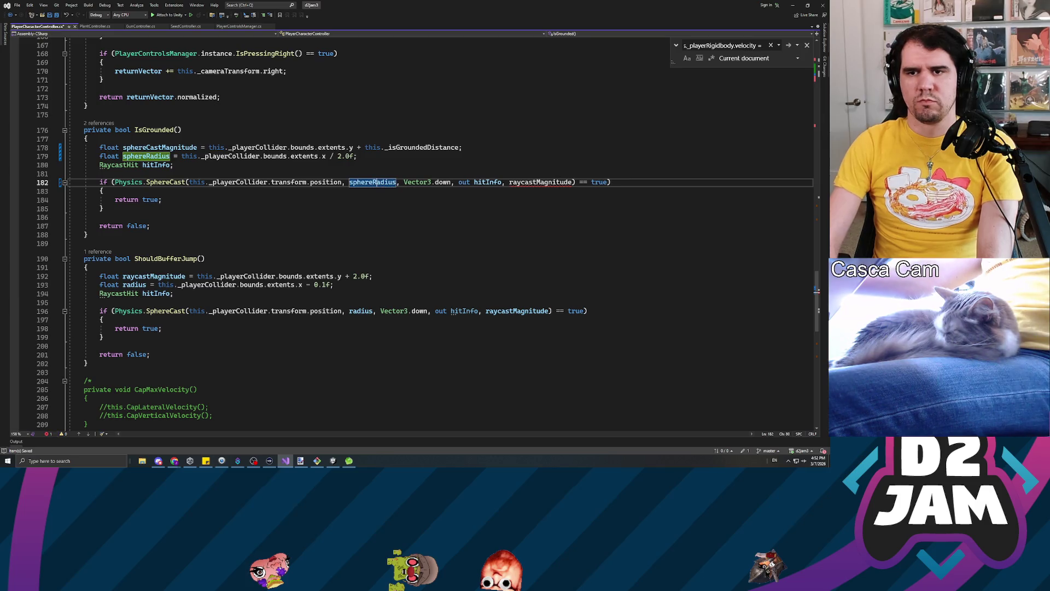
{"action": "double_click", "coordinate": [540, 182]}
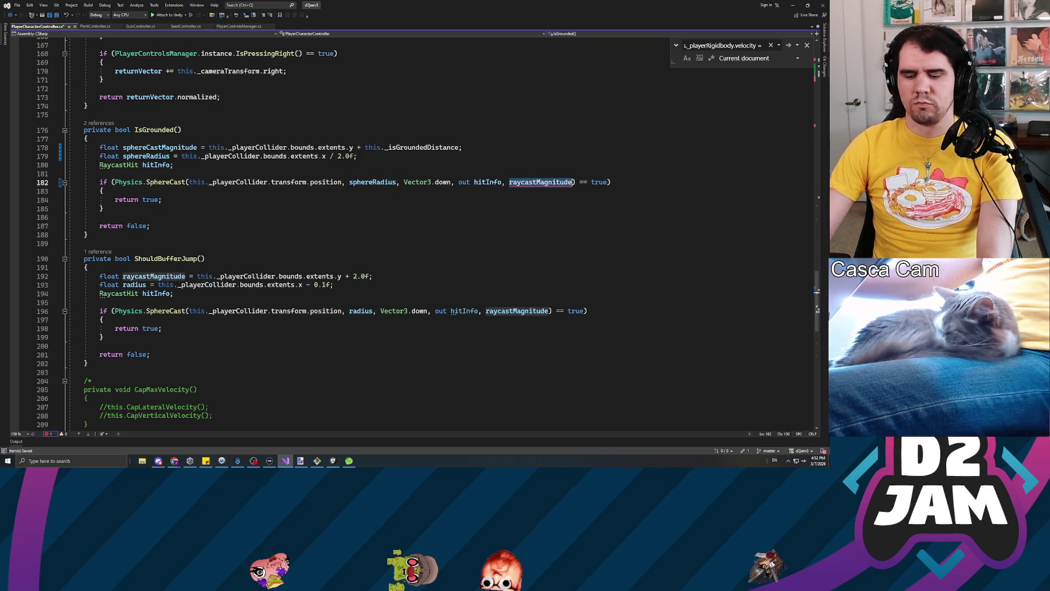
{"action": "type", "text": "sphereC"}
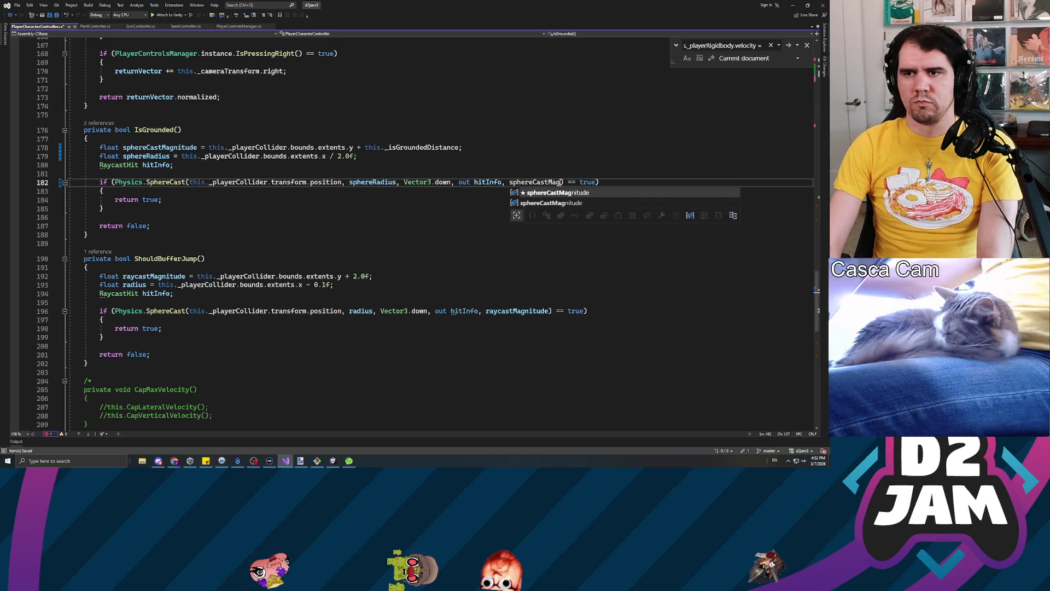
{"action": "key", "text": "Tab"}
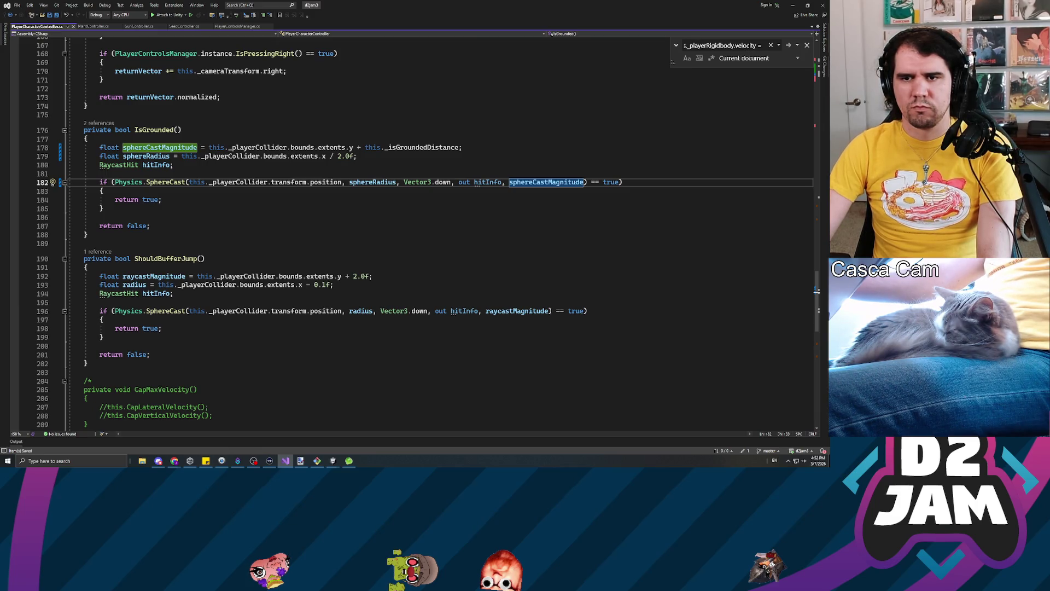
{"action": "left_click", "coordinate": [348, 276]}
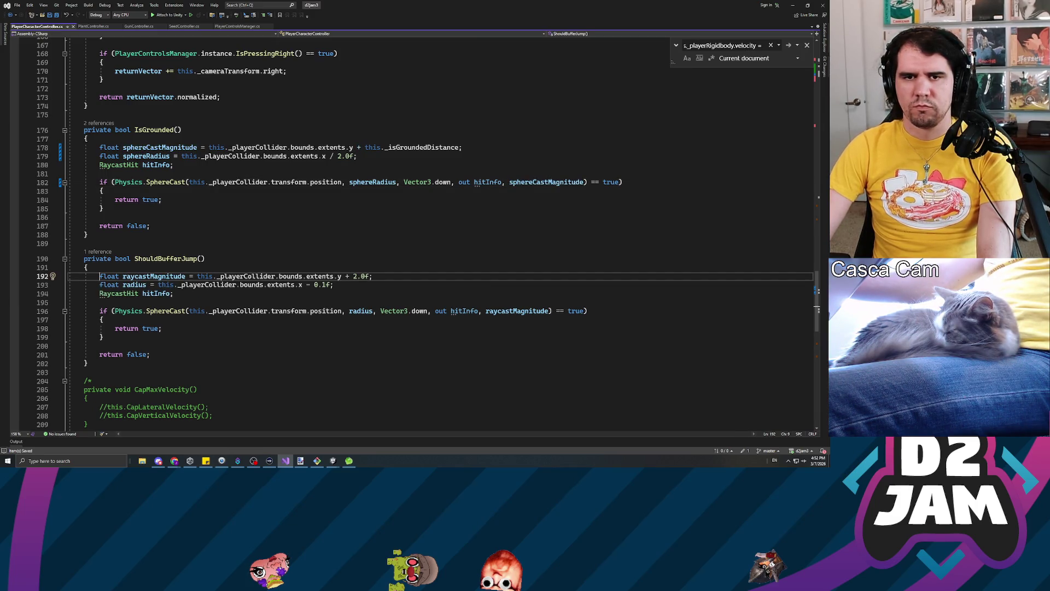
Declare float bufferDistanceCheck = 2.0f in ShouldBufferJump and use it in place of the hard-coded 2.0 distance.
{"action": "key", "text": "Return"}
{"action": "key", "text": "Up"}
{"action": "key", "text": "Return"}
{"action": "key", "text": "Up"}
{"action": "type", "text": "float"}
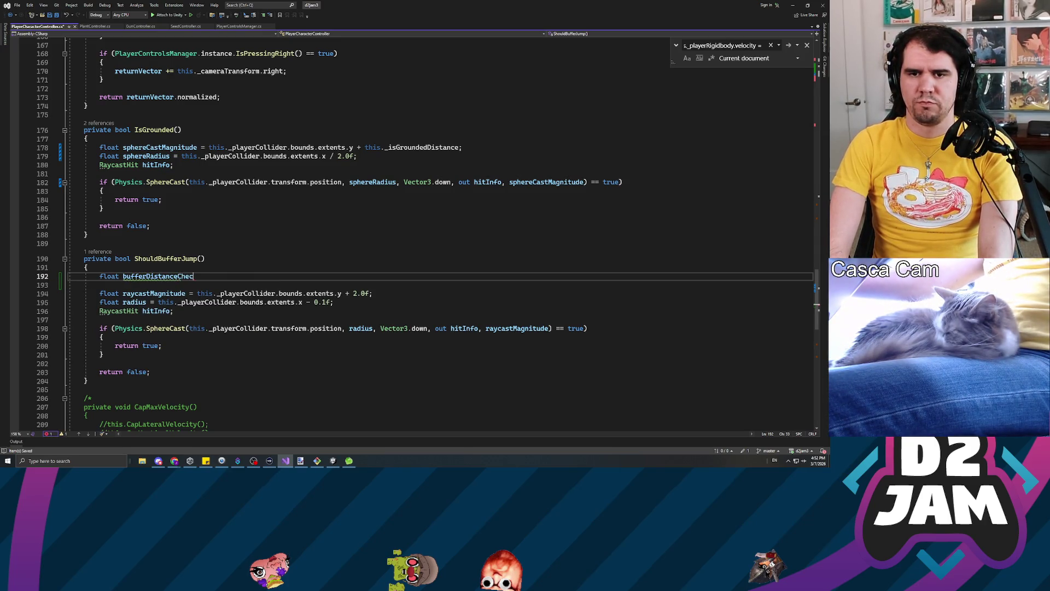
{"action": "key", "text": "BackSpace"}
{"action": "type", "text": "2"}
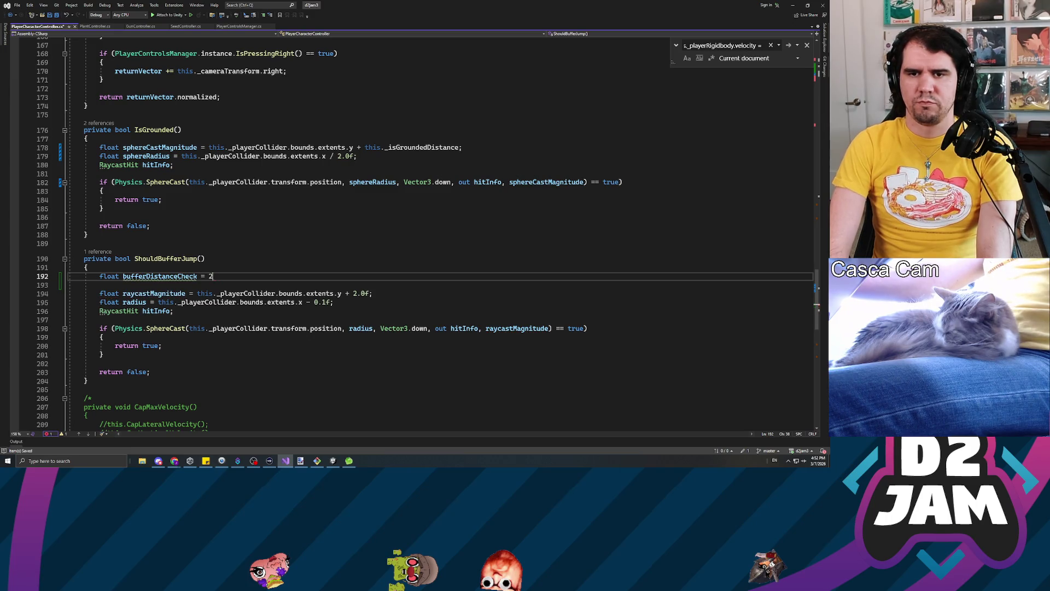
{"action": "type", "text": ".0;"}
{"action": "left_click", "coordinate": [364, 293]}
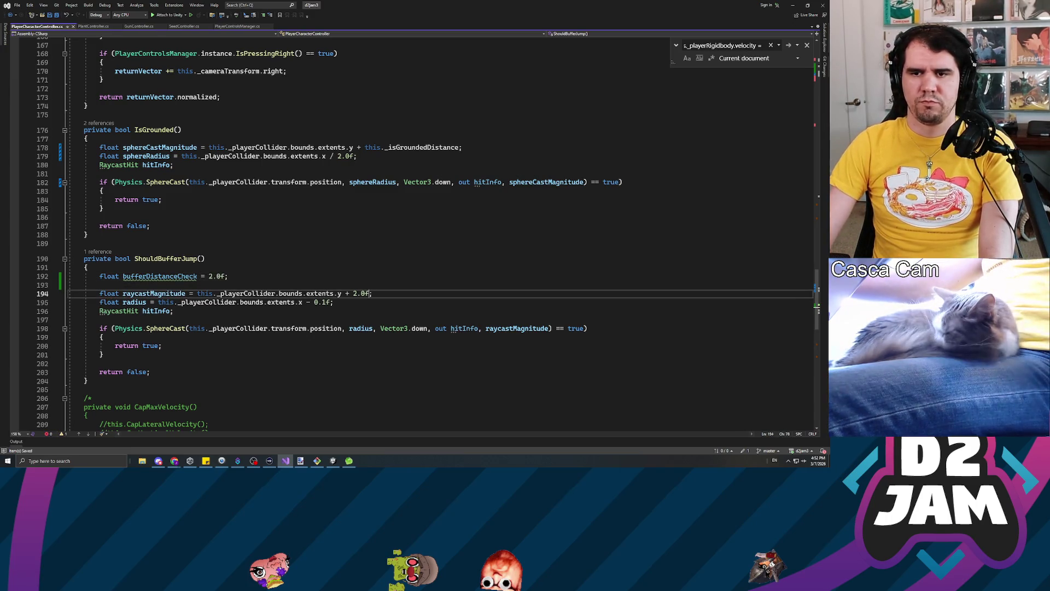
{"action": "key", "text": "BackSpace"}
{"action": "key", "text": "BackSpace"}
{"action": "key", "text": "BackSpace"}
{"action": "type", "text": "bufferDistan"}
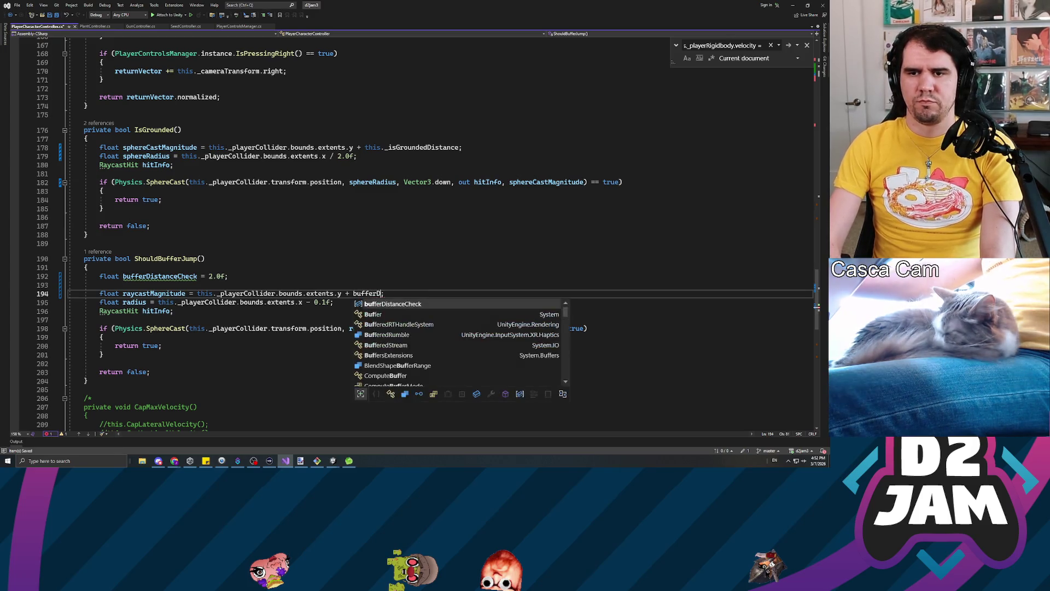
{"action": "key", "text": "Tab"}
Replace the radius line with IsGrounded's sphereRadius definition and pass sphereRadius to the second SphereCast.
{"action": "left_click", "coordinate": [330, 302]}
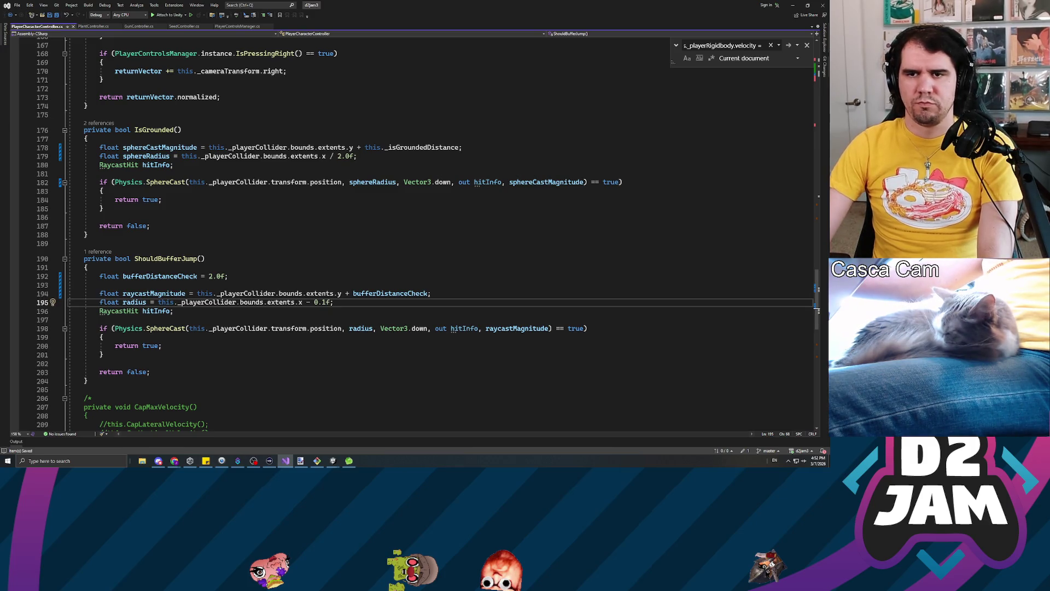
{"action": "left_click", "coordinate": [359, 155]}
{"action": "key", "text": "shift+Home"}
{"action": "key", "text": "ctrl+c"}
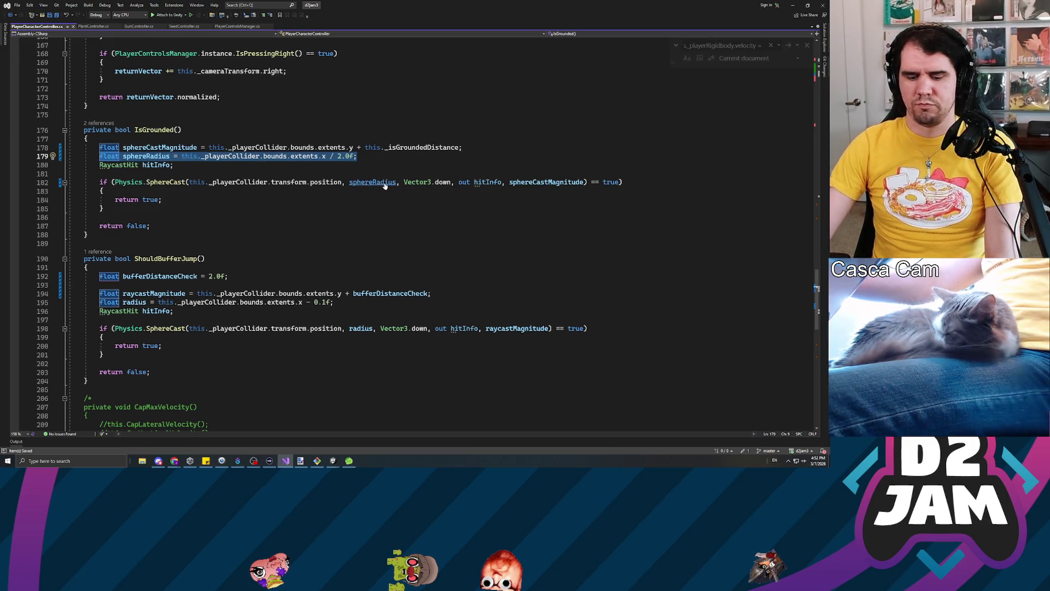
{"action": "key", "text": "ctrl+minus"}
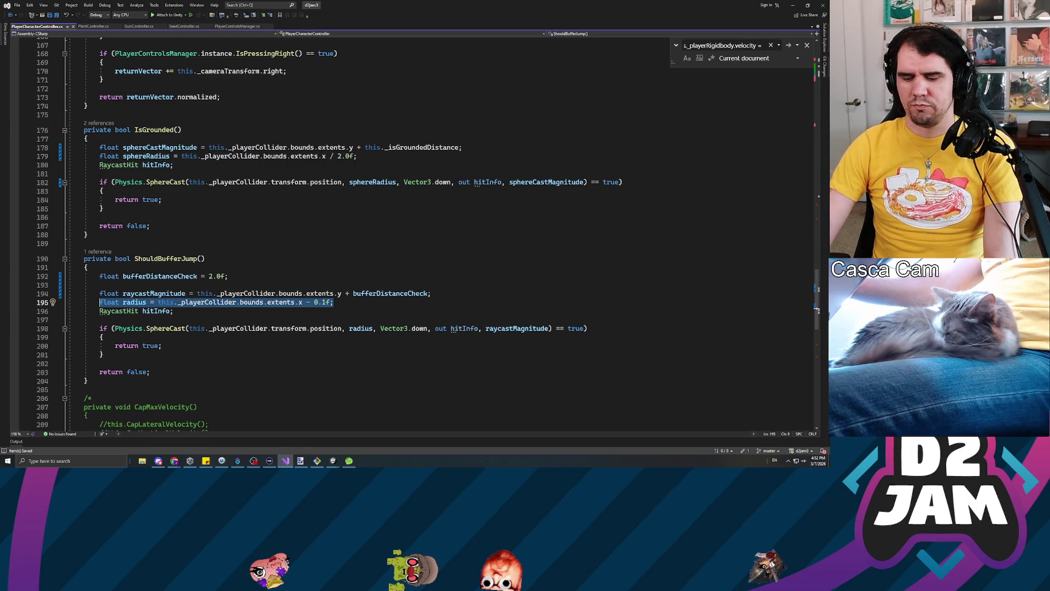
{"action": "key", "text": "shift+Home"}
{"action": "key", "text": "ctrl+v"}
{"action": "double_click", "coordinate": [360, 329]}
{"action": "type", "text": "s"}
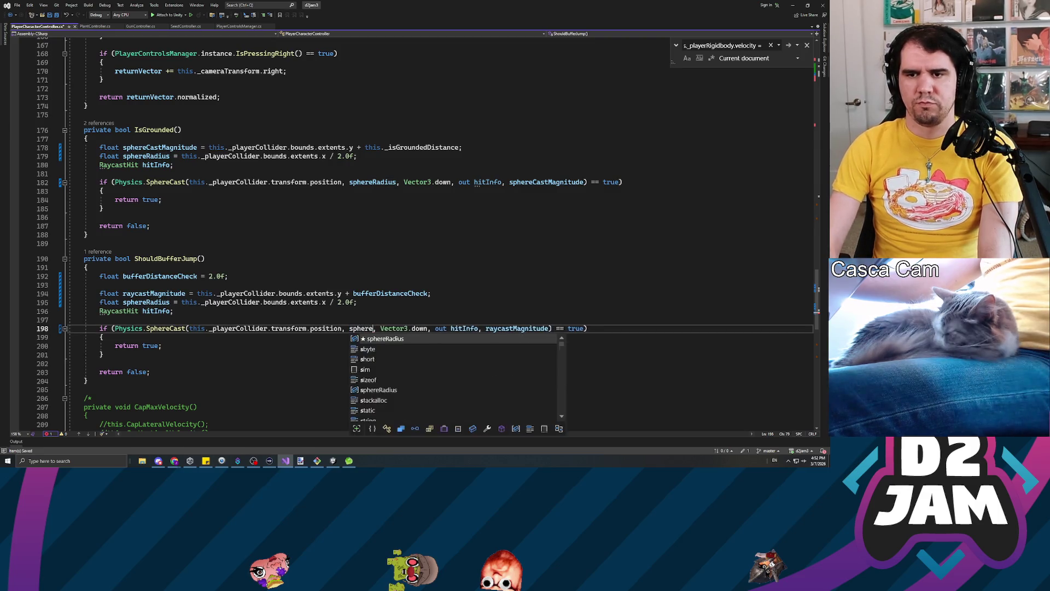
{"action": "type", "text": "ph"}
{"action": "key", "text": "Tab"}
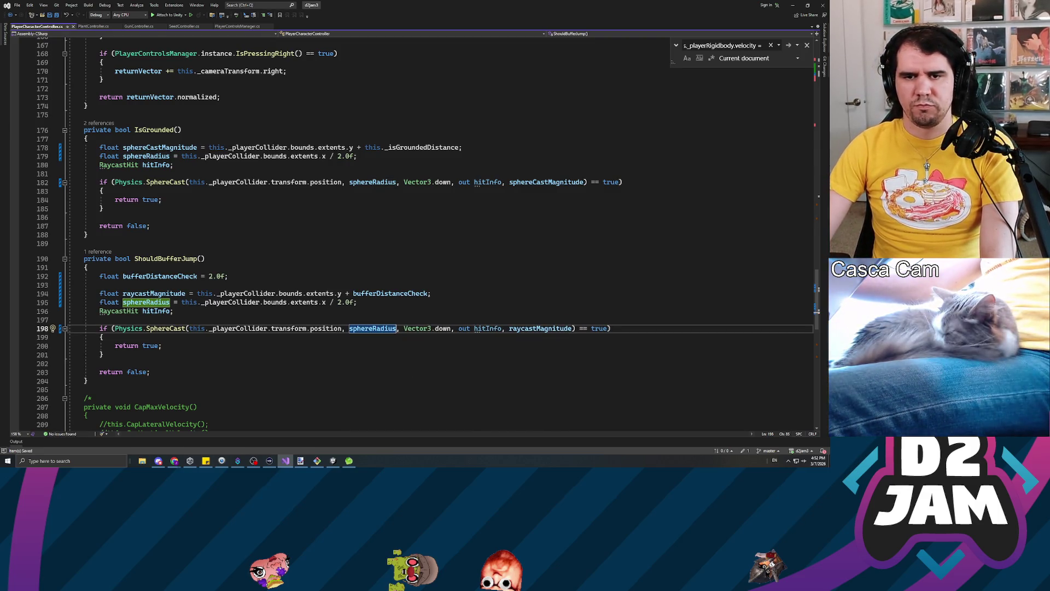
Rename raycastMagnitude to sphereCastMagnitude in its declaration and the cast, then return to Unity.
{"action": "double_click", "coordinate": [154, 293]}
{"action": "type", "text": "sphereCastMagnitude"}
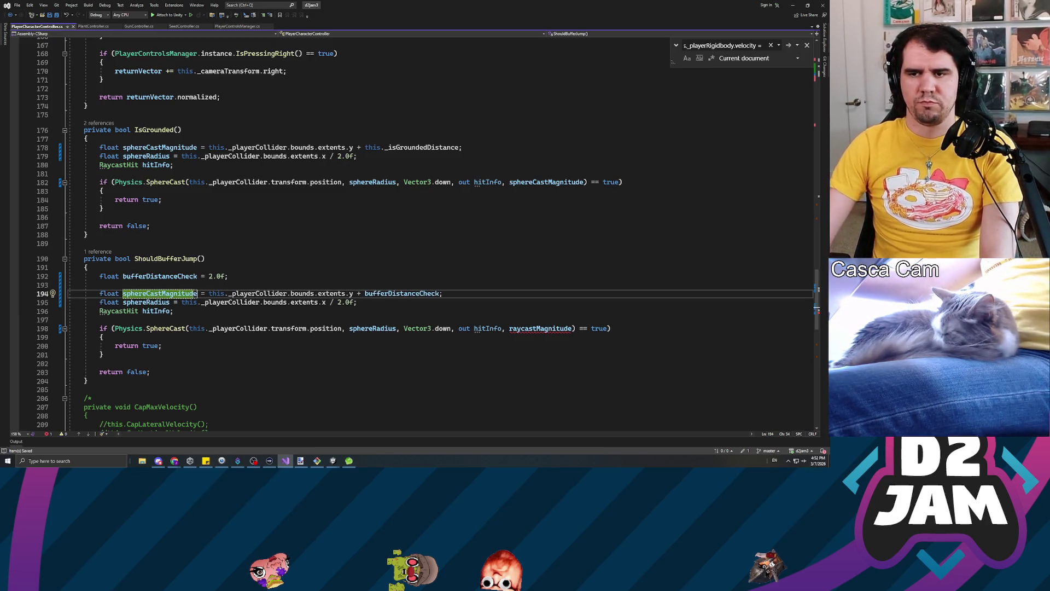
{"action": "left_click", "coordinate": [565, 329]}
{"action": "double_click", "coordinate": [565, 328]}
{"action": "type", "text": "sphereRadiu"}
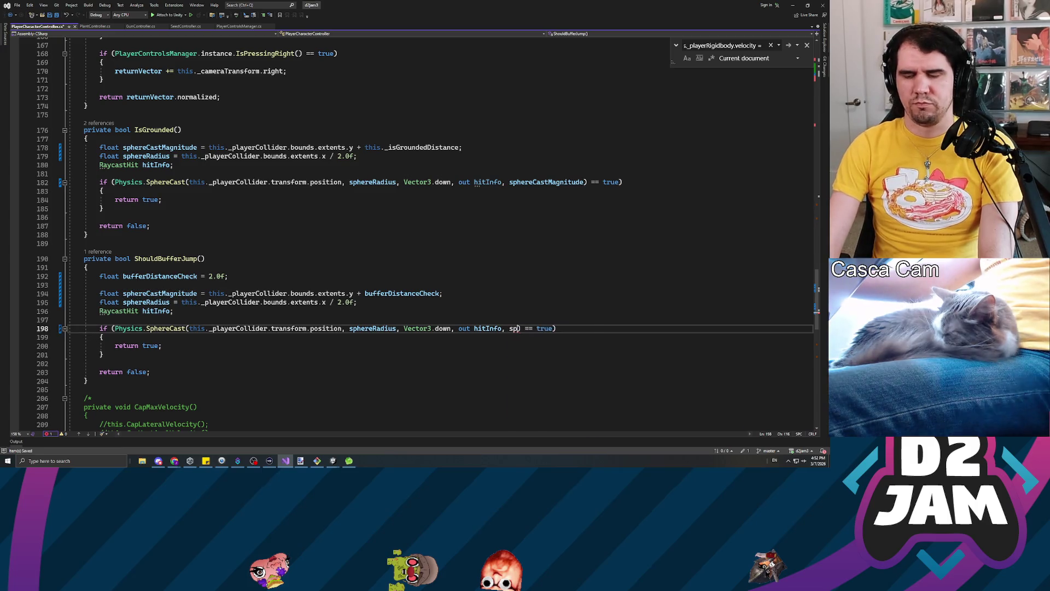
{"action": "key", "text": "BackSpace"}
{"action": "key", "text": "BackSpace"}
{"action": "key", "text": "BackSpace"}
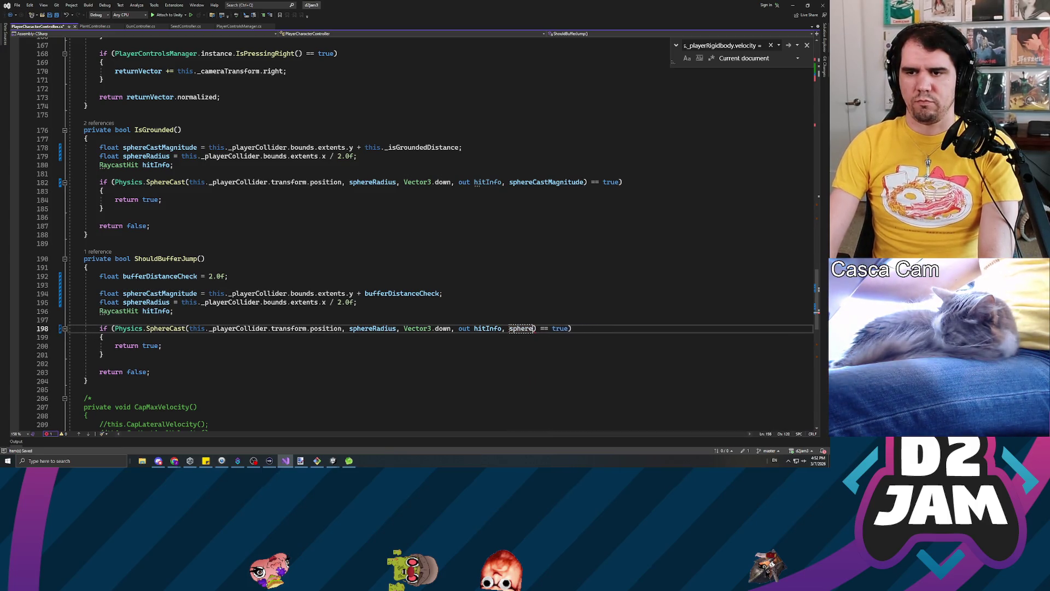
{"action": "type", "text": "CastMagnitude"}
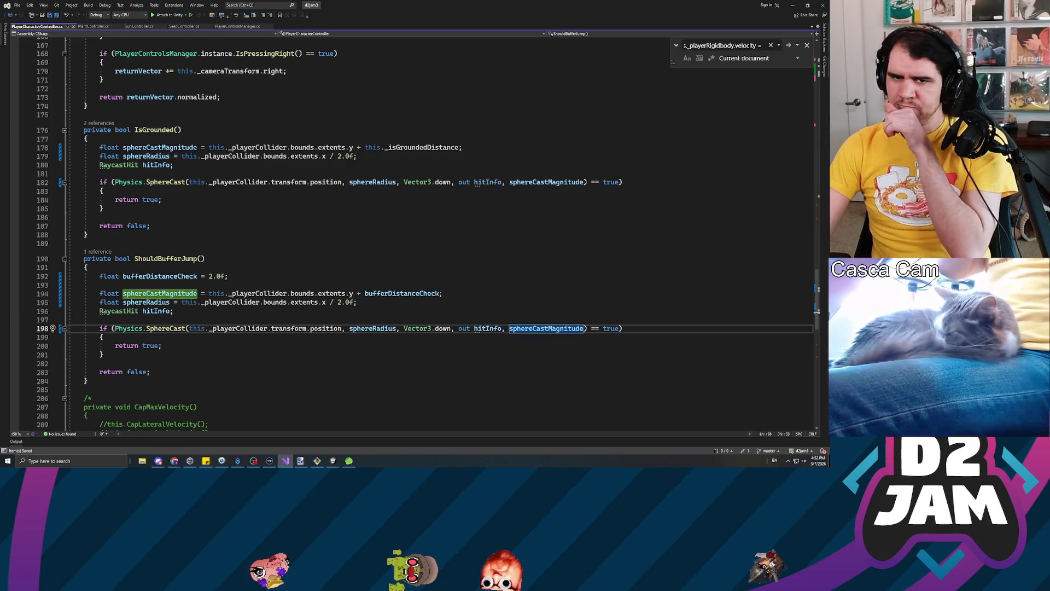
{"action": "left_click", "coordinate": [228, 276]}
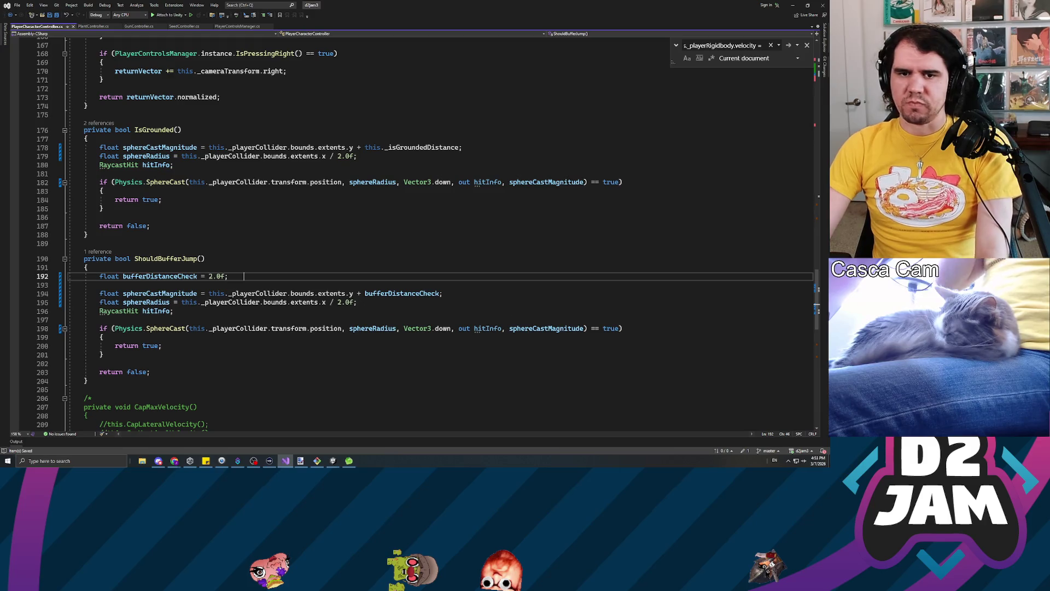
{"action": "left_click", "coordinate": [83, 243]}
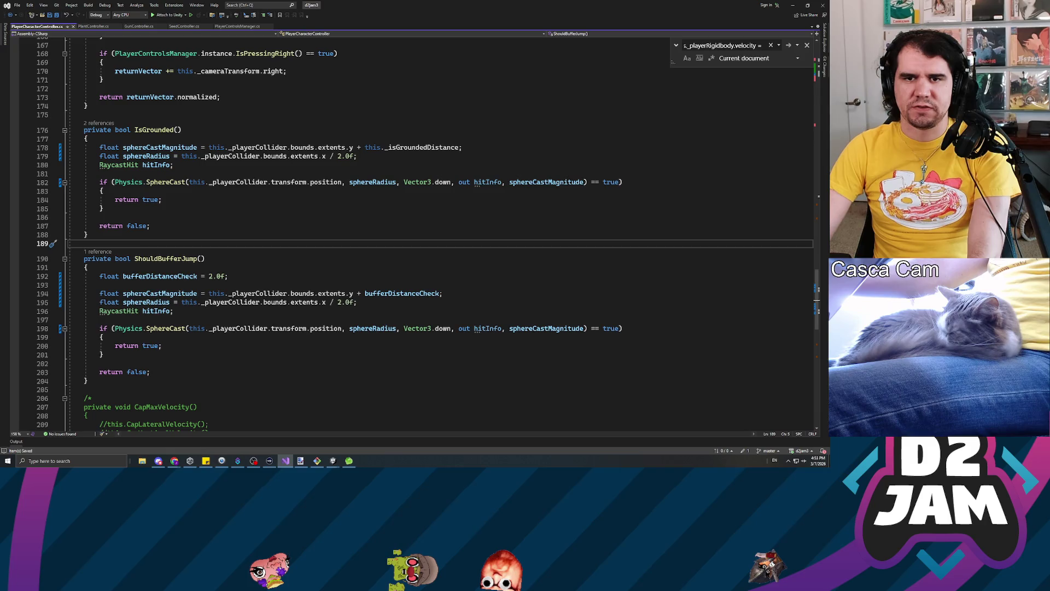
{"action": "key", "text": "alt+Tab"}
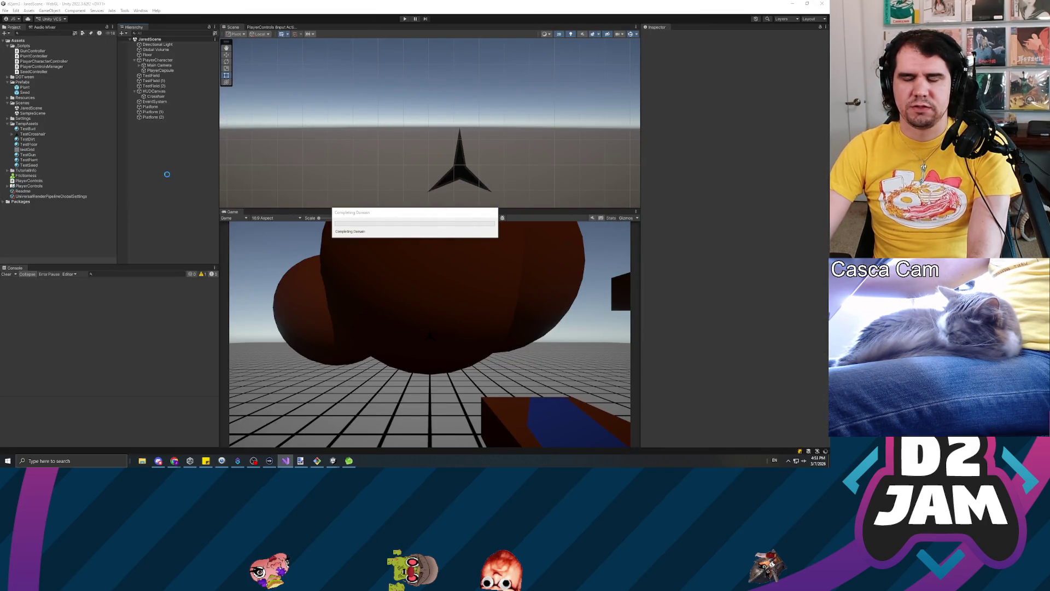
Add a UI Text - TextMeshPro object under HUDCanvas and import the TMP Essential Resources.
{"action": "left_click", "coordinate": [155, 92]}
{"action": "right_click", "coordinate": [156, 92]}
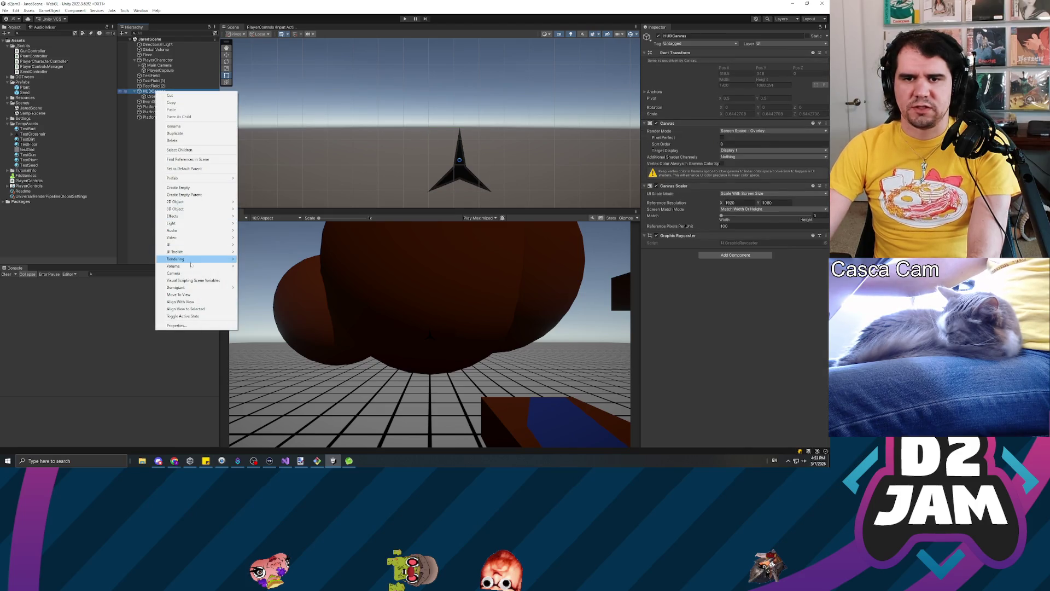
{"action": "mouse_move", "coordinate": [168, 244]}
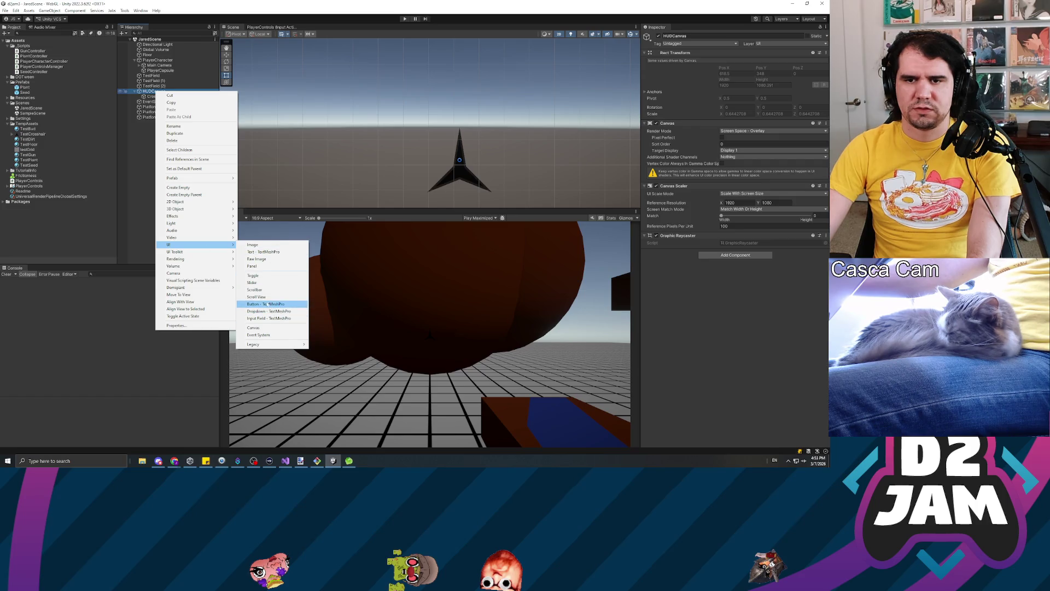
{"action": "left_click", "coordinate": [277, 252]}
{"action": "left_click", "coordinate": [107, 36]}
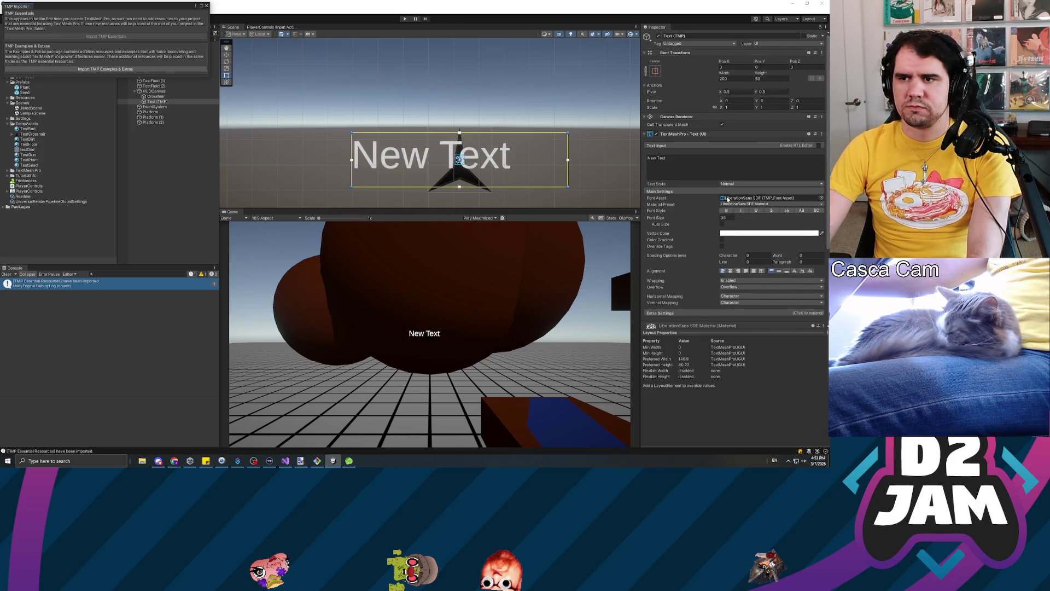
Change the label text to 'GROUNDED!' and enable Bold, Auto Size and Middle vertical alignment.
{"action": "scroll", "coordinate": [674, 251], "scroll_direction": "down", "scroll_amount": 3}
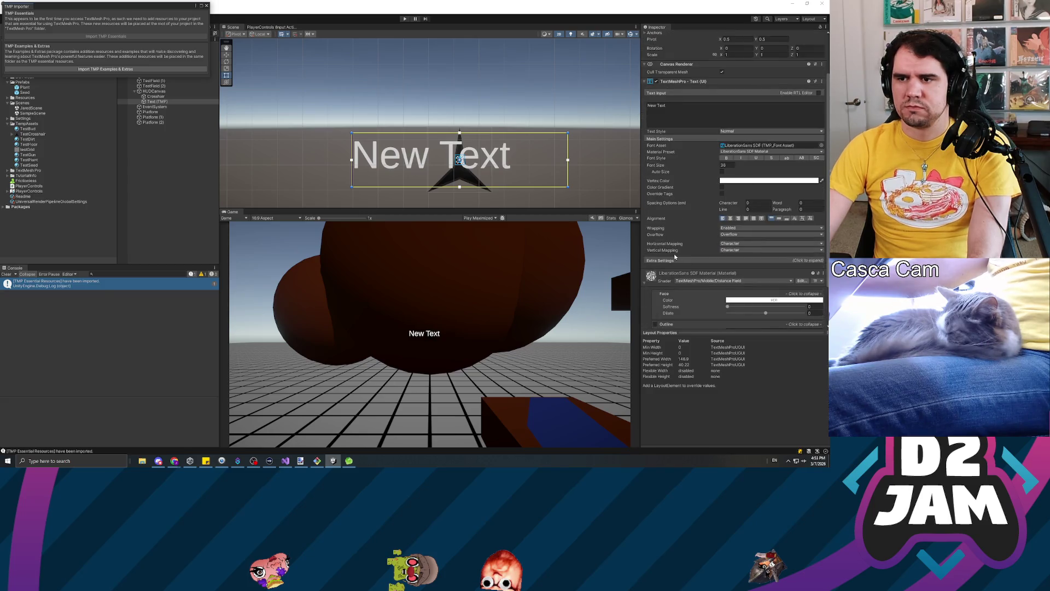
{"action": "double_click", "coordinate": [661, 105]}
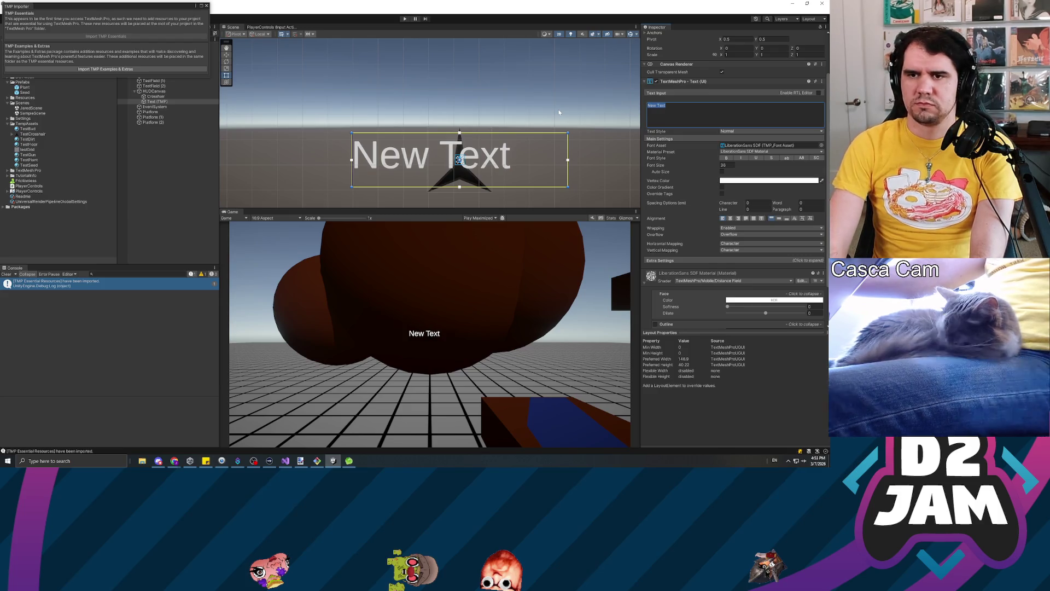
{"action": "type", "text": "Is Grounded:"}
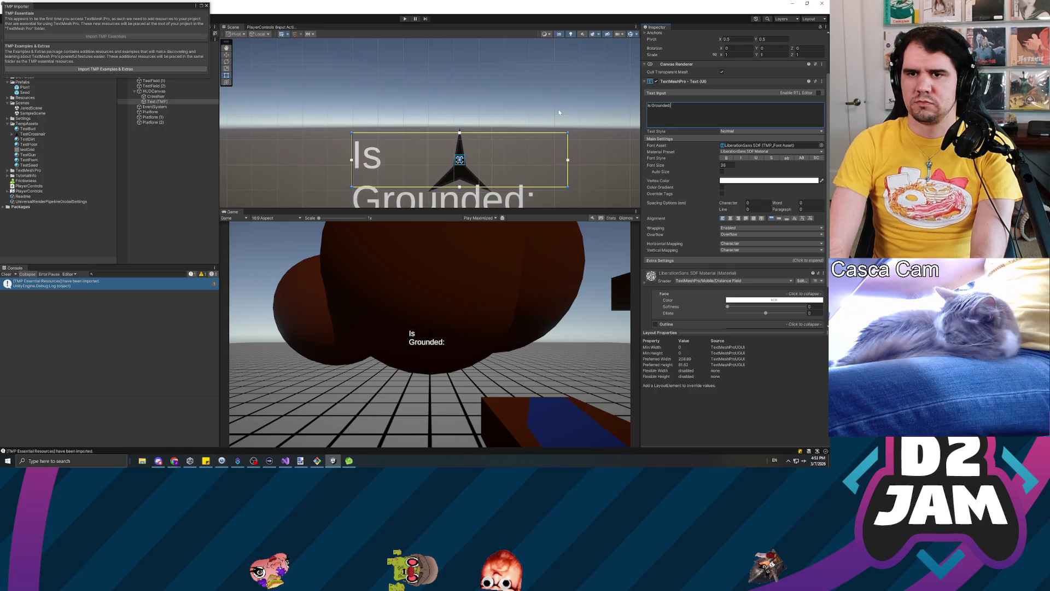
{"action": "key", "text": "ctrl+BackSpace"}
{"action": "key", "text": "ctrl+BackSpace"}
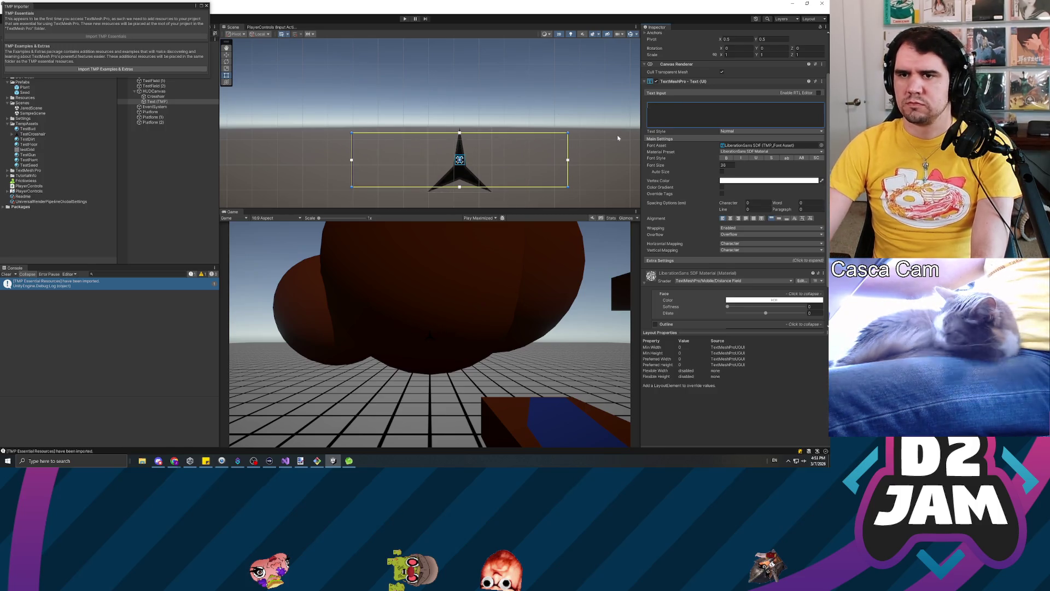
{"action": "type", "text": "GROUNDE"}
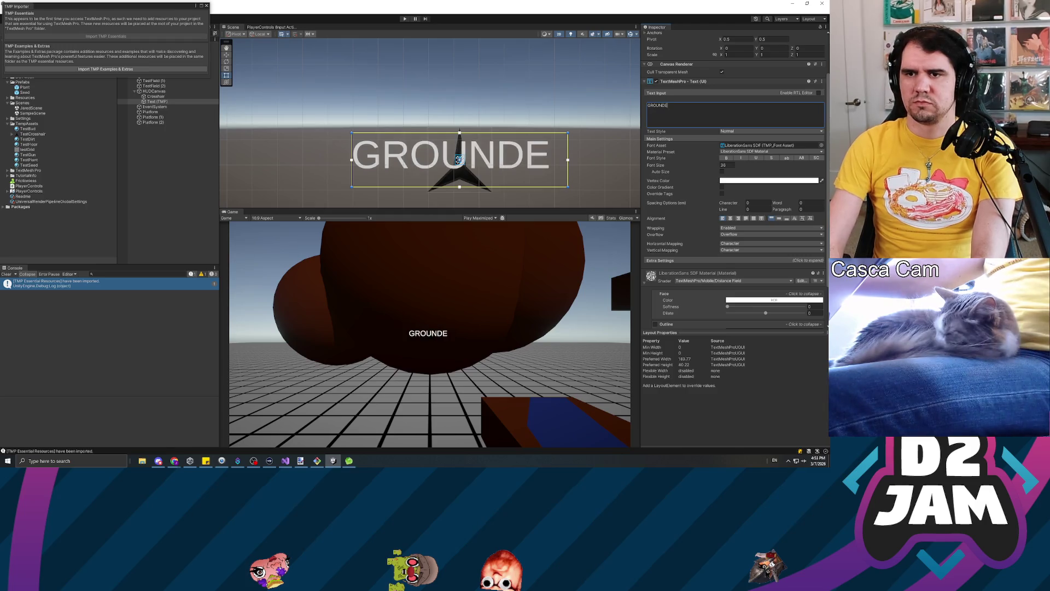
{"action": "type", "text": "D!@"}
{"action": "key", "text": "BackSpace"}
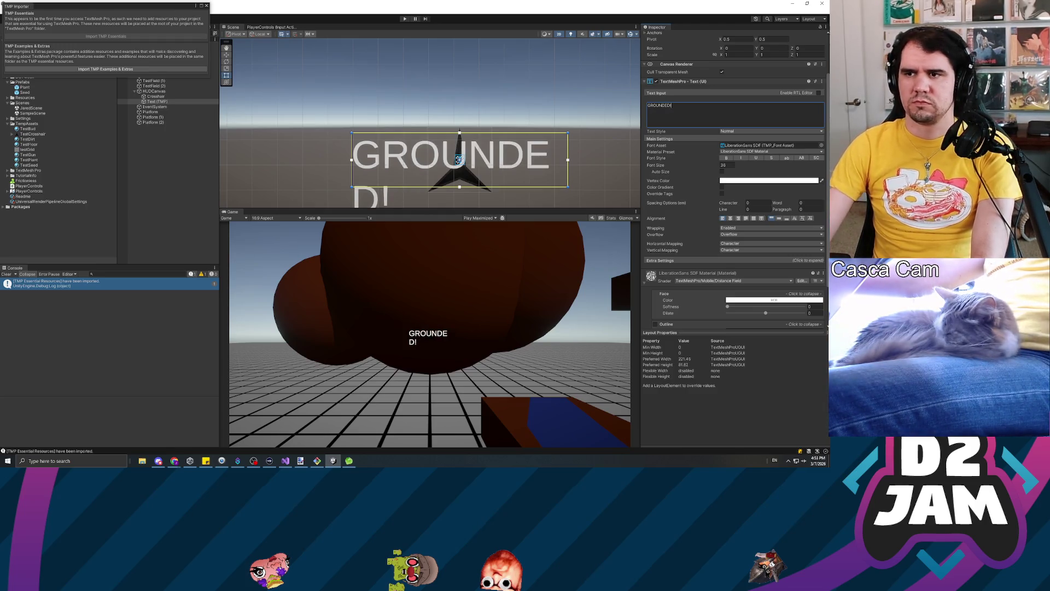
{"action": "left_click", "coordinate": [726, 158]}
{"action": "left_click", "coordinate": [723, 171]}
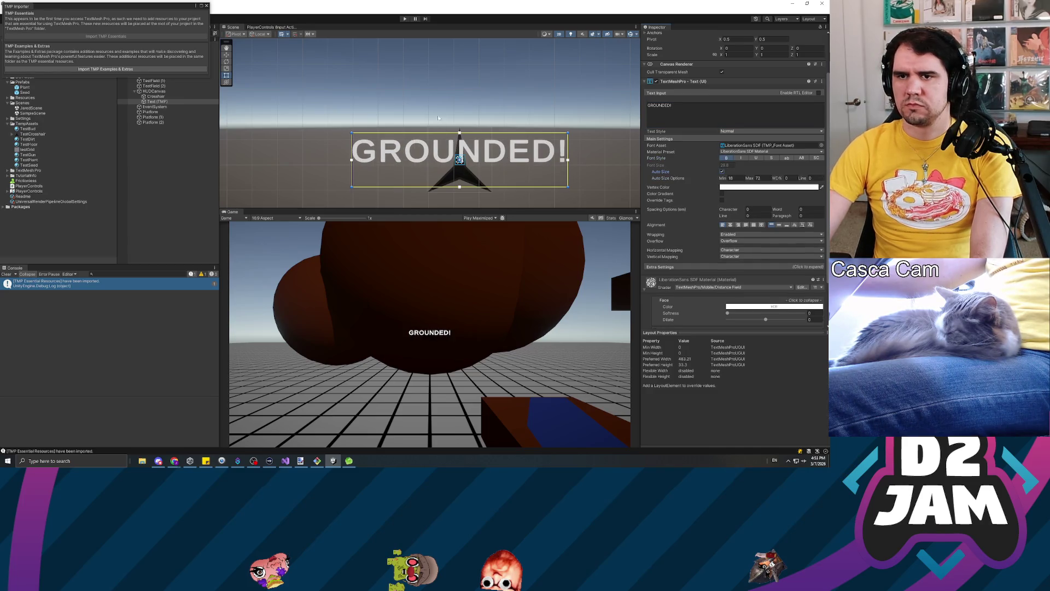
{"action": "left_click", "coordinate": [777, 226]}
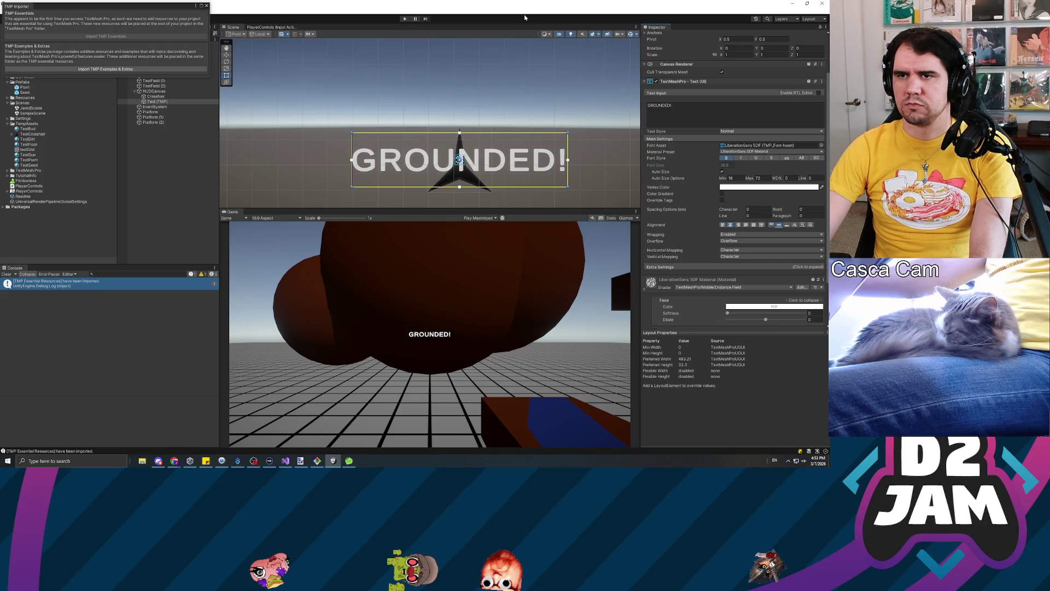
{"action": "left_click", "coordinate": [206, 6]}
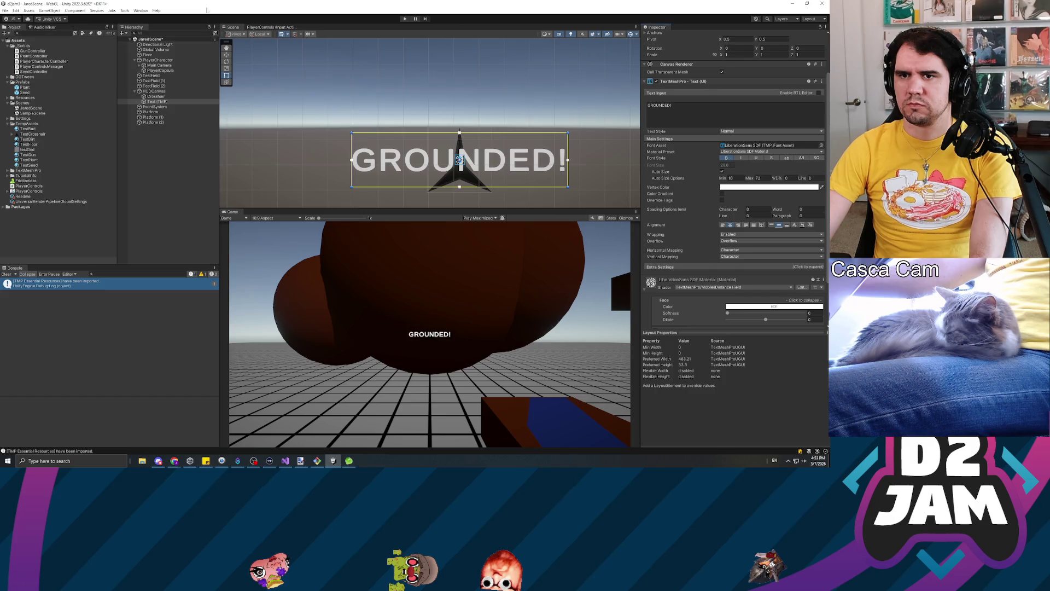
Frame the label in the Scene view and drag its rect corner to enlarge the GROUNDED! text box.
{"action": "scroll", "coordinate": [521, 135], "scroll_direction": "down", "scroll_amount": 4}
{"action": "mouse_move", "coordinate": [520, 135]}
{"action": "left_mouse_down"}
{"action": "mouse_move", "coordinate": [482, 205]}
{"action": "mouse_move", "coordinate": [470, 41]}
{"action": "mouse_move", "coordinate": [482, 63]}
{"action": "left_mouse_up"}
{"action": "scroll", "coordinate": [471, 158], "scroll_direction": "down", "scroll_amount": 3}
{"action": "mouse_move", "coordinate": [481, 120]}
{"action": "left_mouse_down"}
{"action": "mouse_move", "coordinate": [536, 136]}
{"action": "mouse_move", "coordinate": [484, 93]}
{"action": "mouse_move", "coordinate": [490, 123]}
{"action": "left_mouse_up"}
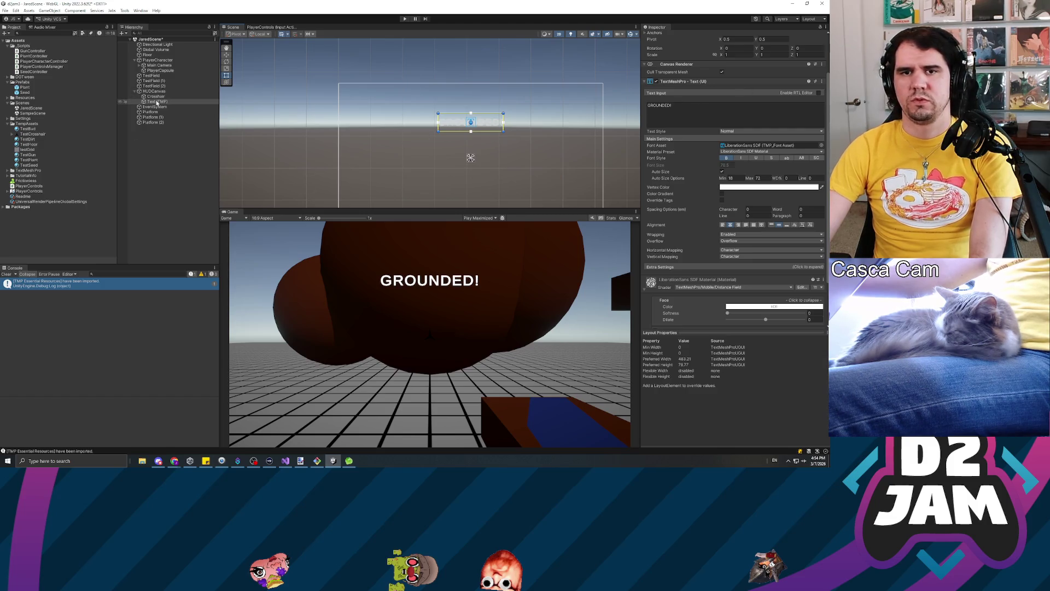
{"action": "left_click", "coordinate": [24, 45]}
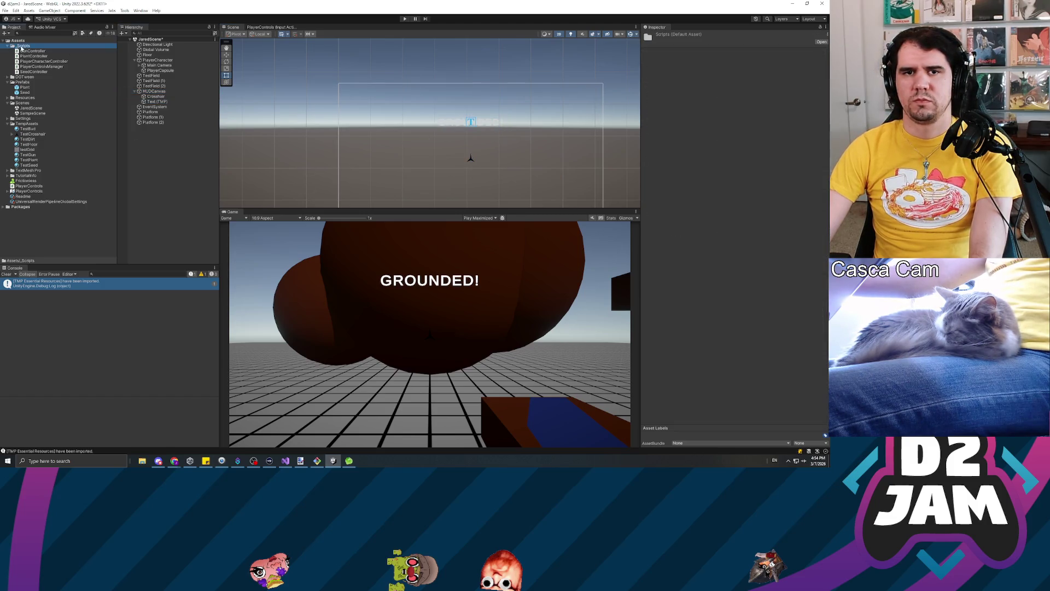
Create a C# script named GroundedTestText in _Scripts and open it in Visual Studio.
{"action": "right_click", "coordinate": [23, 46]}
{"action": "mouse_move", "coordinate": [48, 52]}
{"action": "left_click", "coordinate": [144, 60]}
{"action": "type", "text": "Bl"}
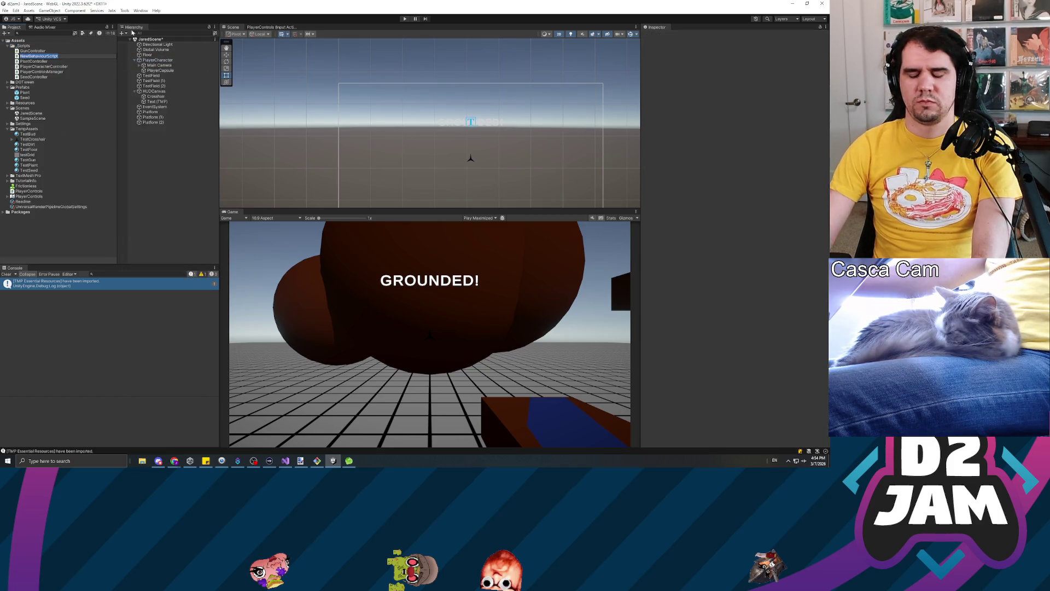
{"action": "type", "text": "ound"}
{"action": "type", "text": "edTestText"}
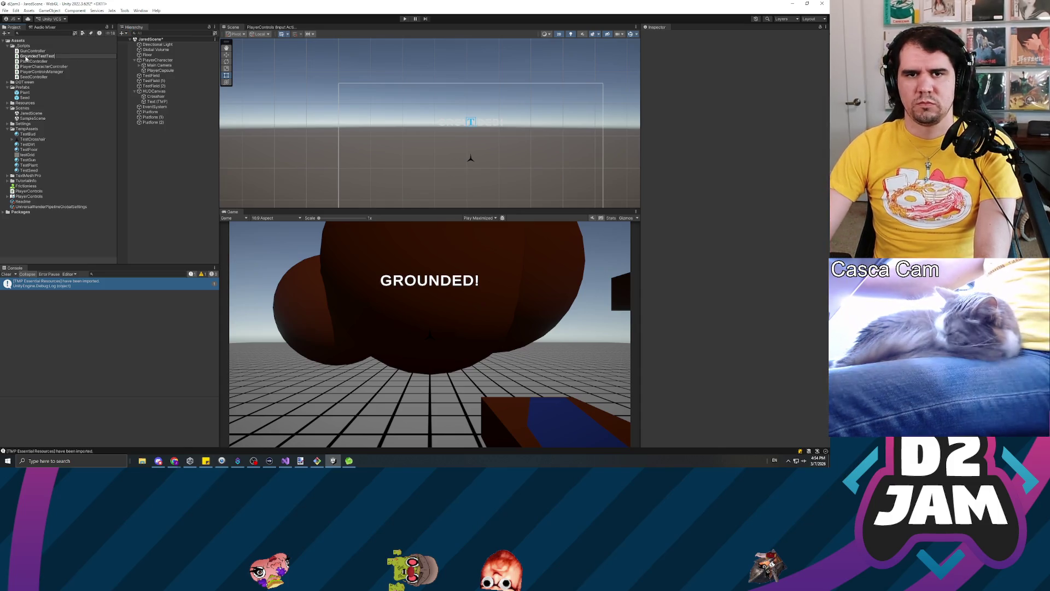
{"action": "key", "text": "Return"}
{"action": "double_click", "coordinate": [47, 53]}
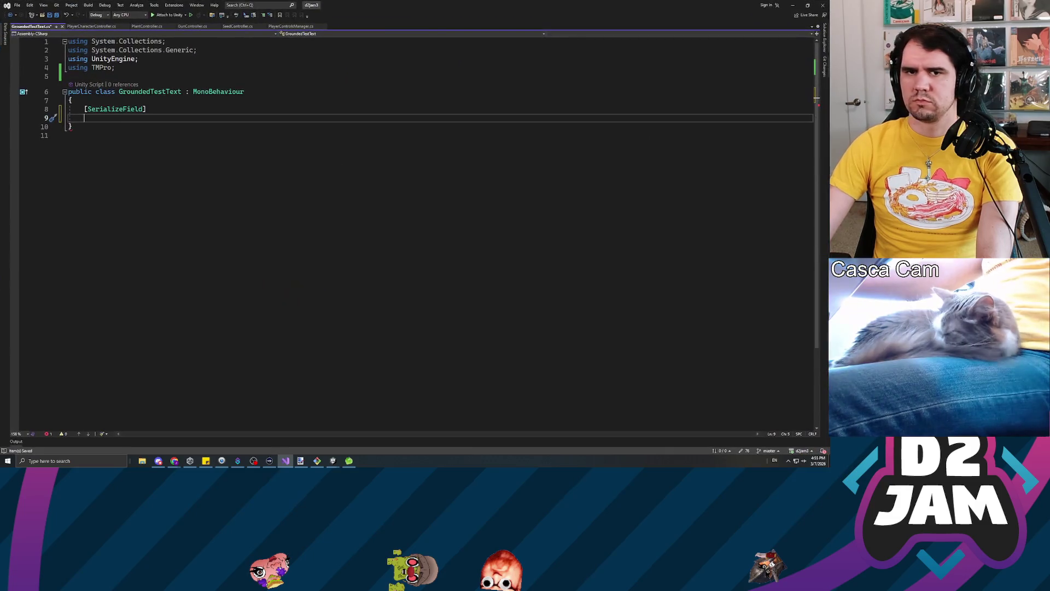
Declare a private TextMeshProUGUI _text field.
{"action": "type", "text": "private T"}
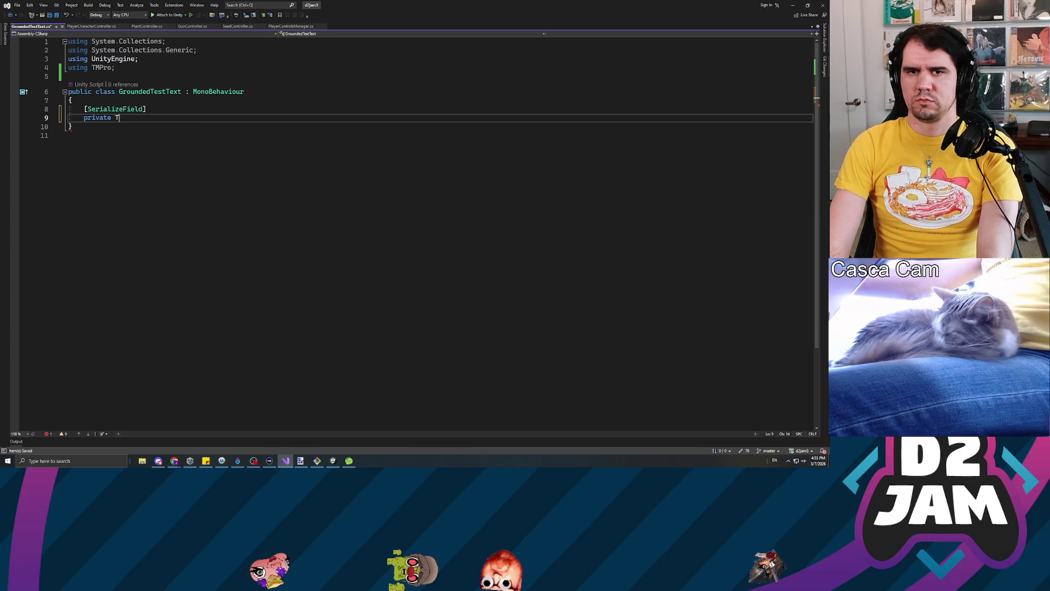
{"action": "type", "text": "extmesh"}
{"action": "key", "text": "Down"}
{"action": "key", "text": "Down"}
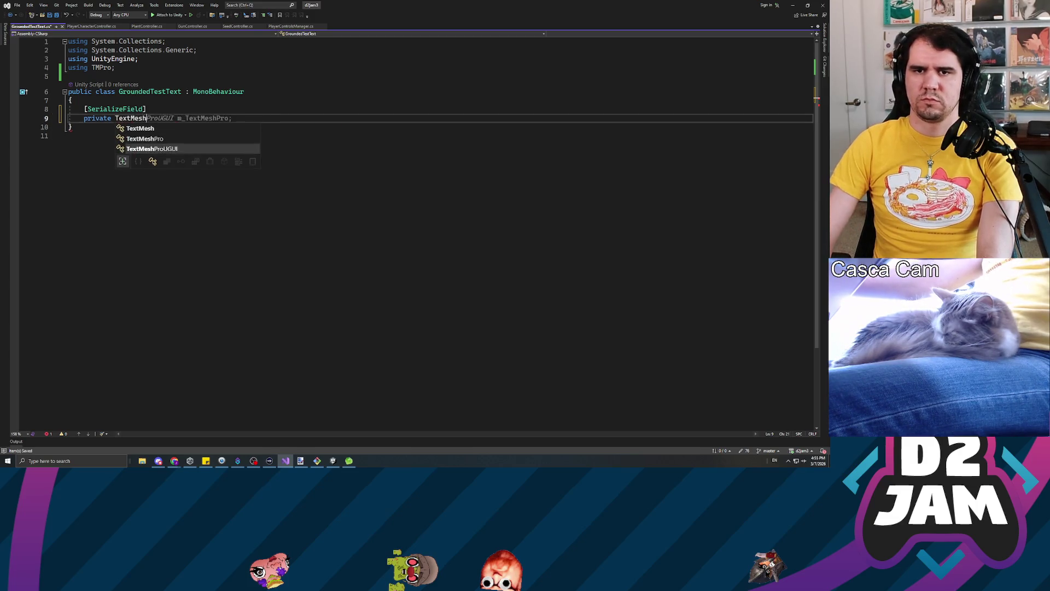
{"action": "type", "text": "_text;"}
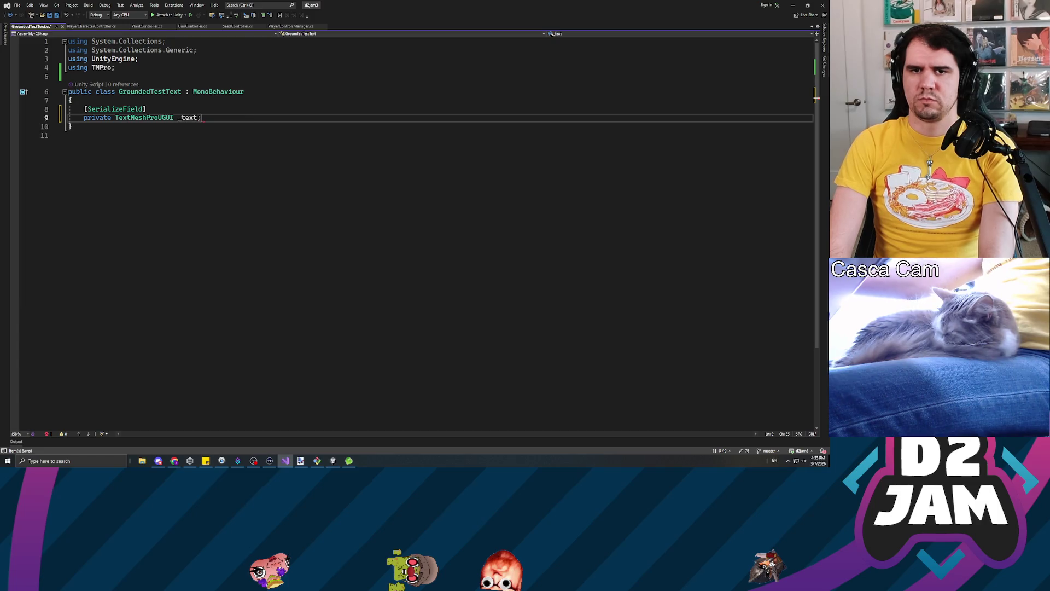
{"action": "key", "text": "Return"}
{"action": "key", "text": "Return"}
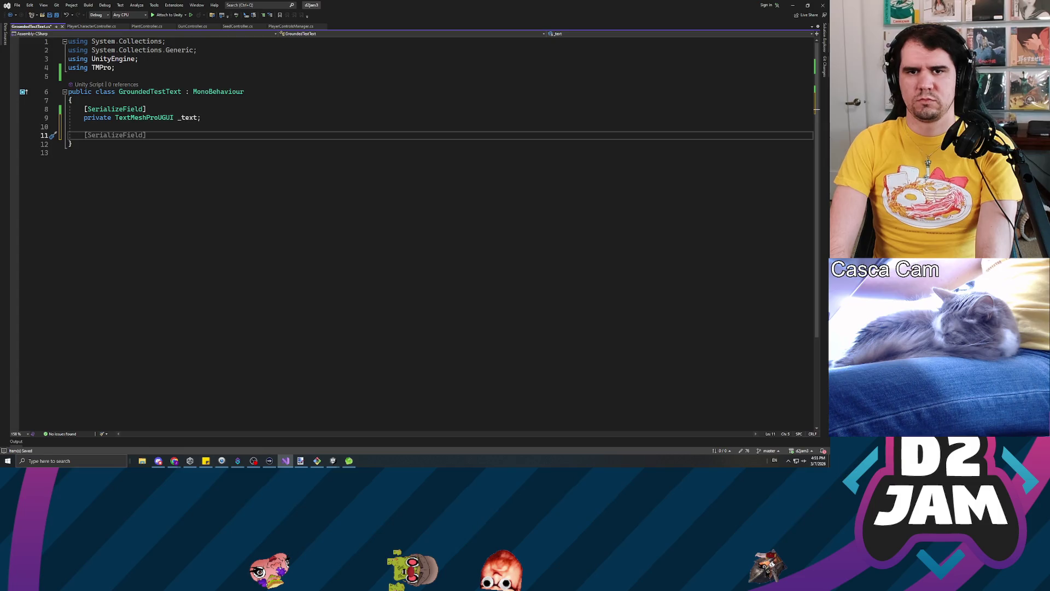
Add an Update() method with an if checking PlayerCharacterController.isGrounded == true.
{"action": "type", "text": "private void Updat"}
{"action": "key", "text": "Return"}
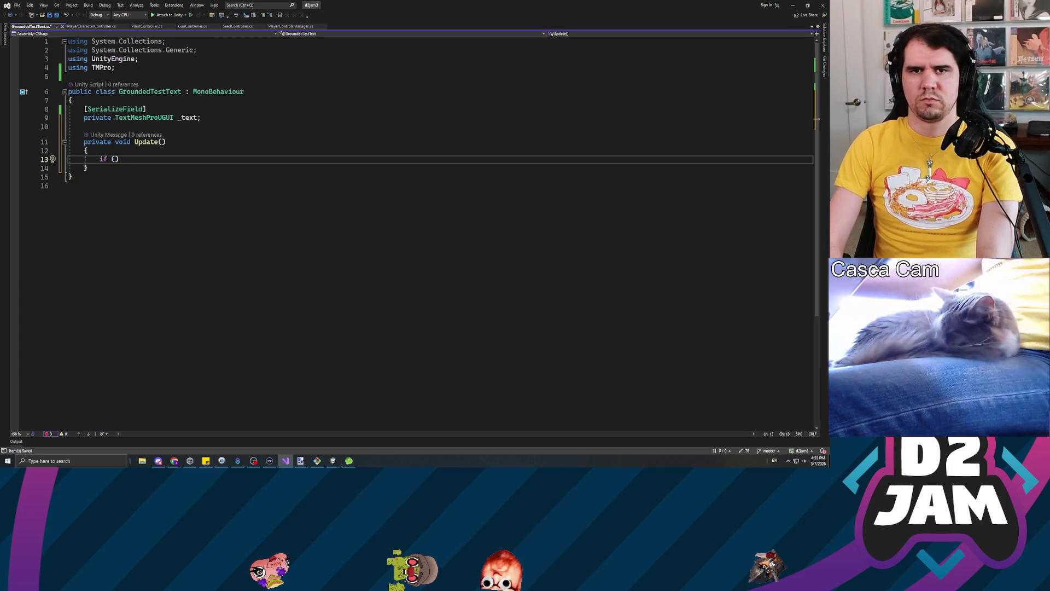
{"action": "type", "text": "Playerch"}
{"action": "type", "text": ".is "}
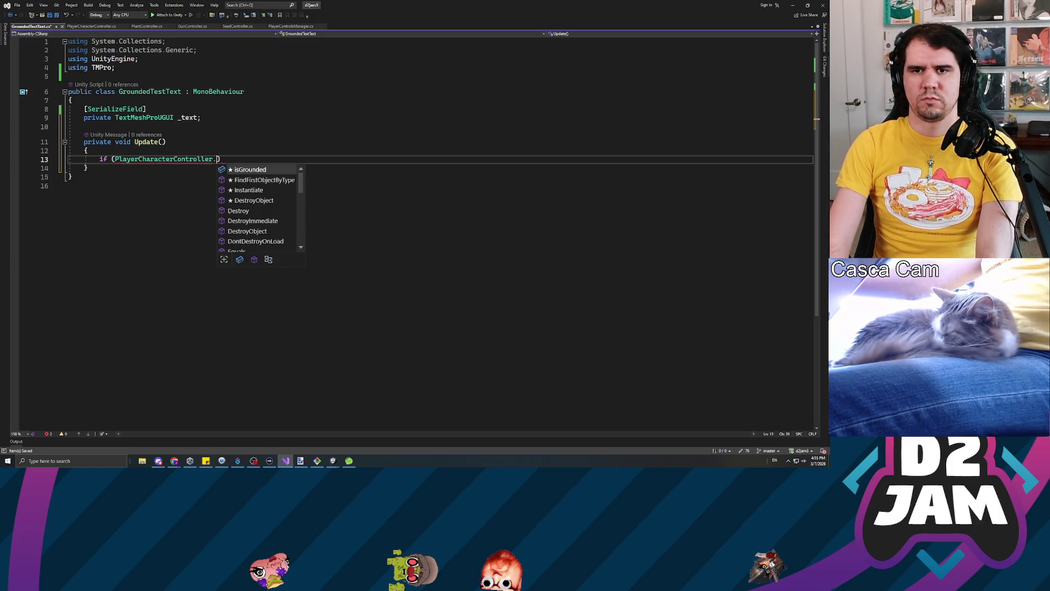
{"action": "type", "text": " true"}
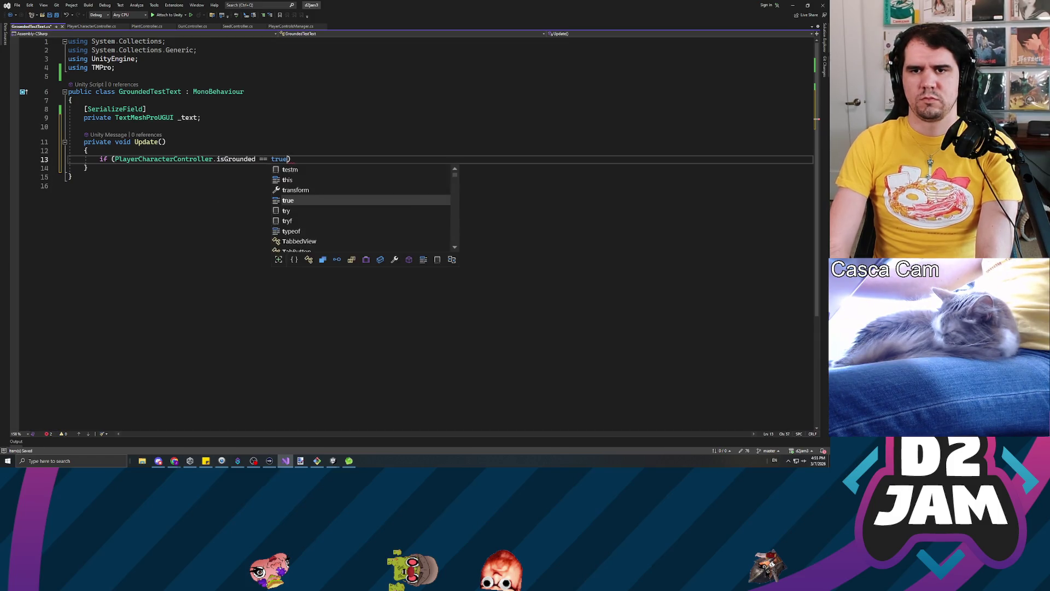
{"action": "key", "text": "Tab"}
{"action": "key", "text": "End"}
{"action": "key", "text": "Return"}
{"action": "type", "text": "{"}
{"action": "key", "text": "Return"}
{"action": "key", "text": "Return"}
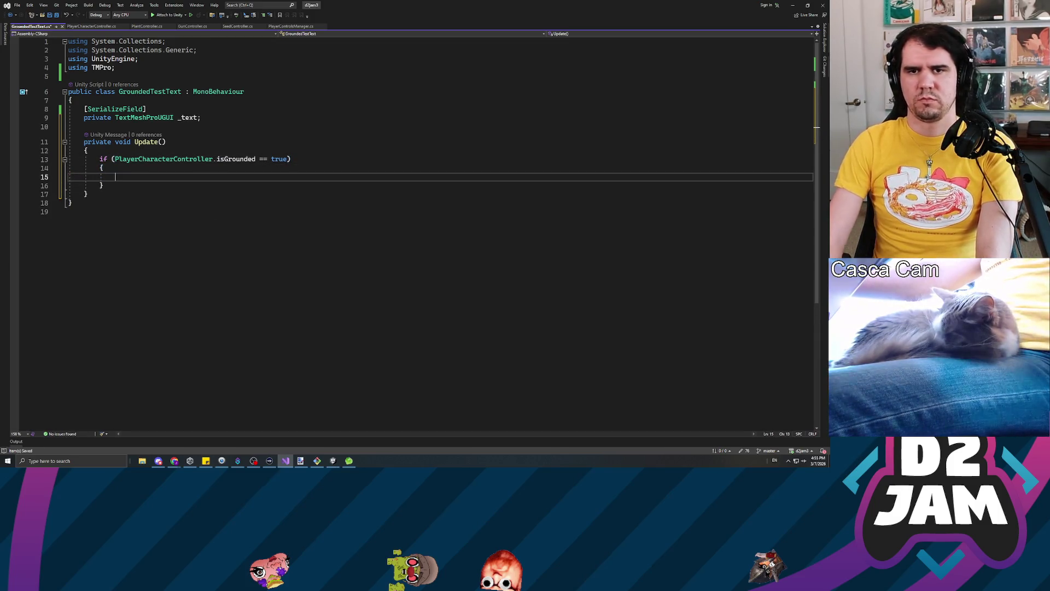
Inside the if, set _text's text to 'GROUNDED!' and its color to Color.green.
{"action": "type", "text": "this._t"}
{"action": "key", "text": "Tab"}
{"action": "type", "text": ".text"}
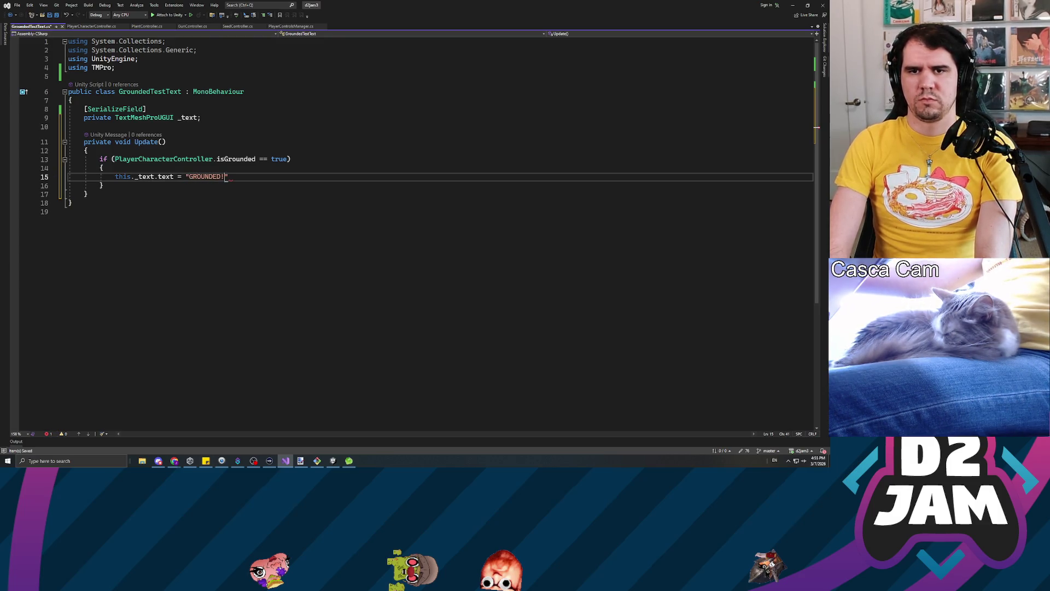
{"action": "type", "text": ";"}
{"action": "key", "text": "Return"}
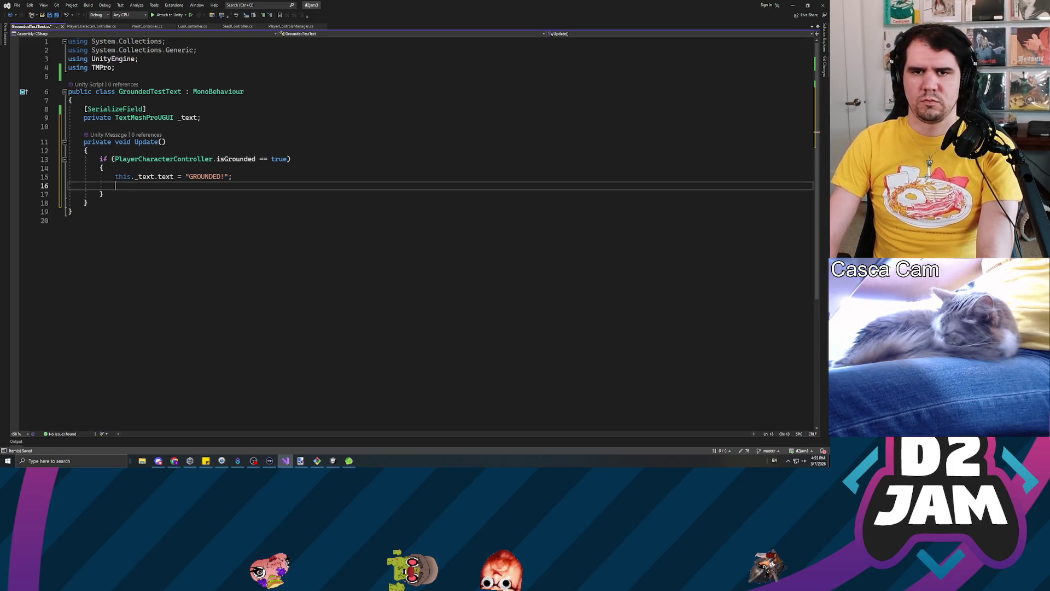
{"action": "type", "text": "this._text"}
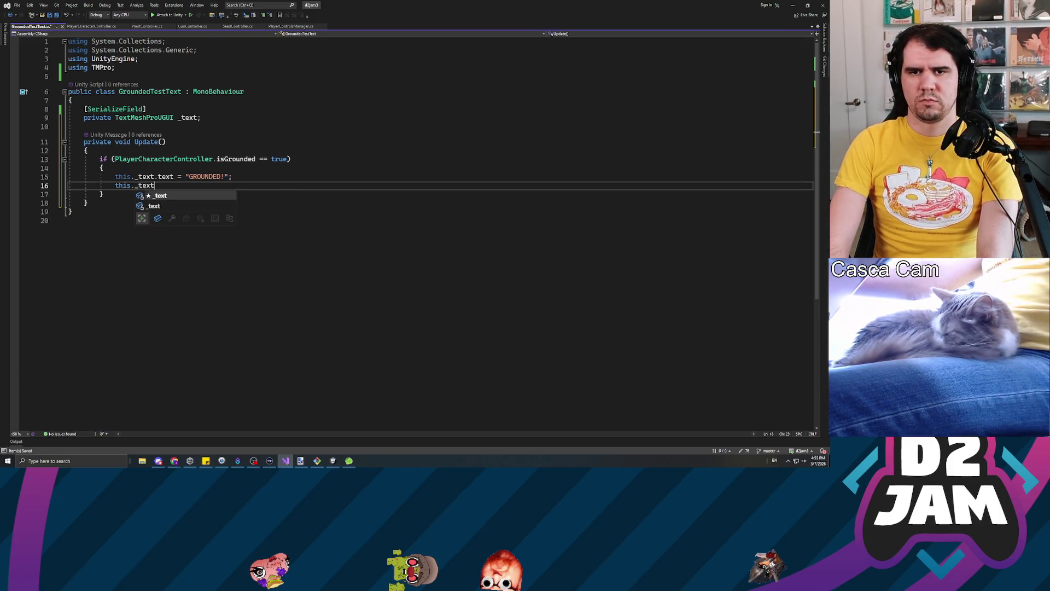
{"action": "type", "text": ".color = Color."}
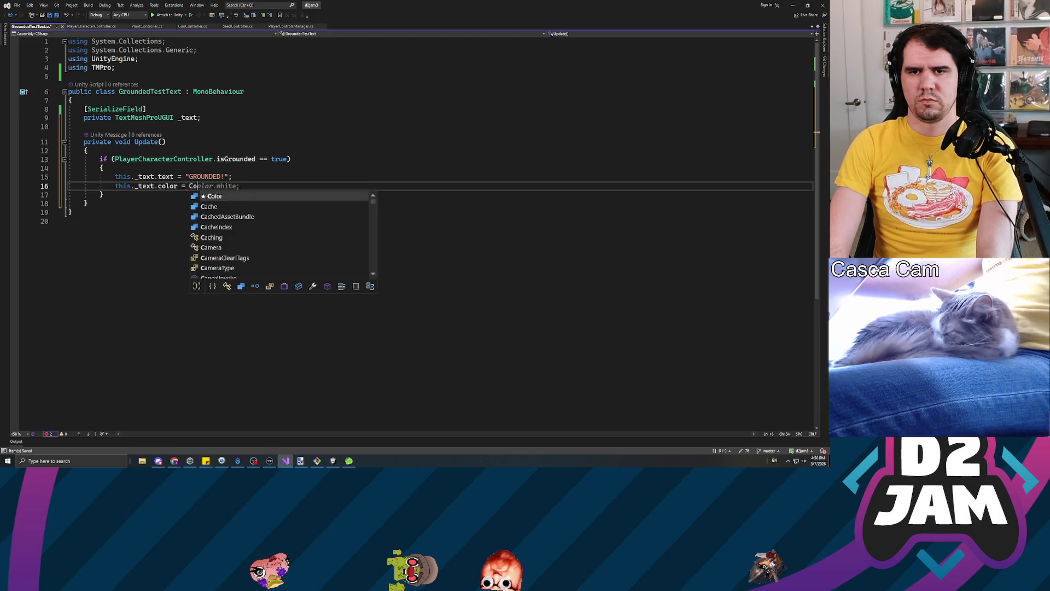
{"action": "type", "text": "green;"}
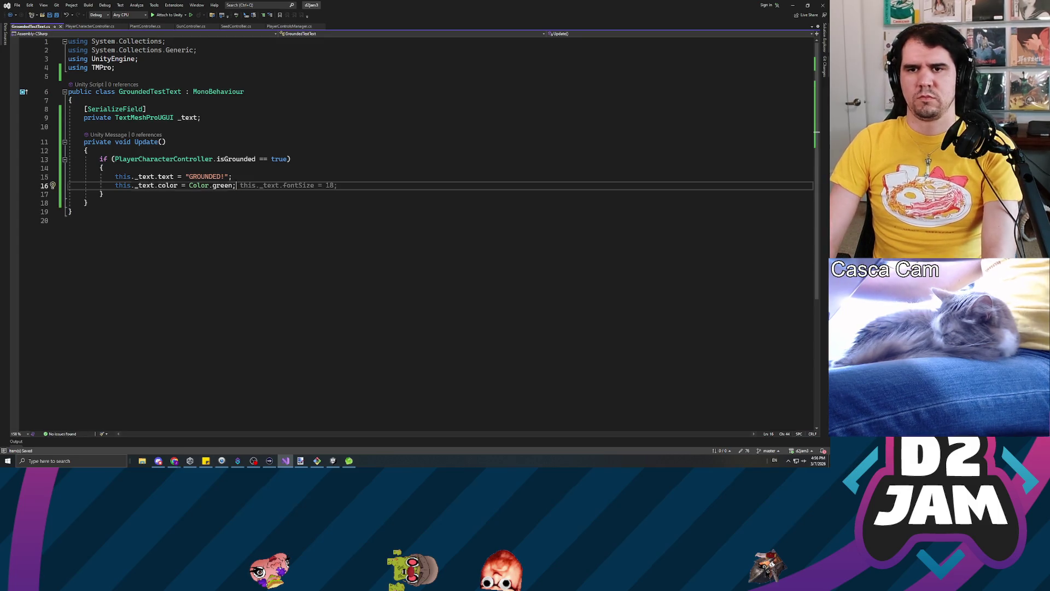
Add an empty else block after the if.
{"action": "left_click", "coordinate": [102, 194]}
{"action": "key", "text": "Return"}
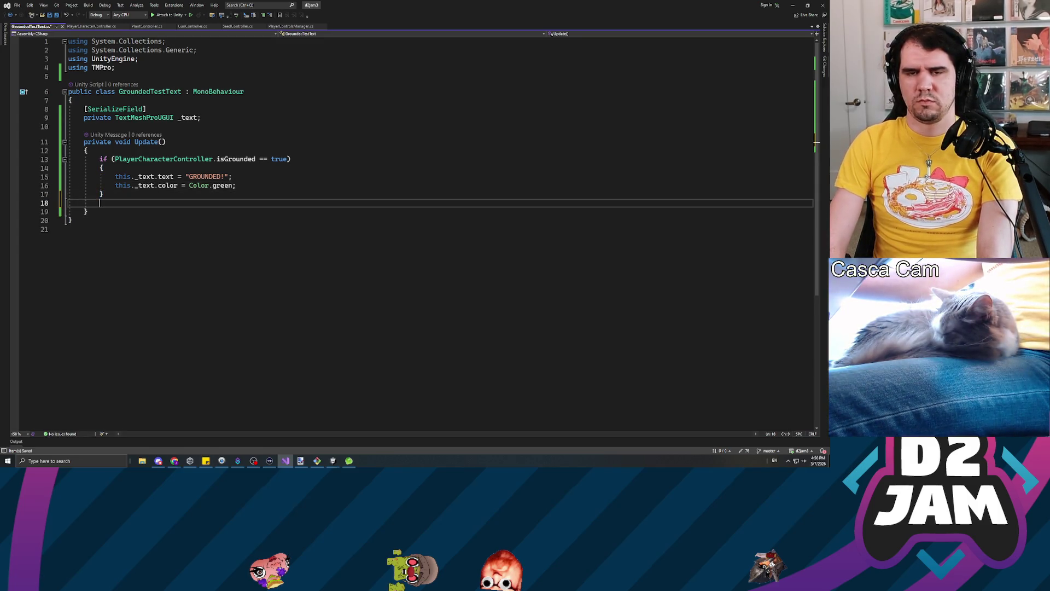
{"action": "type", "text": "else"}
{"action": "key", "text": "Return"}
{"action": "type", "text": "{"}
{"action": "key", "text": "Return"}
{"action": "key", "text": "Return"}
{"action": "key", "text": "Up"}
{"action": "key", "text": "Up"}
{"action": "key", "text": "Up"}
{"action": "key", "text": "Up"}
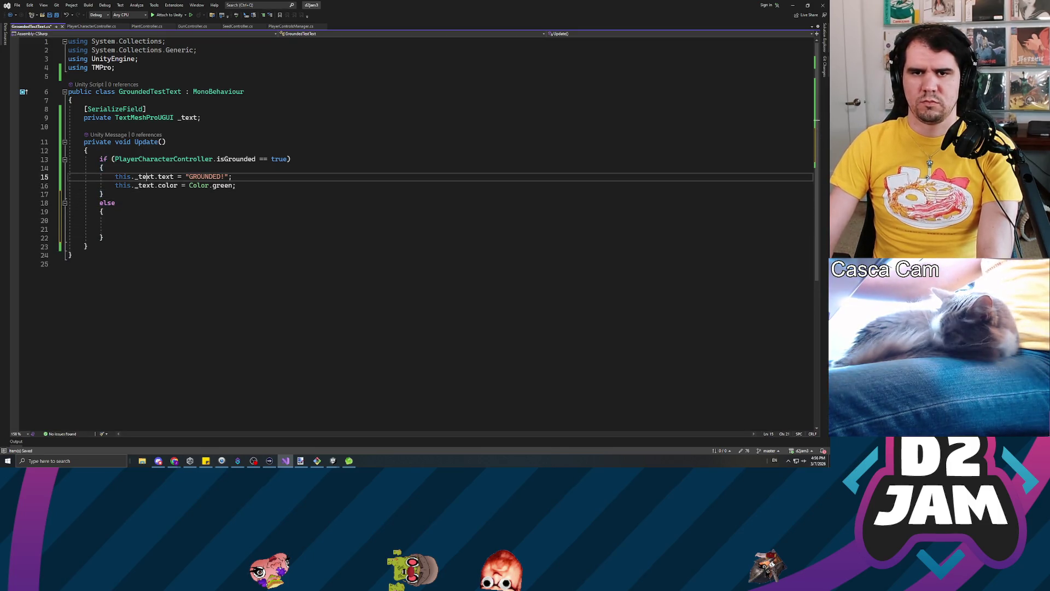